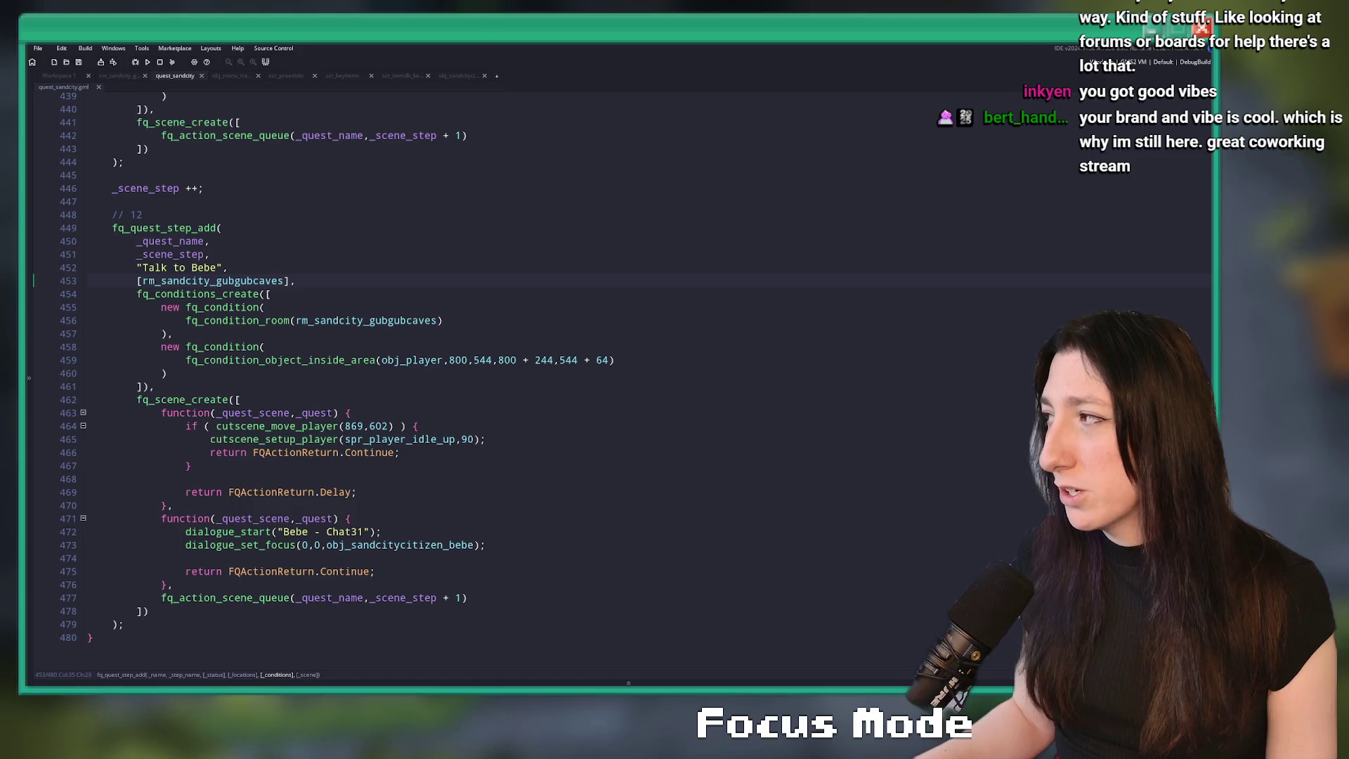
- Add fq_action_dialogue_wait(false) on a new line below the Bebe dialogue function
left_click(516, 175)
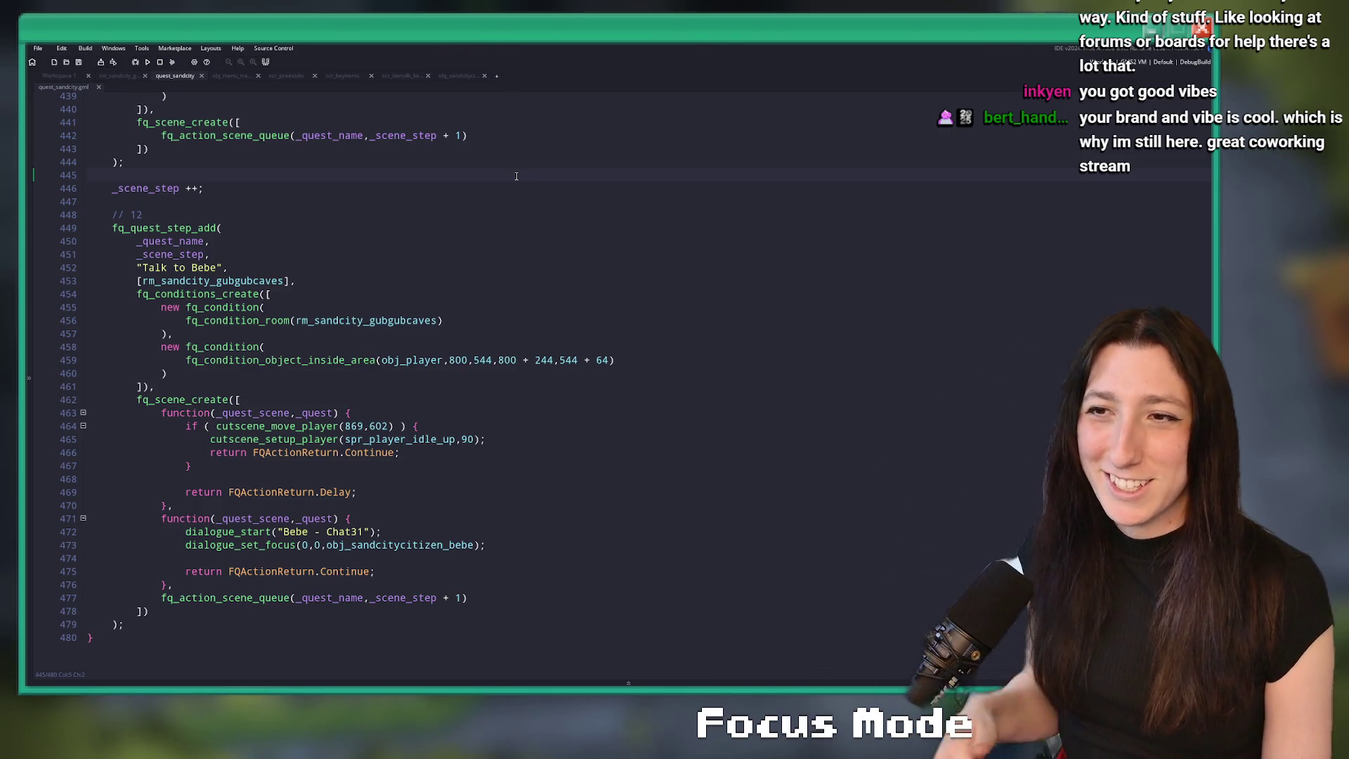
left_click(303, 184)
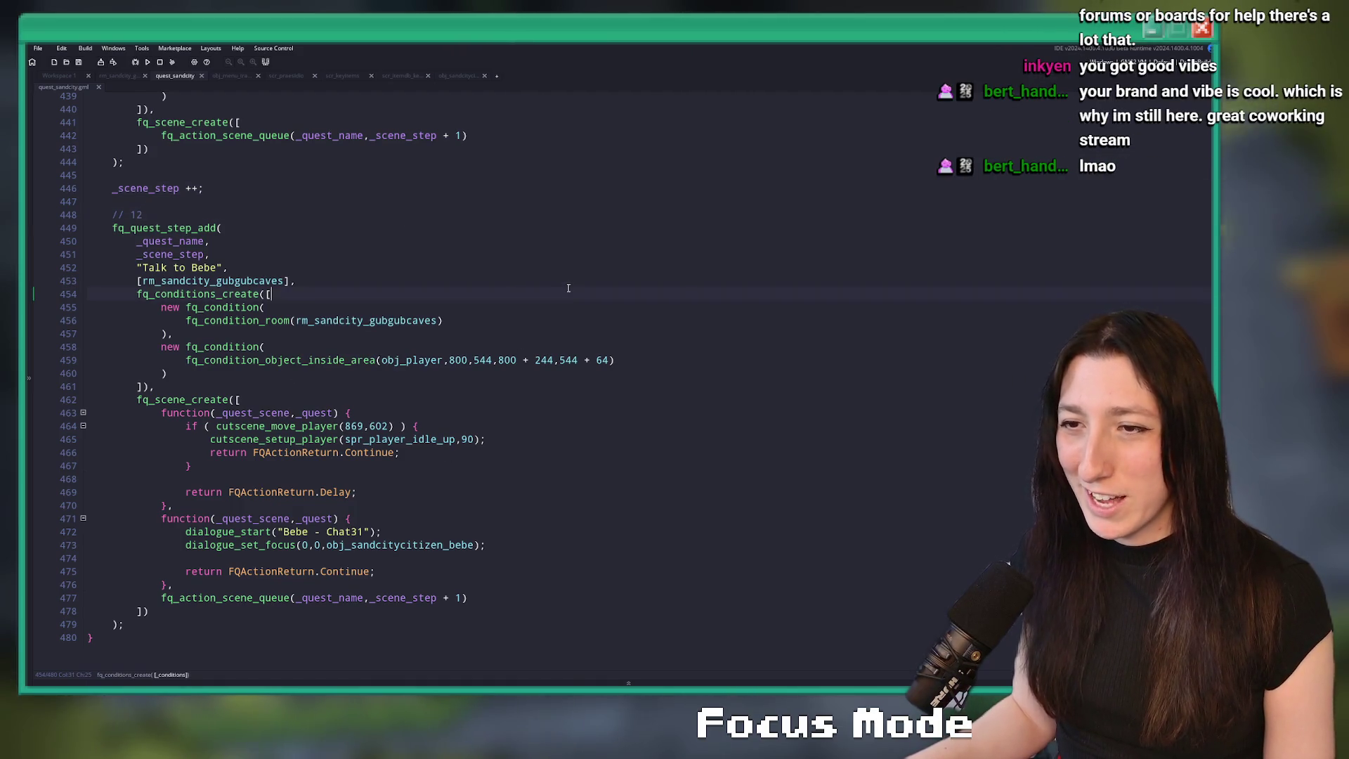
left_click(540, 279)
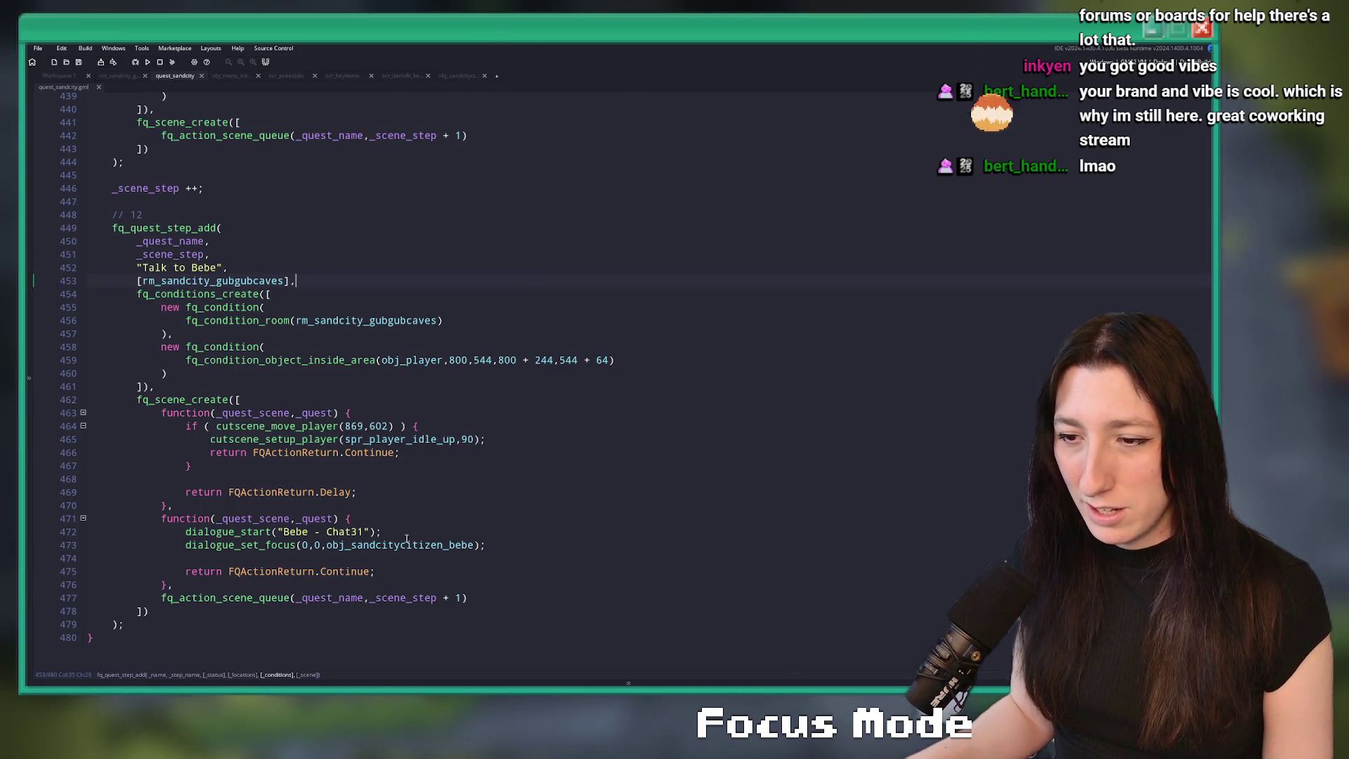
left_click(209, 584)
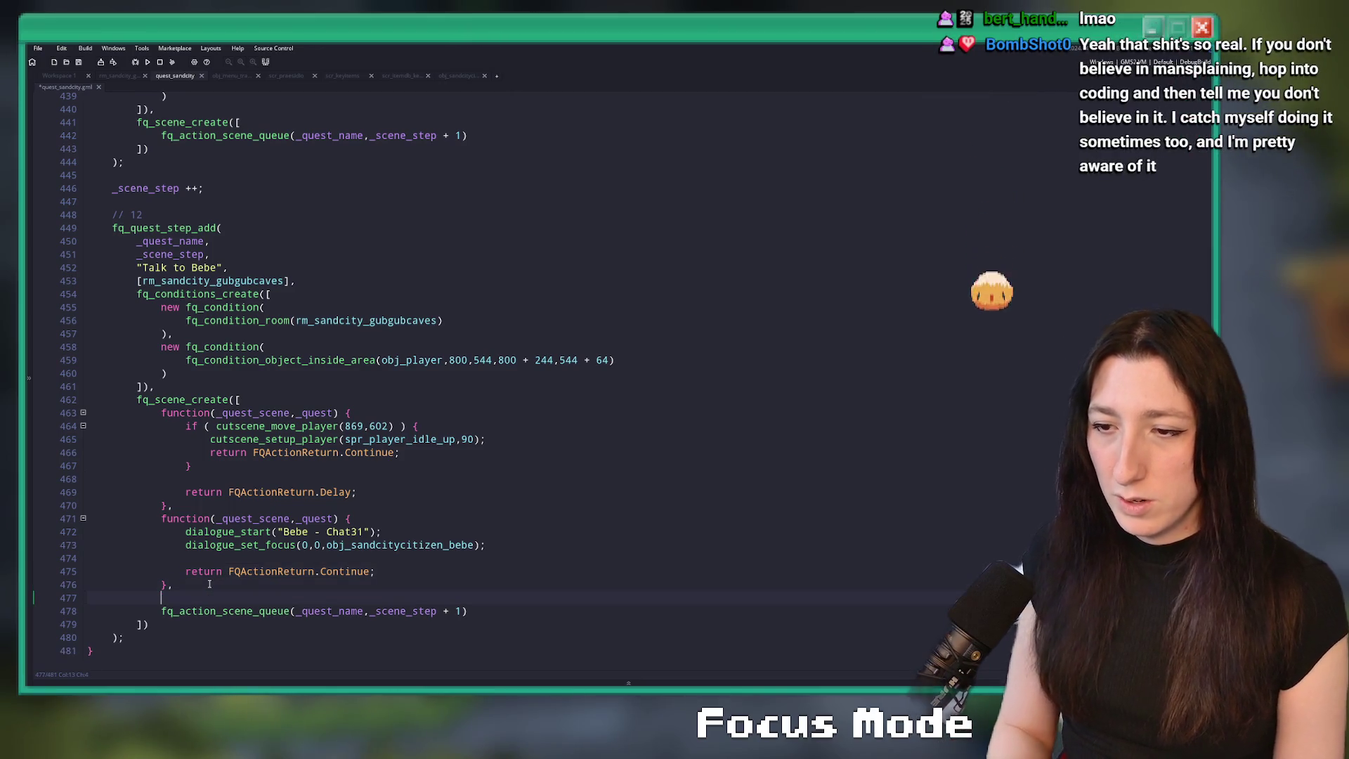
type("d")
key("Return")
type("fq_action_di")
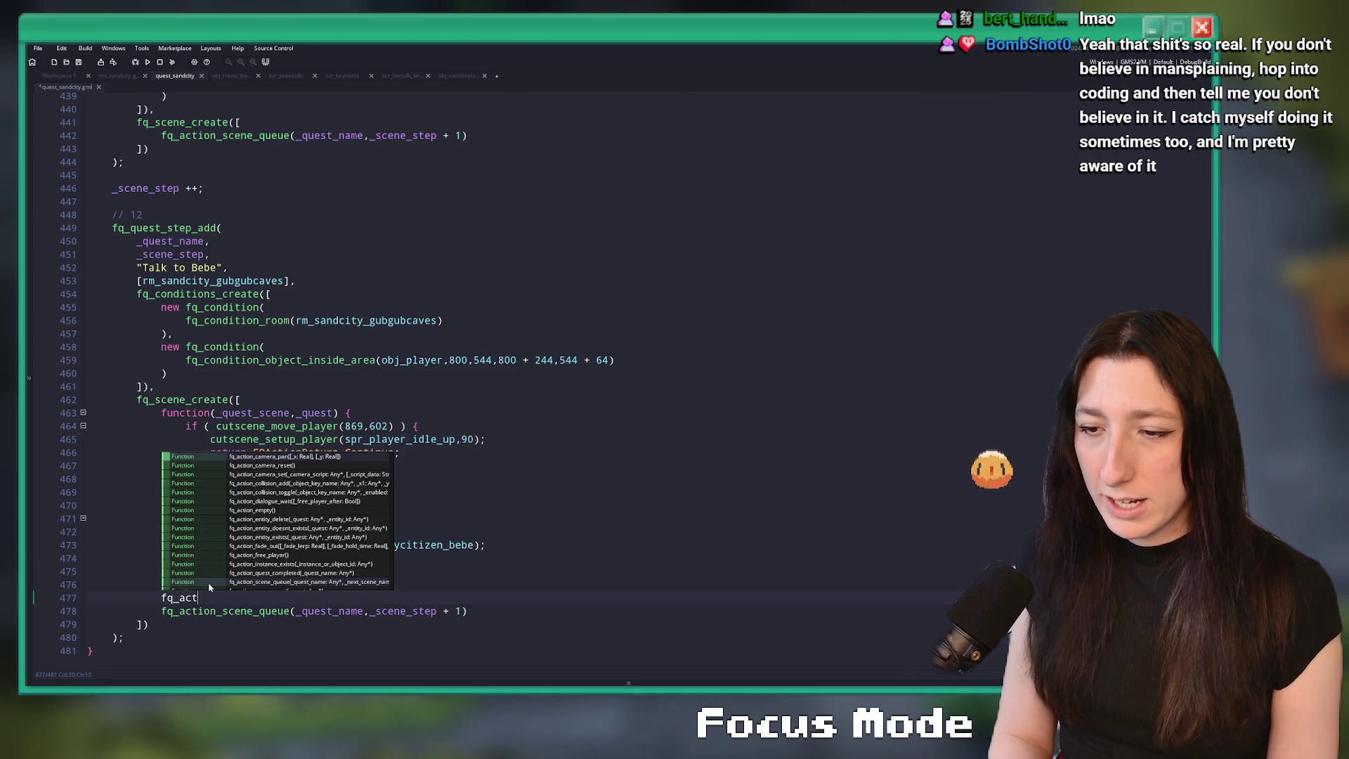
key("Return")
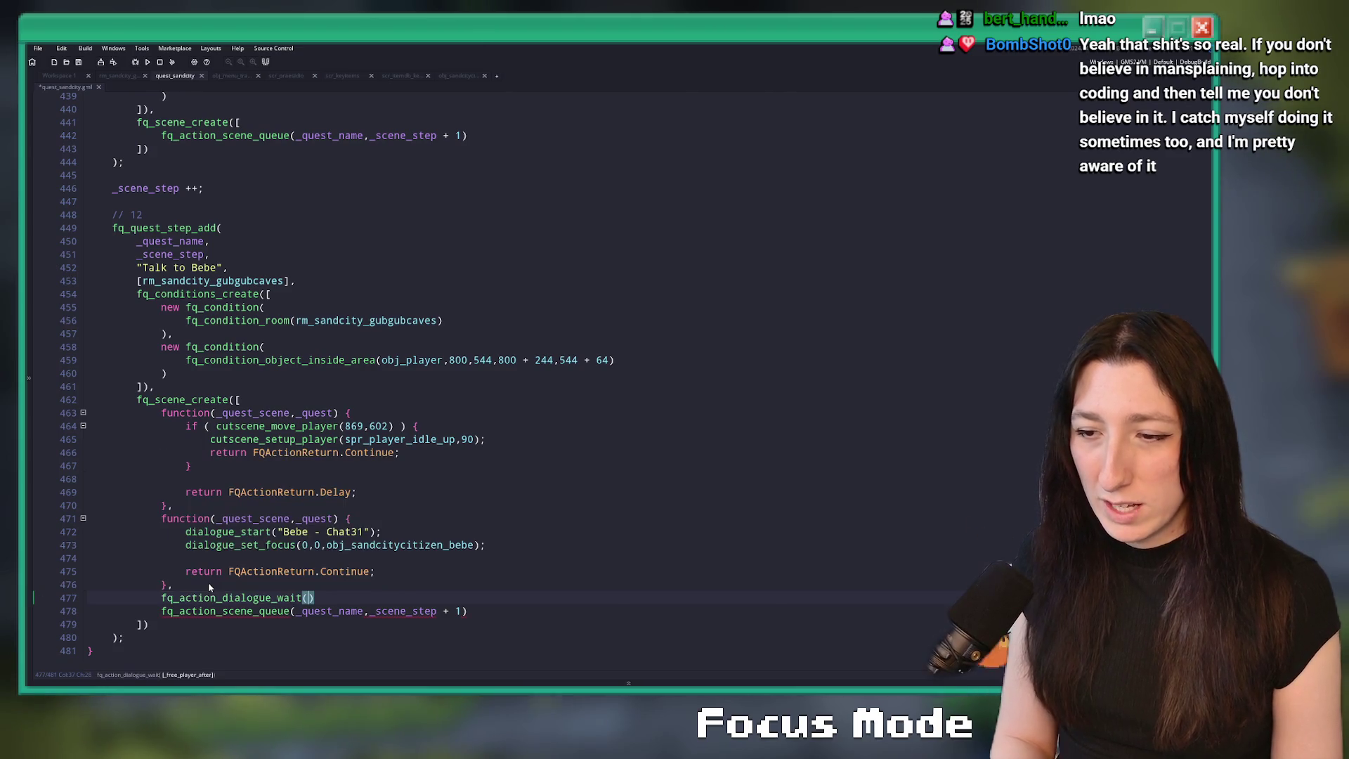
type("false)")
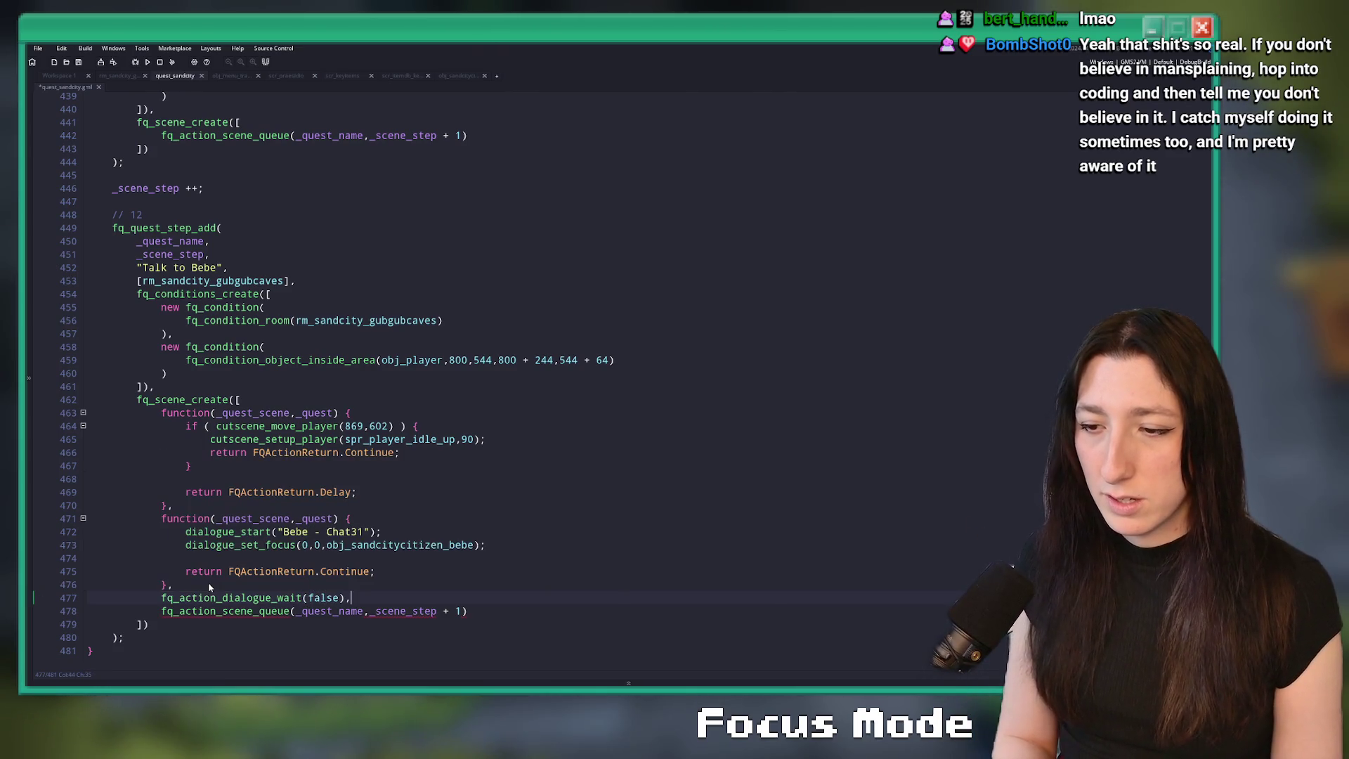
- Add an fq_action_fade_out call below it, filled with its default parameters from the definition
key("Return")
type("fq_a")
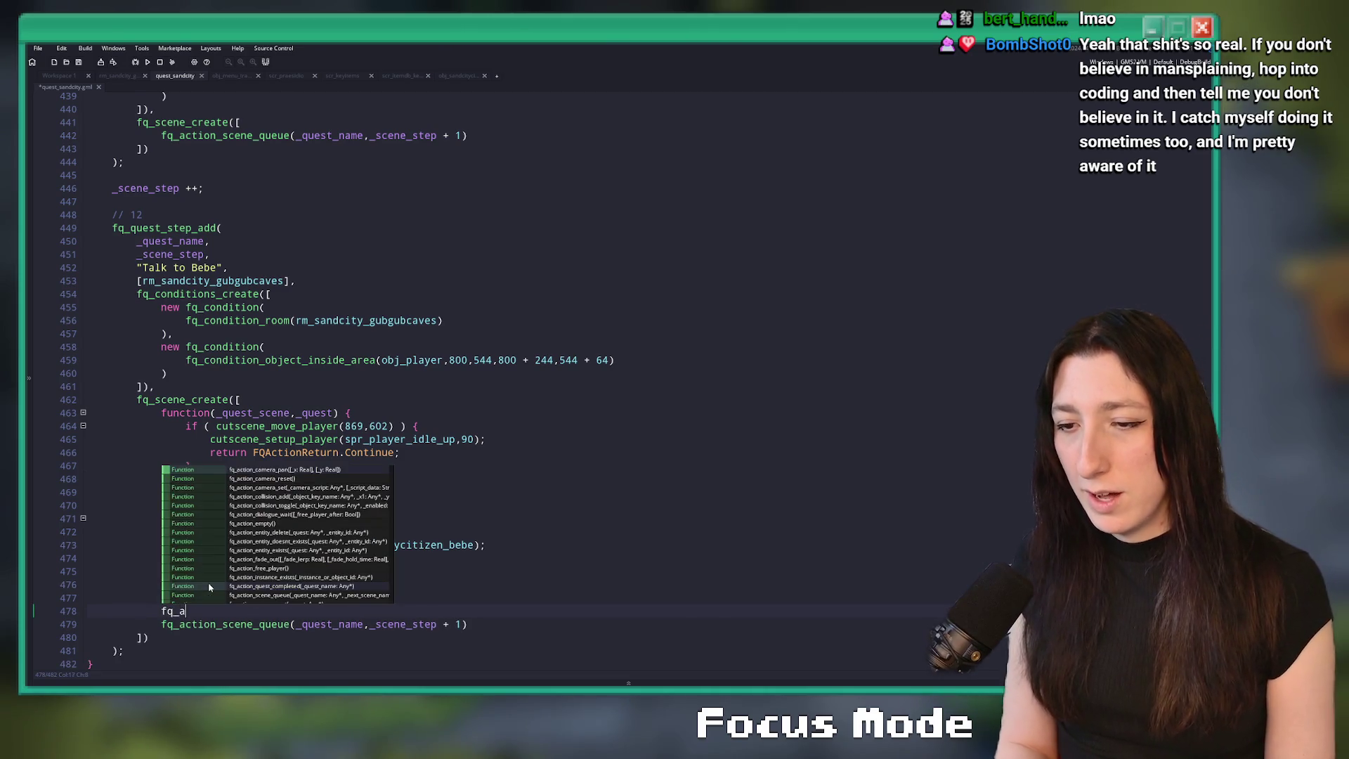
type("ction_")
type("fad")
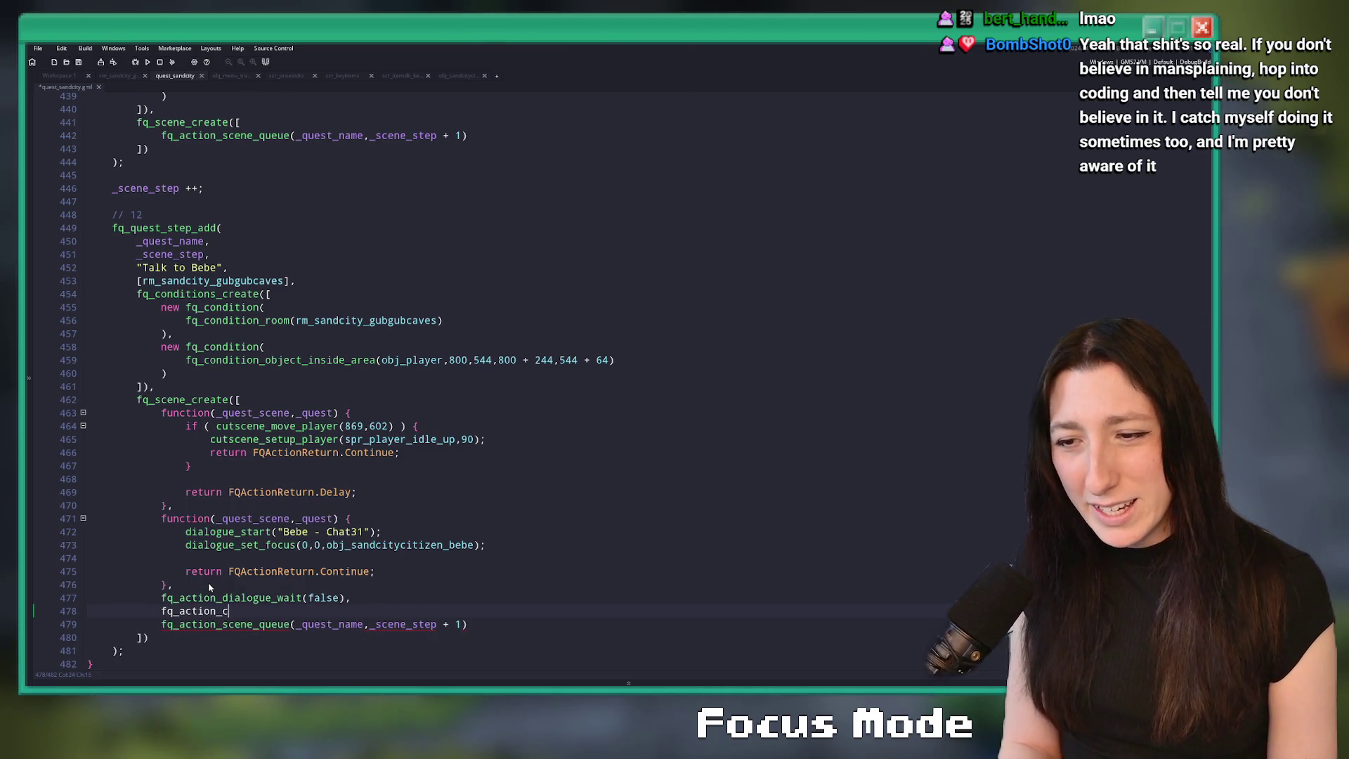
key("Return")
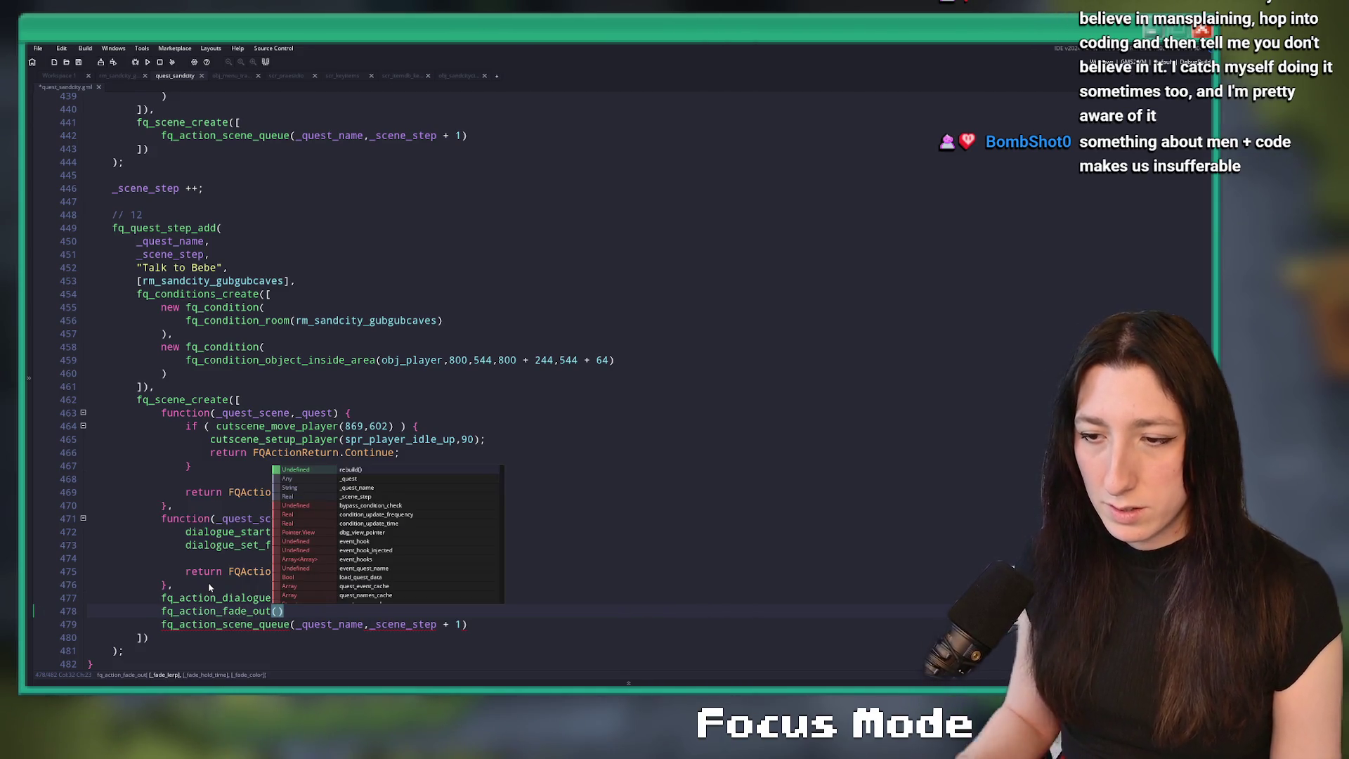
middle_click(214, 608)
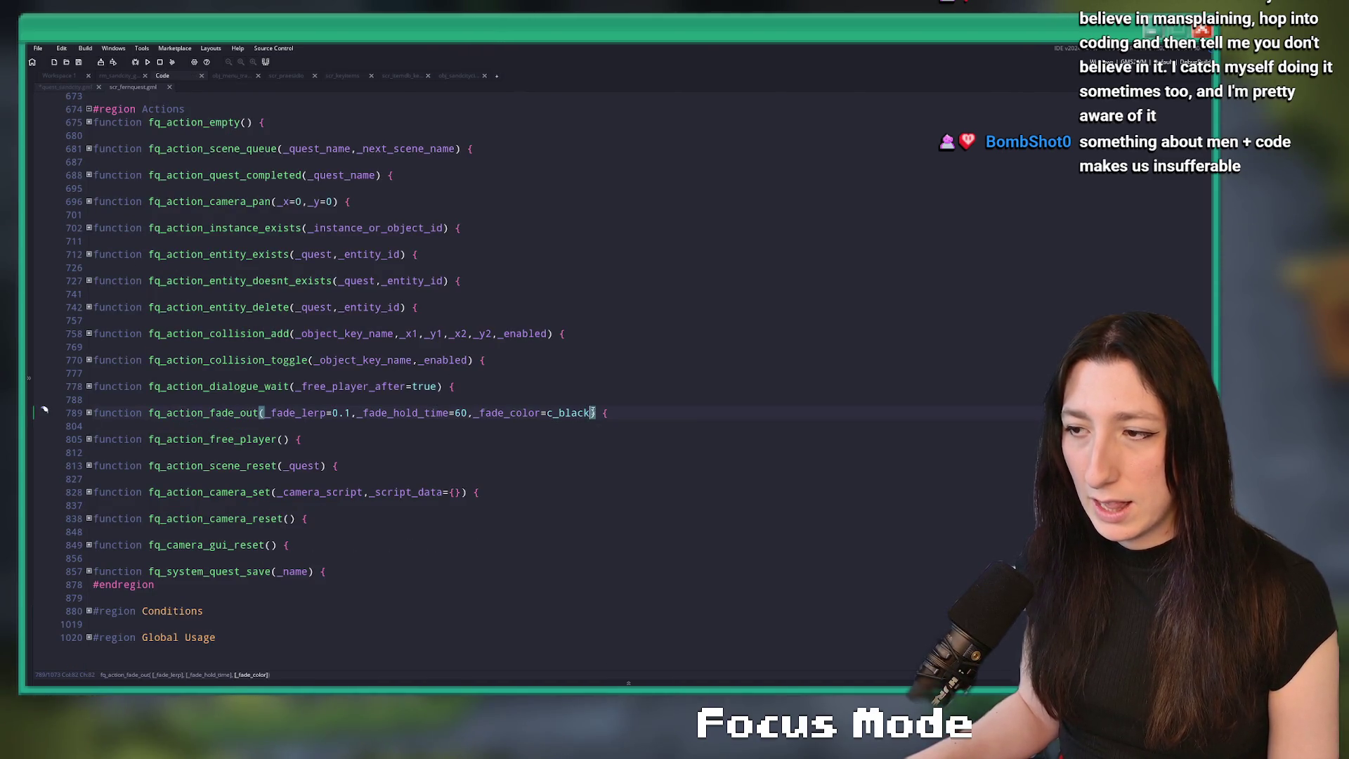
left_click(297, 413)
middle_click(138, 84)
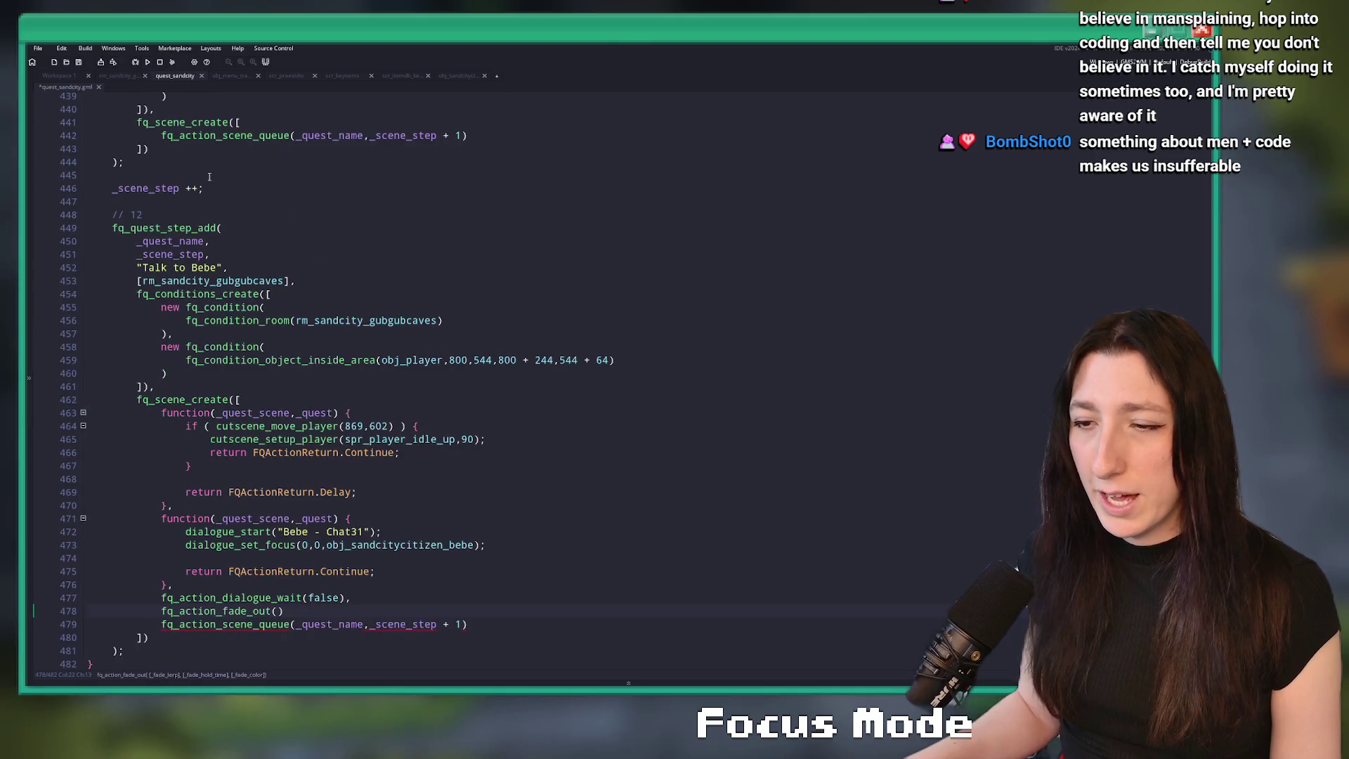
type("_fade_lerp=0.1,_fade_hold_time=60,_fade_color=c_black")
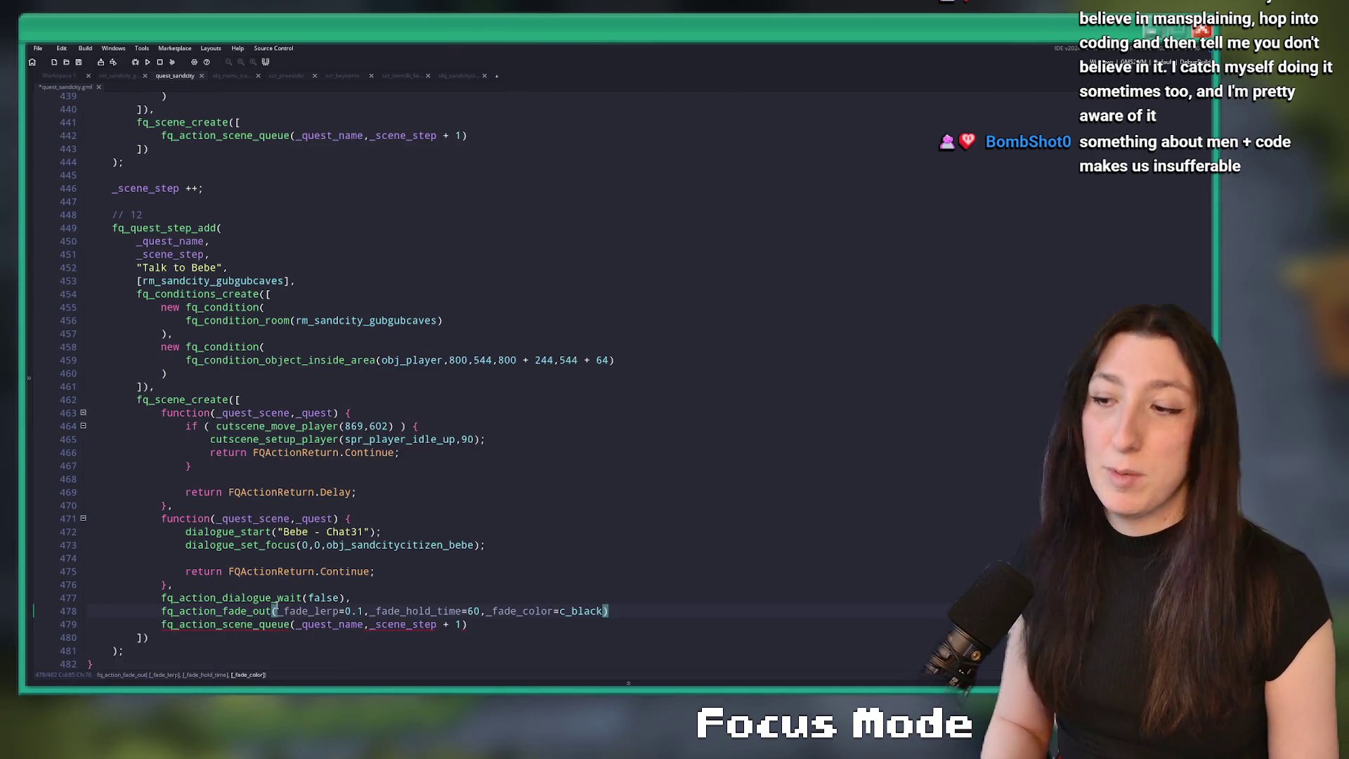
key("BackSpace")
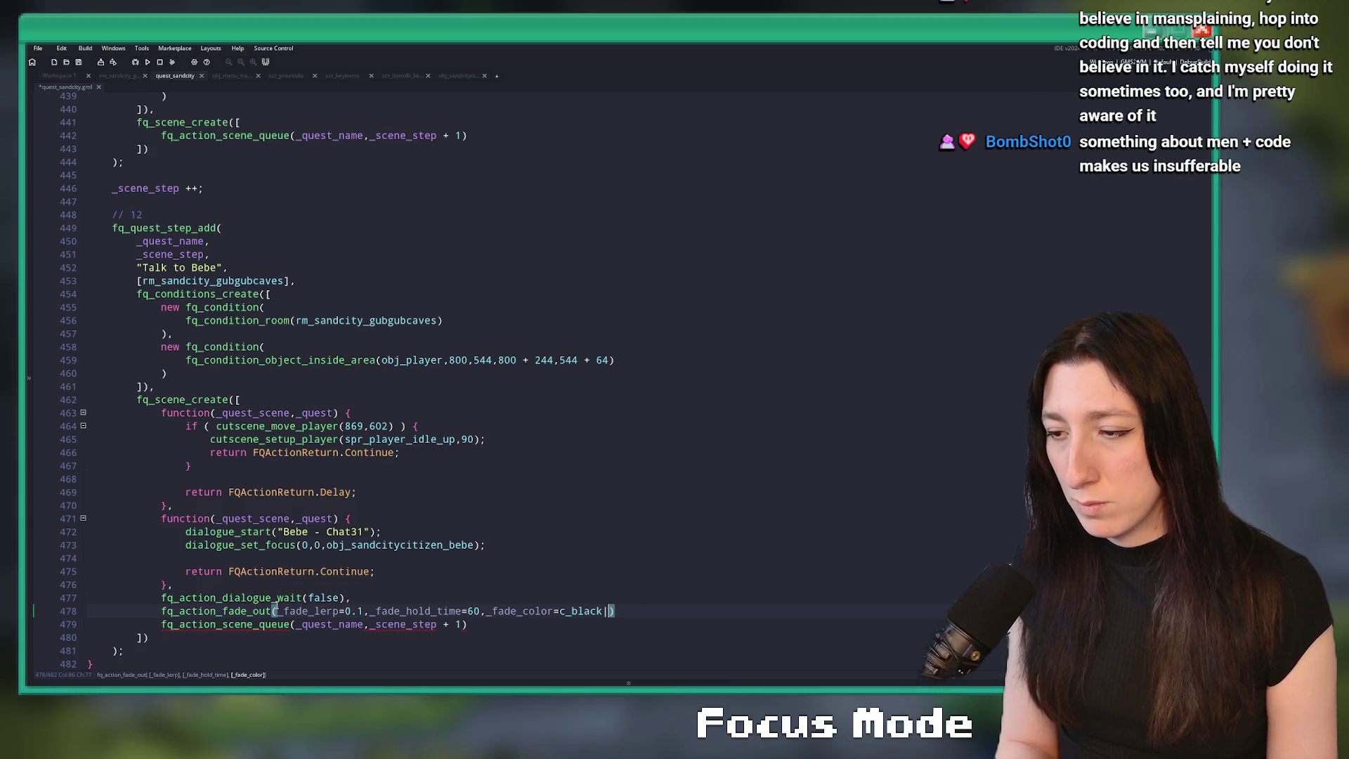
- Strip the parameter labels so the call reads fq_action_fade_out(0.1,90,c_black)
double_click(314, 611)
key("Delete")
key("Delete")
double_click(351, 611)
key("Delete")
key("Delete")
key("Left")
key("Left")
key("Left")
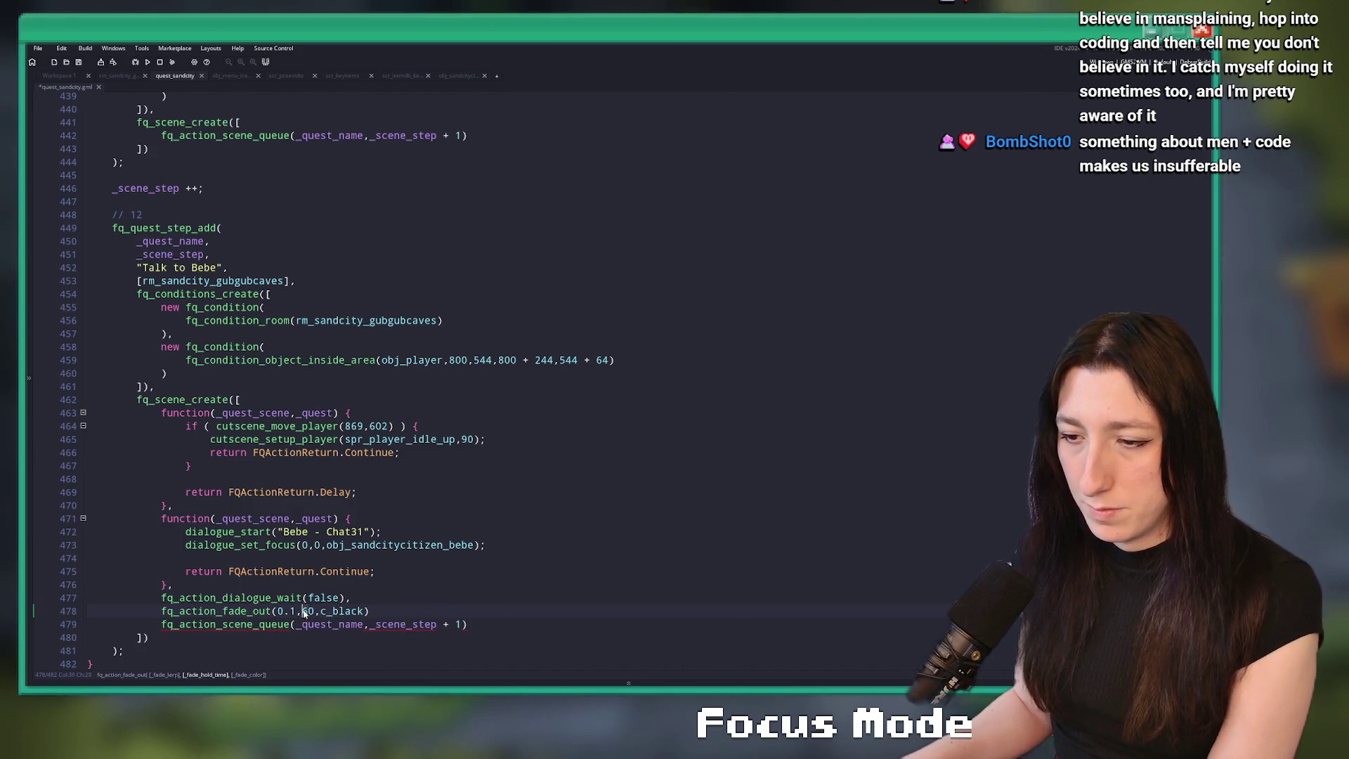
key("BackSpace")
type("9")
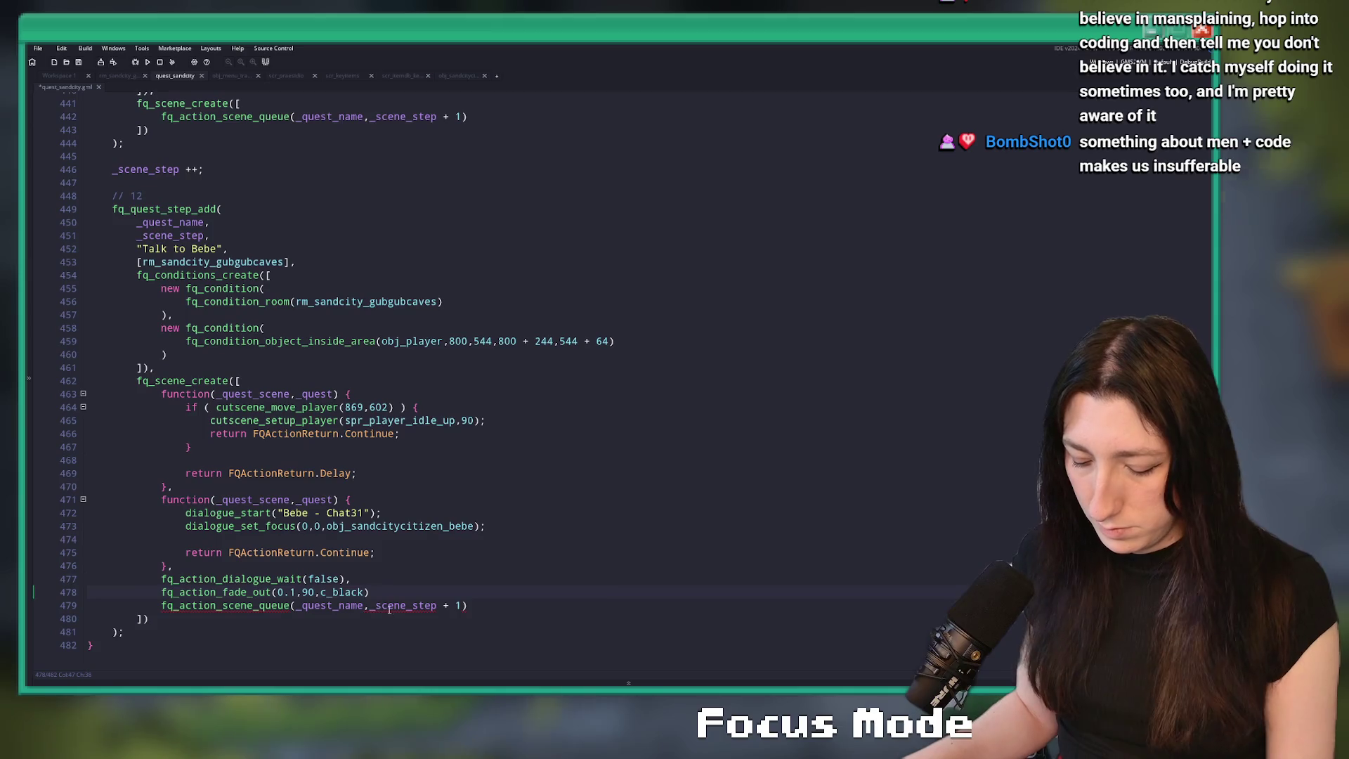
scroll(380, 608, "down", 2)
type(",")
key("Return")
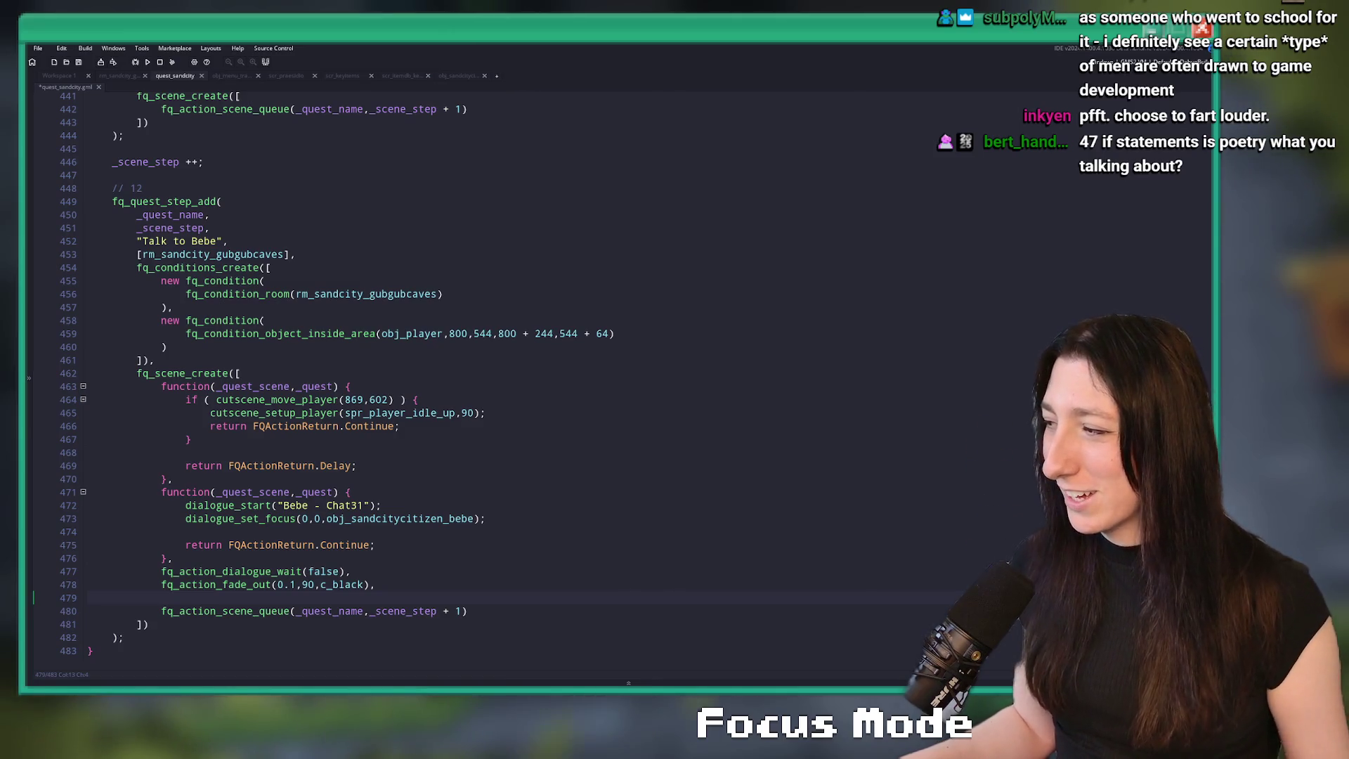
scroll(497, 506, "down", 1)
left_click(507, 504)
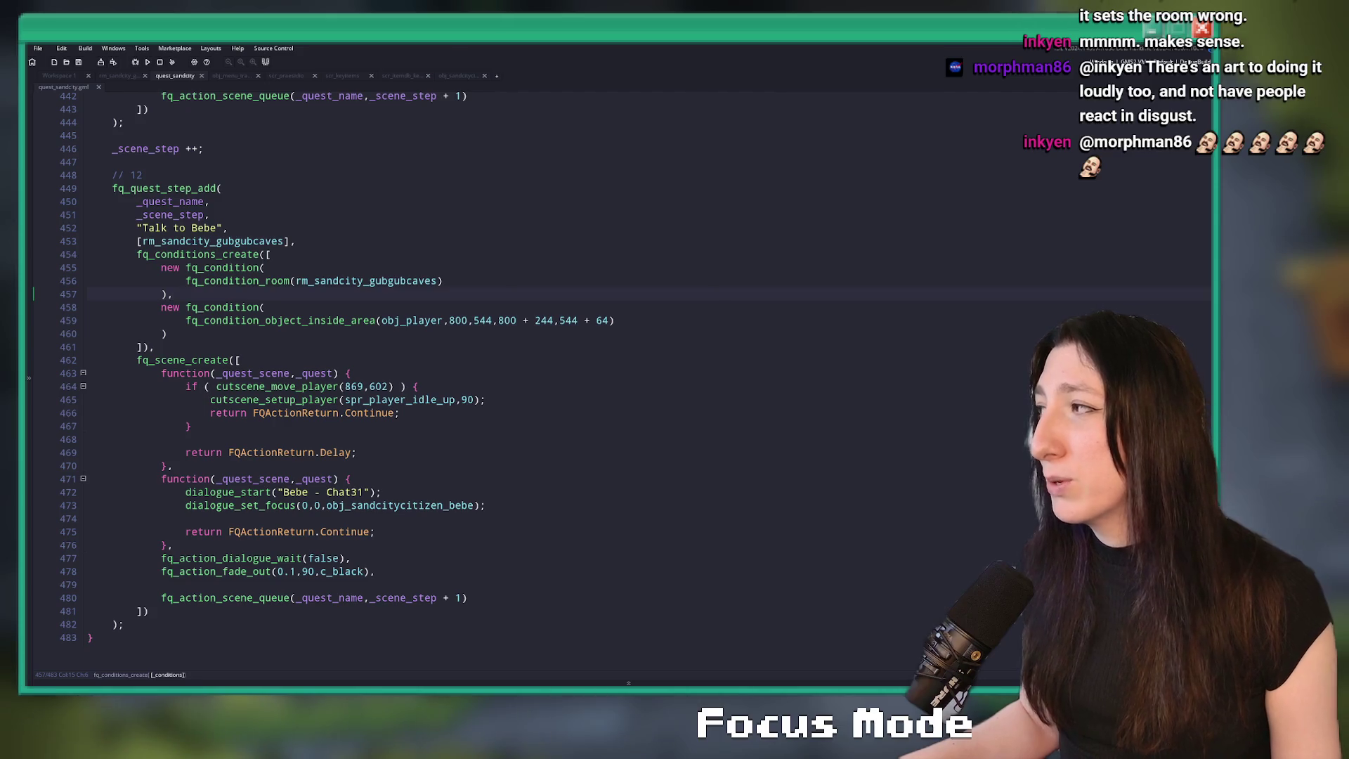
- Copy the move-player-to-869,602 function block (lines 463–470) into the empty line after the fade-out
left_click(653, 314)
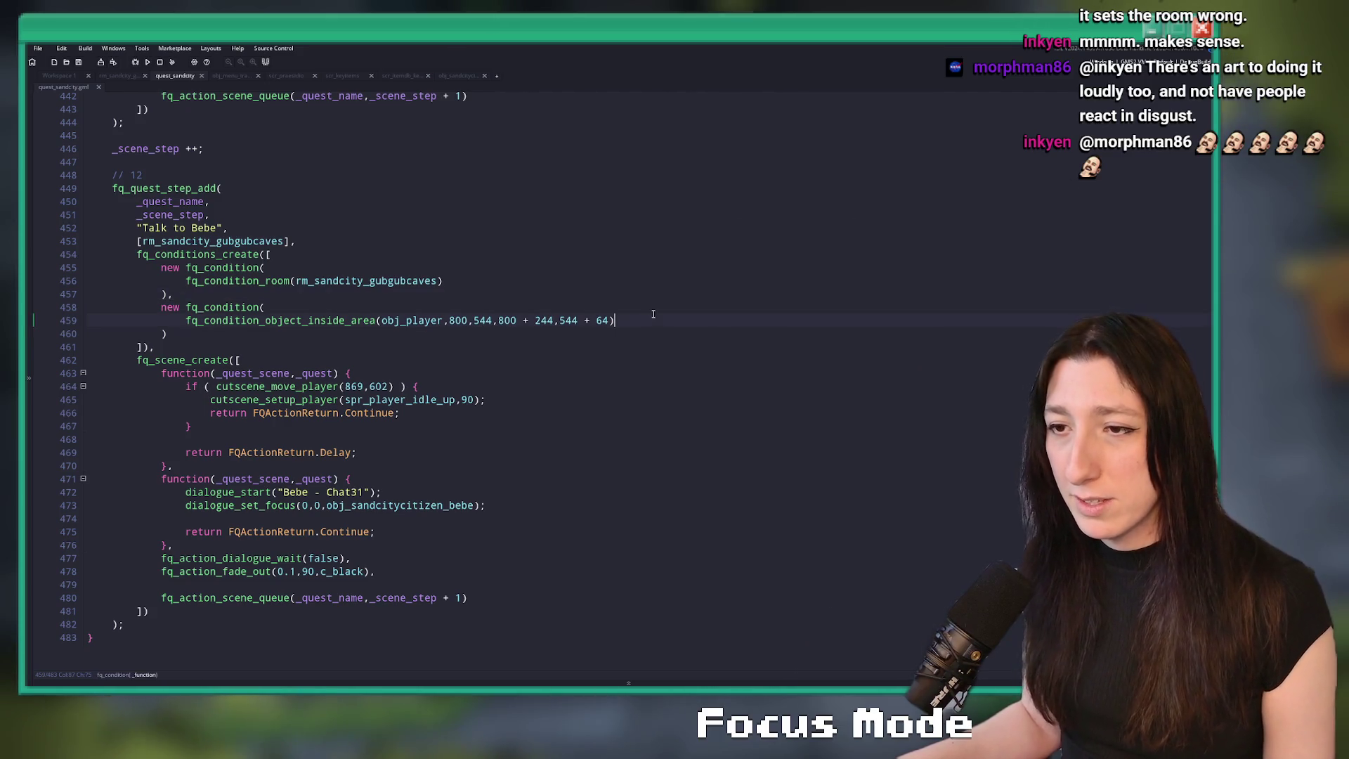
left_click(651, 306)
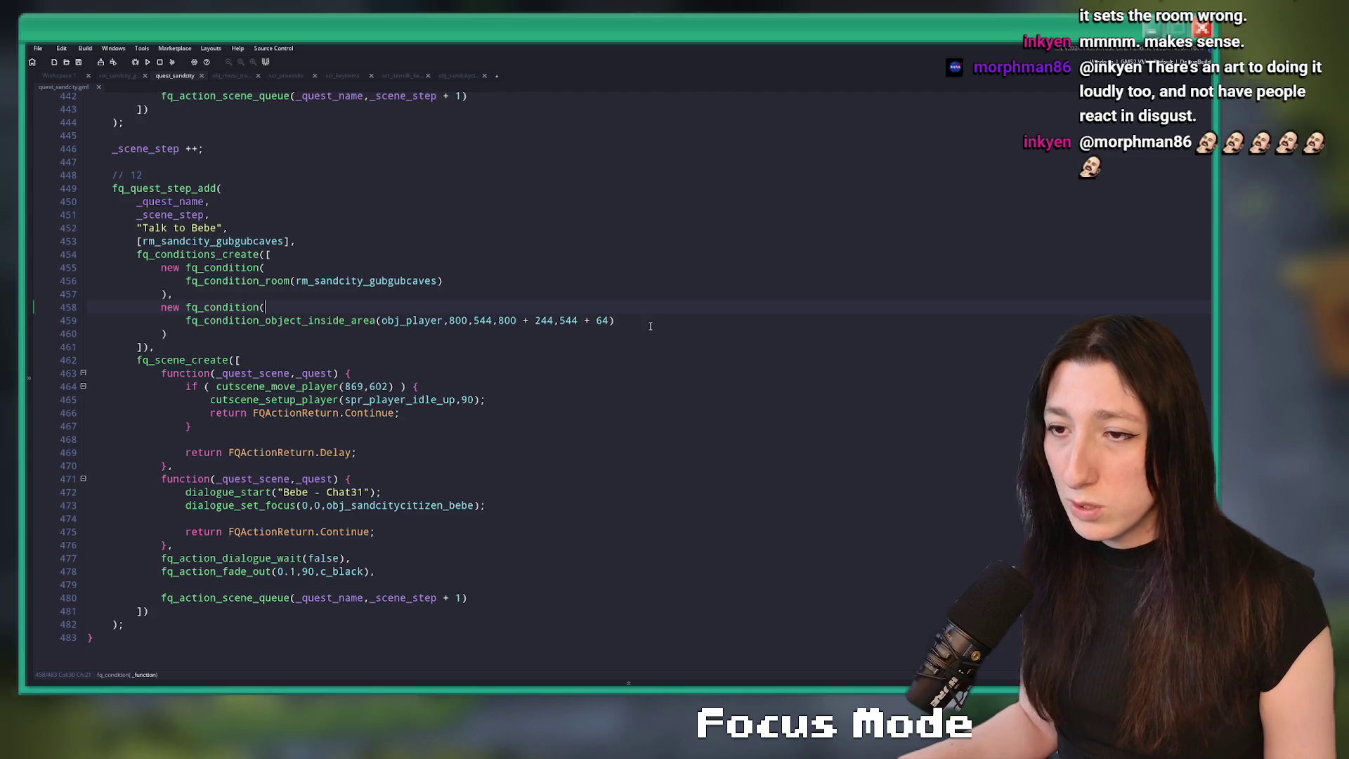
left_click(671, 325)
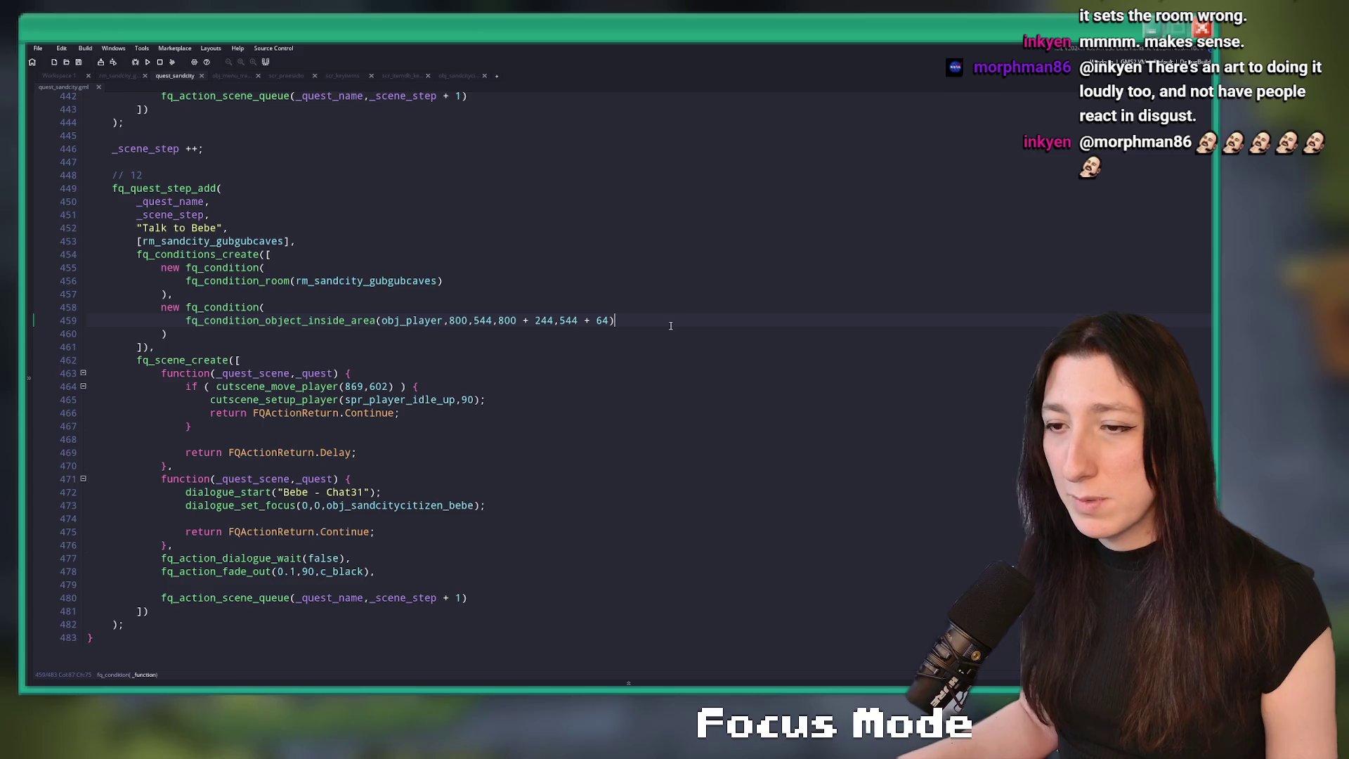
left_click(531, 387)
left_click(530, 398)
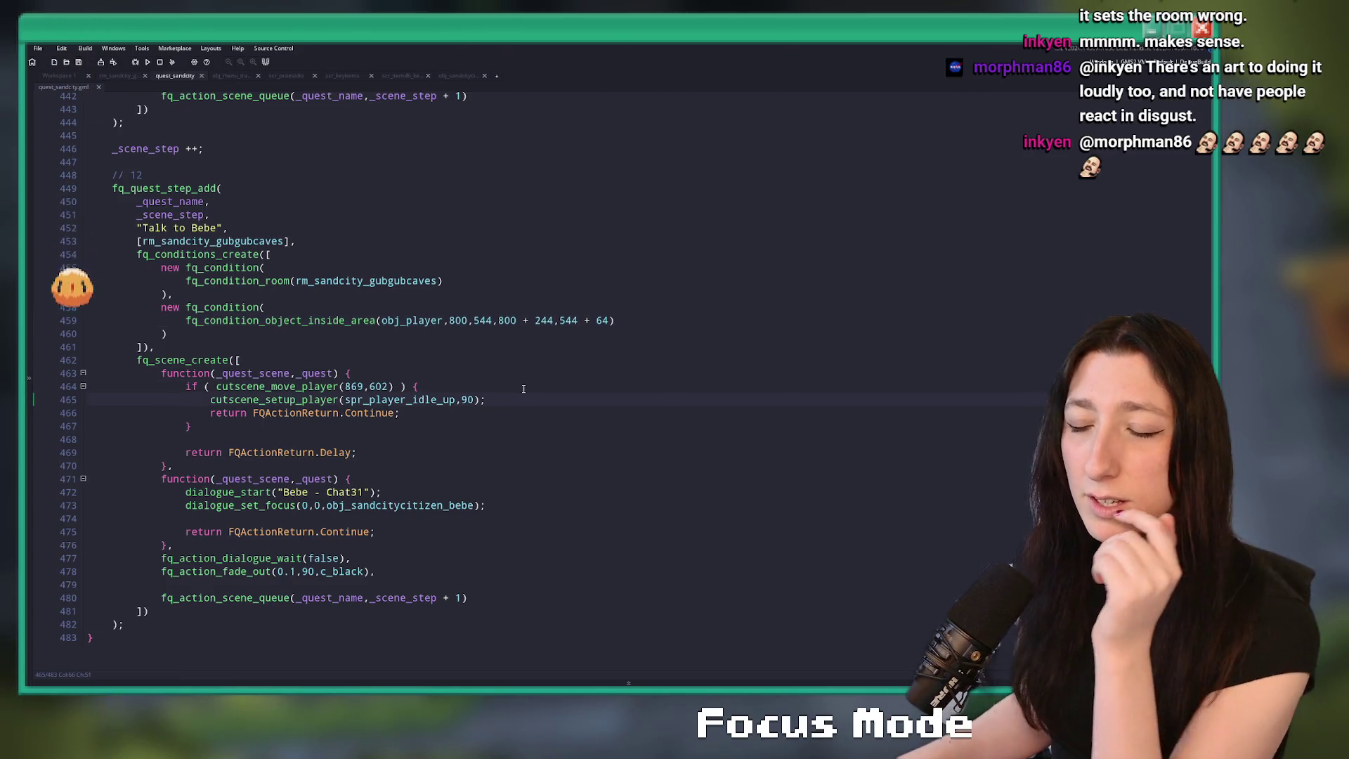
left_click(426, 571)
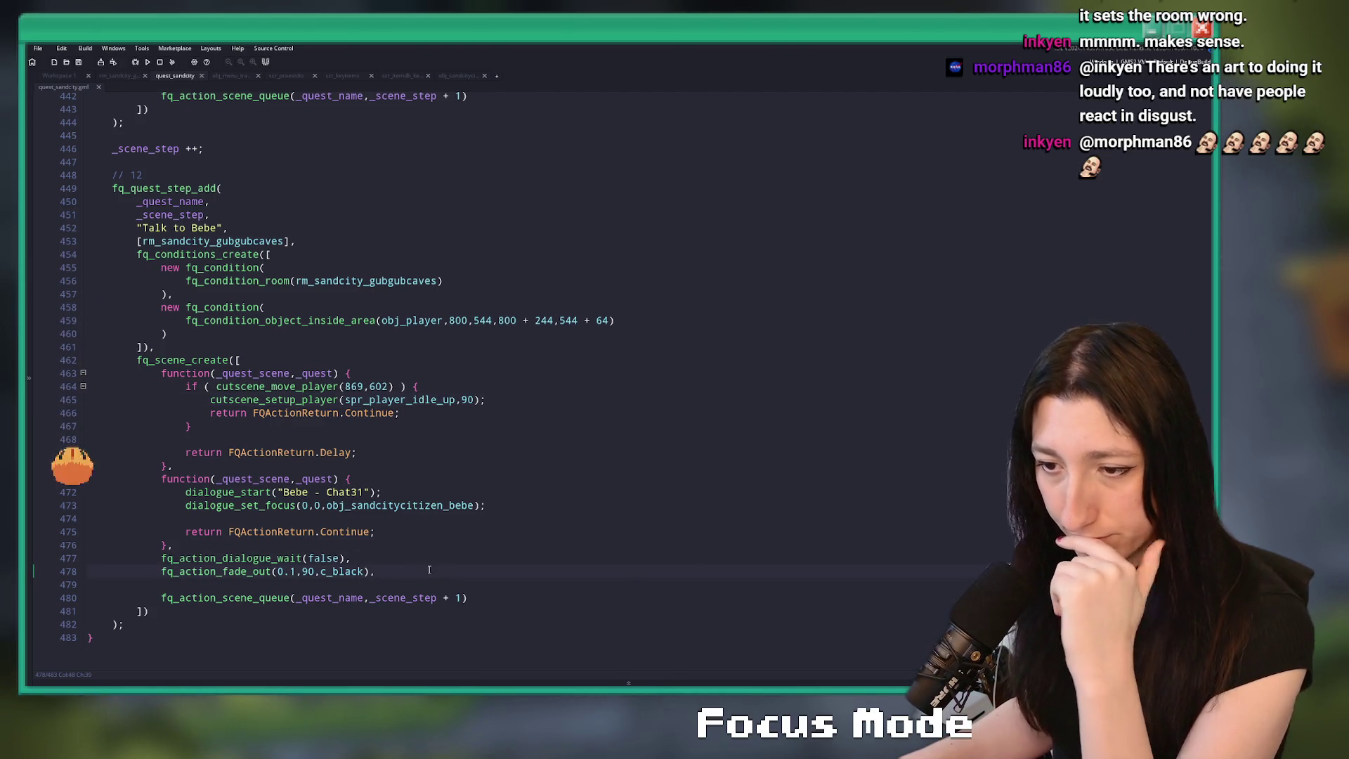
key("Left")
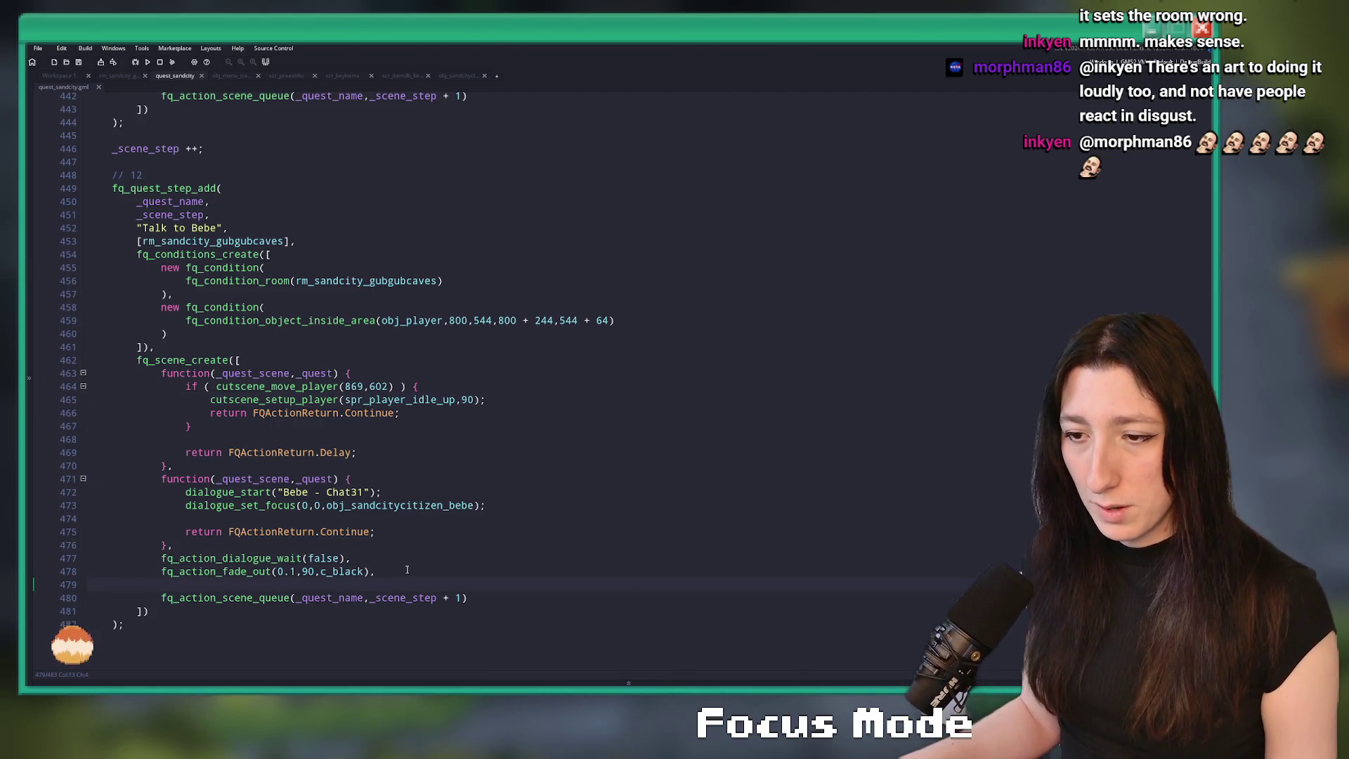
left_click(356, 583)
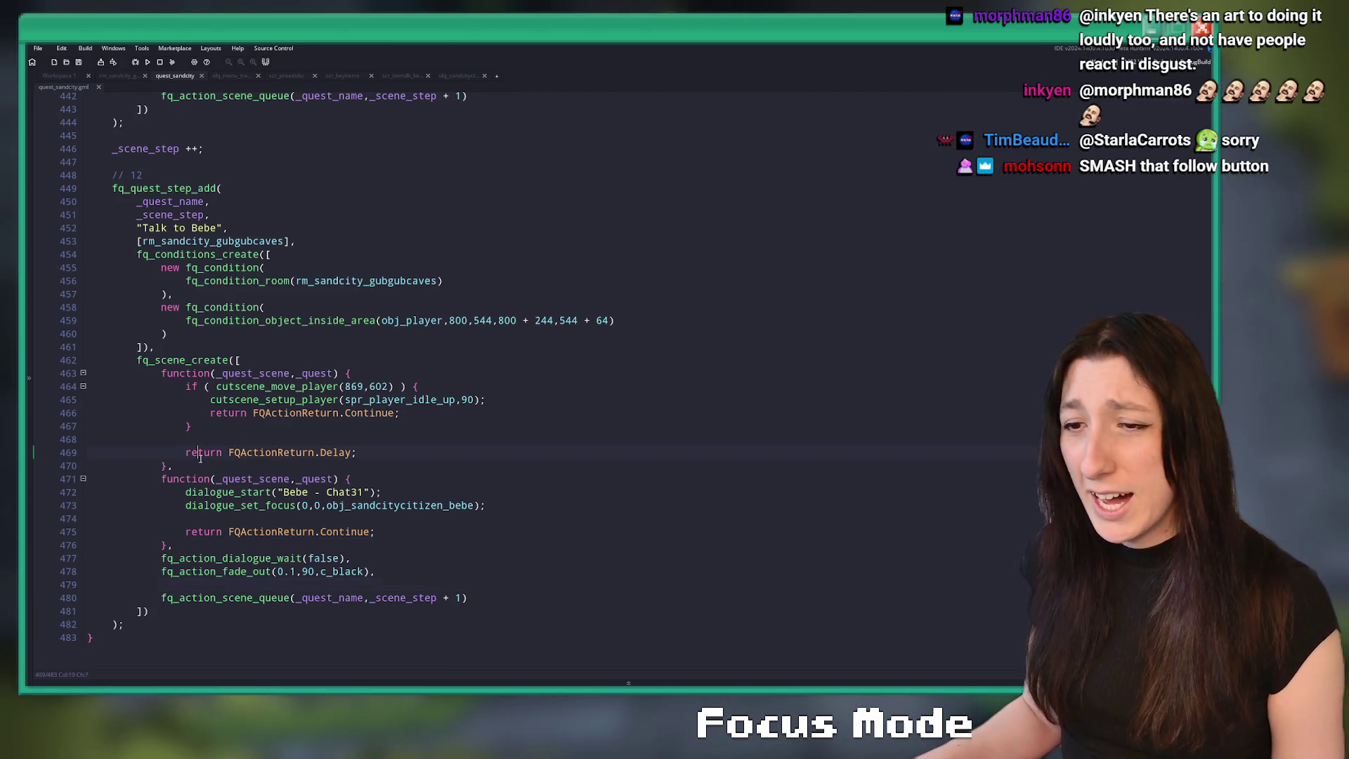
left_click_drag(193, 464, 87, 373)
key("ctrl+c")
left_click(225, 585)
key("ctrl+v")
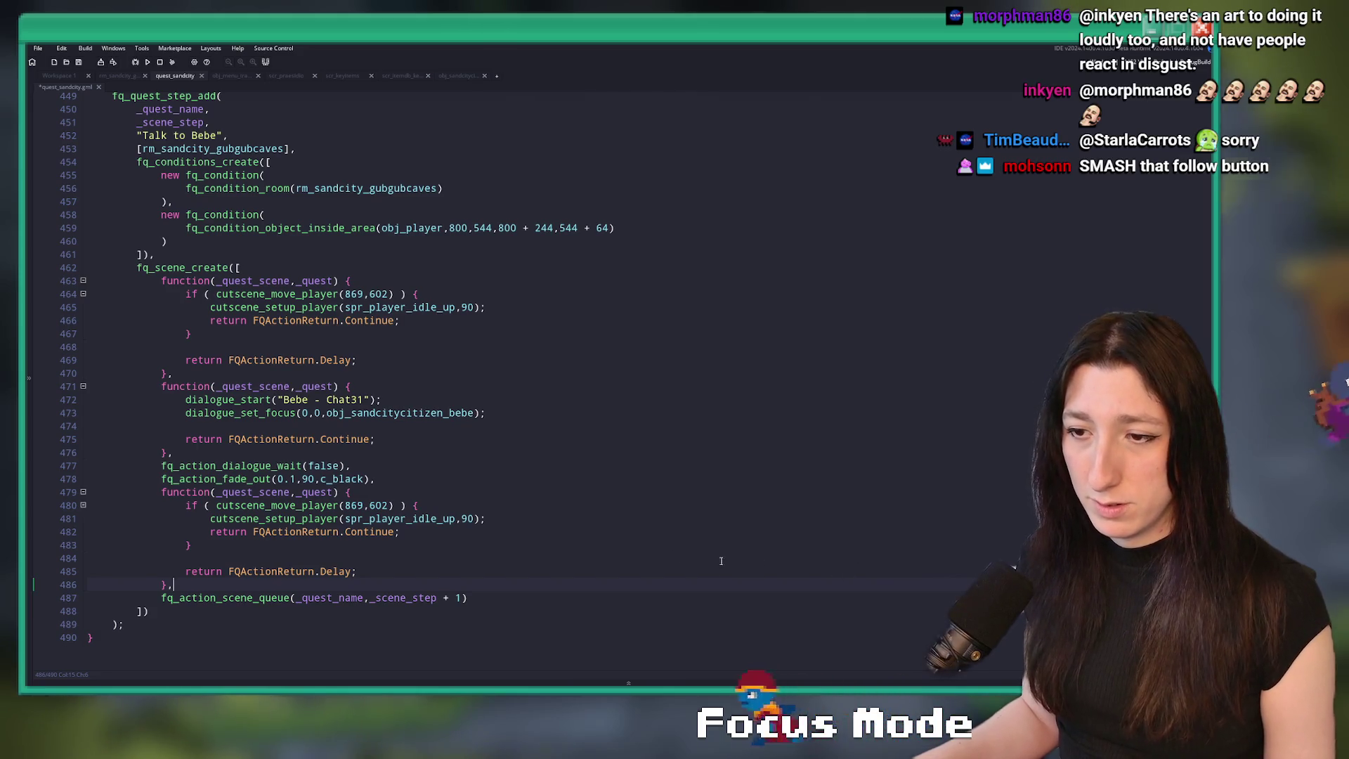
- Delete the player-move code and return Delay from the pasted function copy
left_click(504, 517)
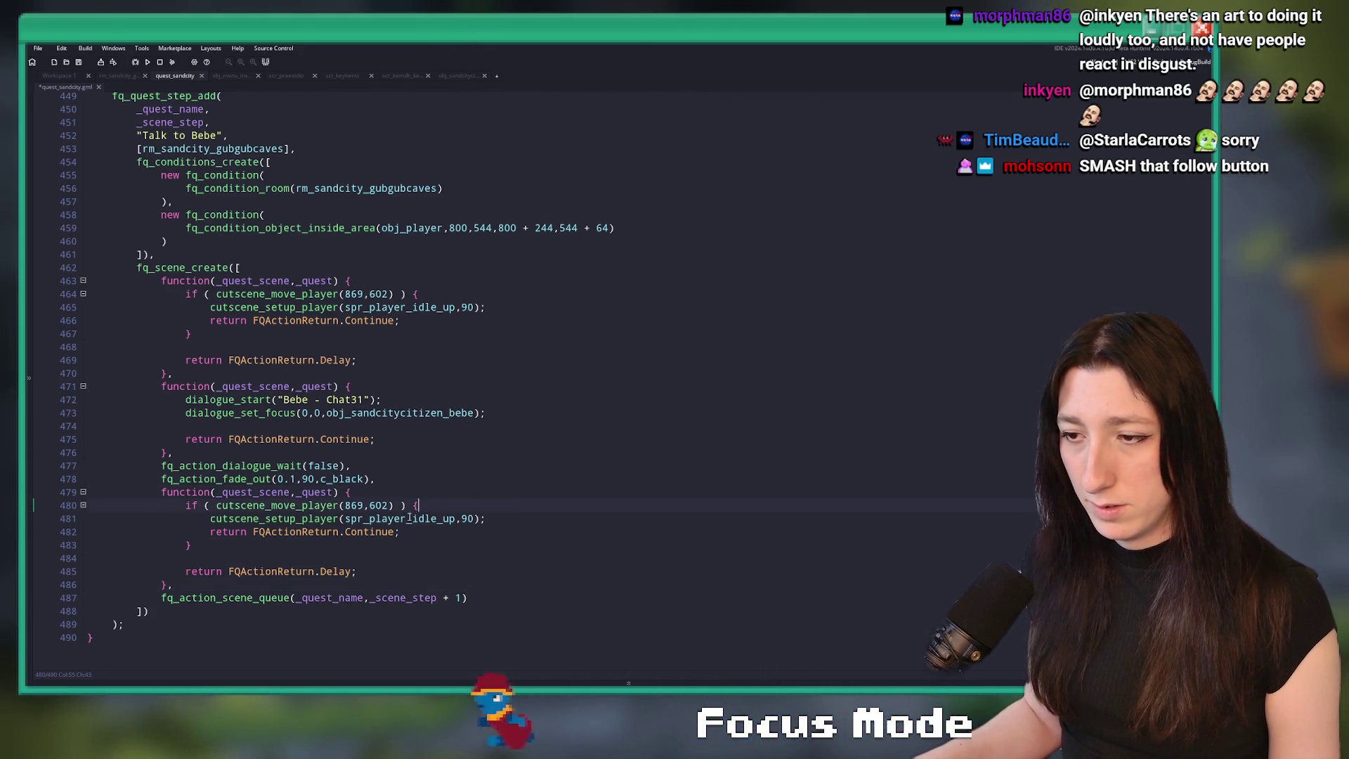
key("Up")
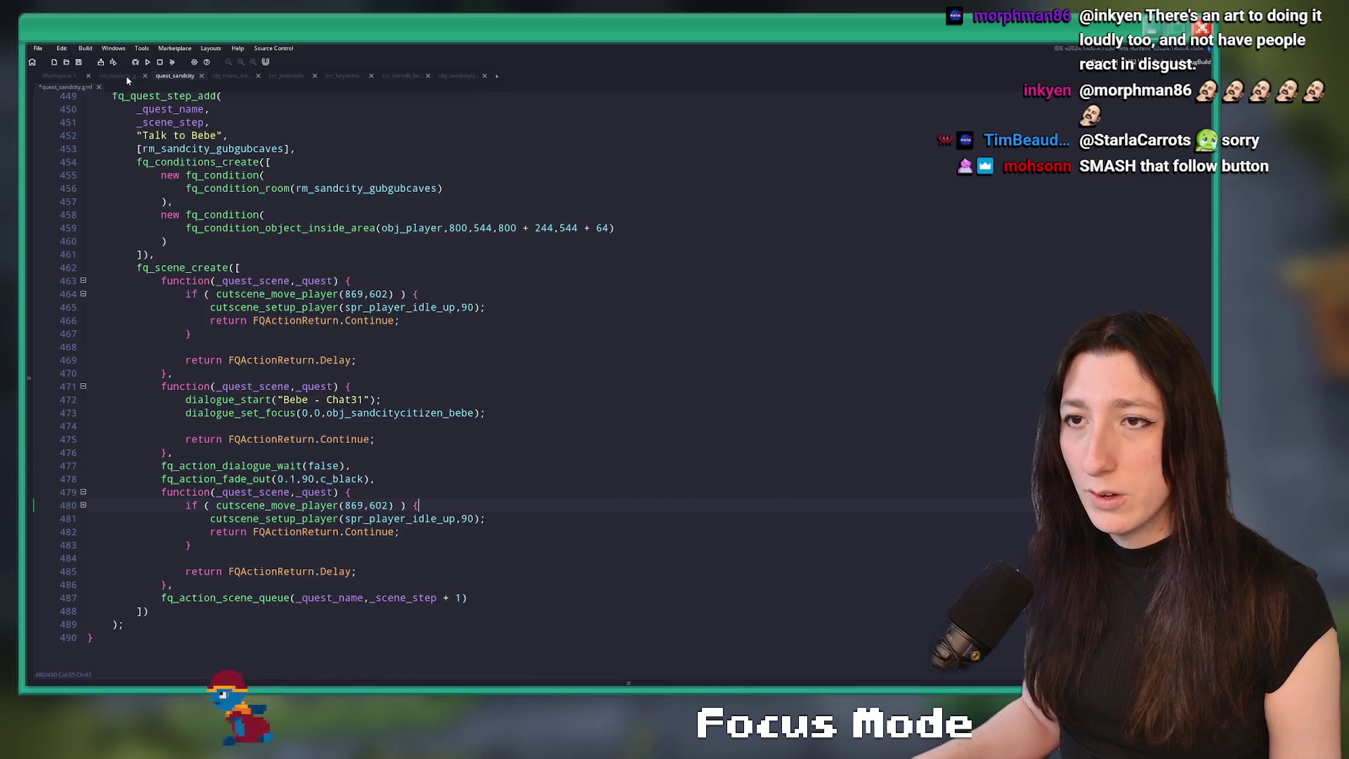
left_click(489, 571)
mouse_move(490, 571)
left_mouse_down()
mouse_move(492, 543)
mouse_move(157, 532)
mouse_move(87, 544)
left_mouse_up()
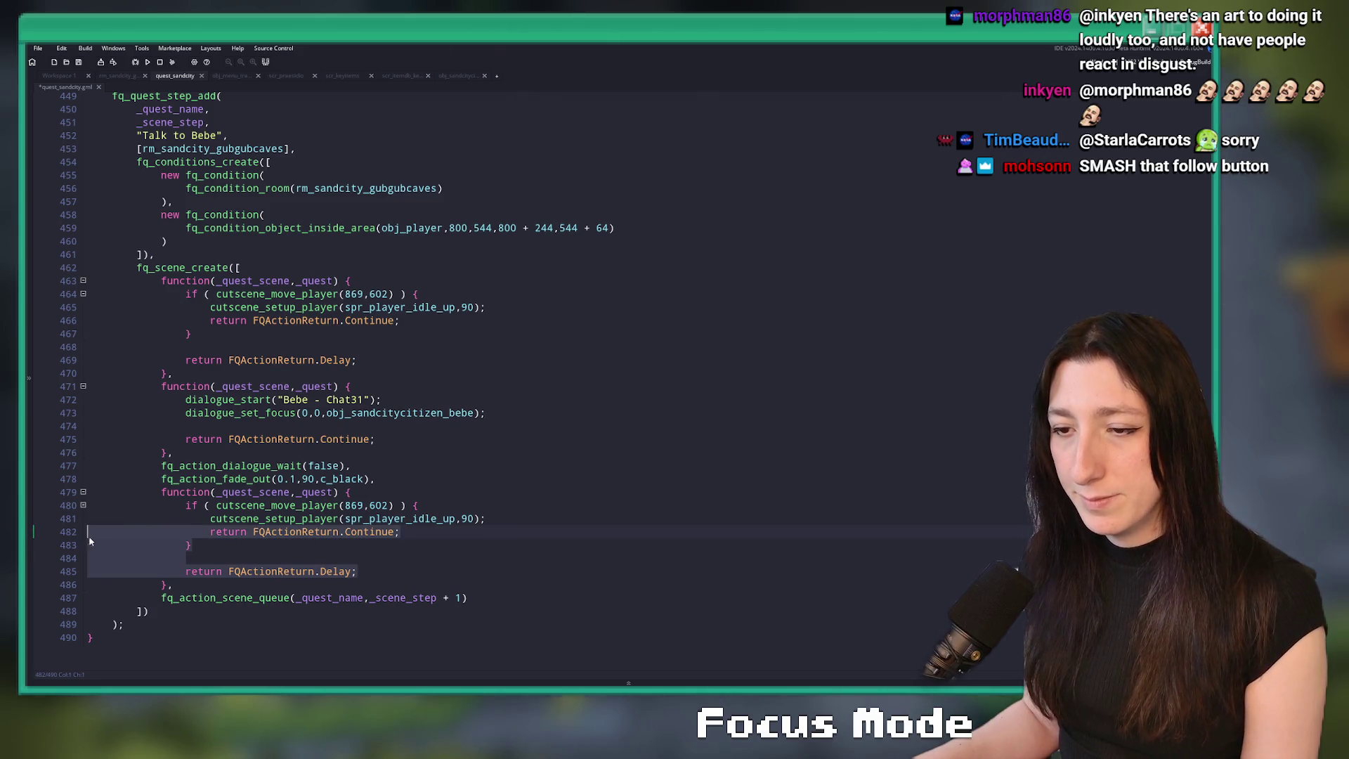
key("BackSpace")
key("BackSpace")
left_click(191, 547, "shift")
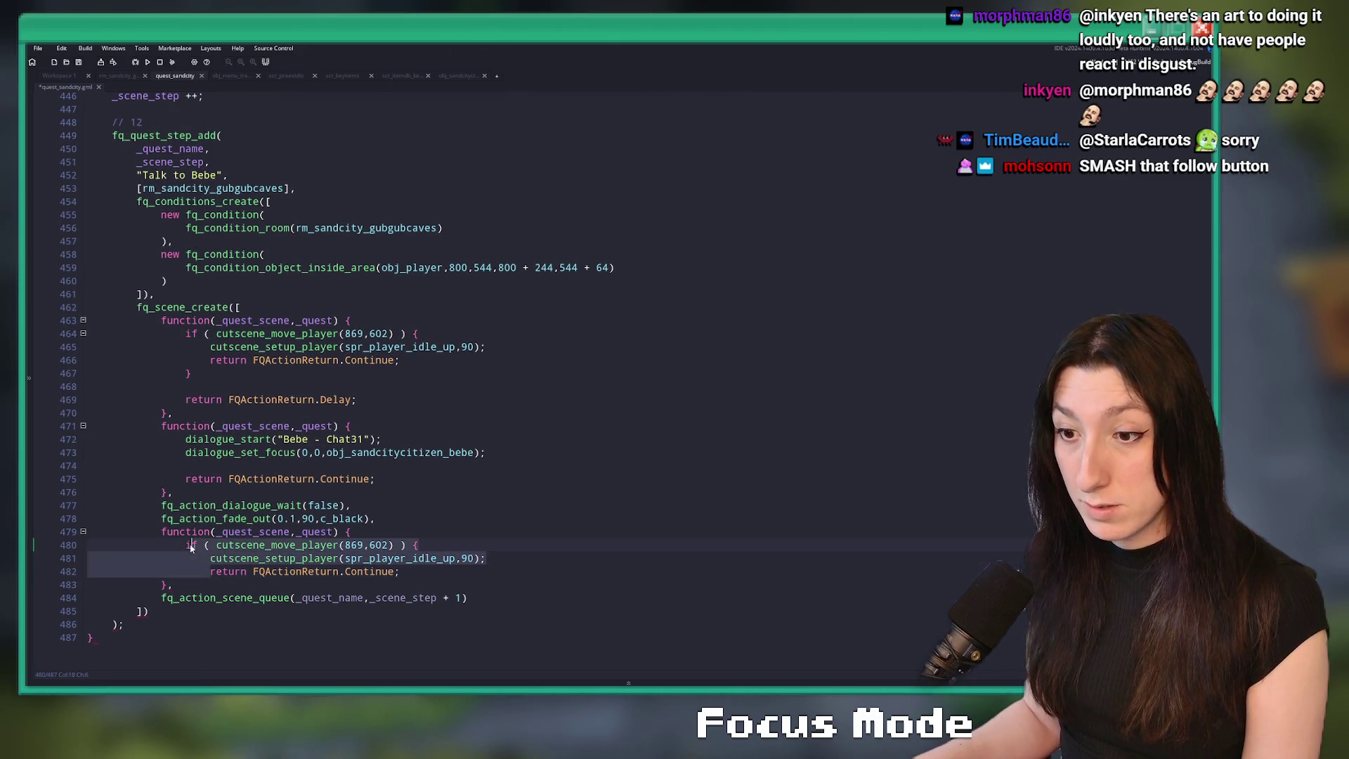
key("BackSpace")
key("Return")
key("Up")
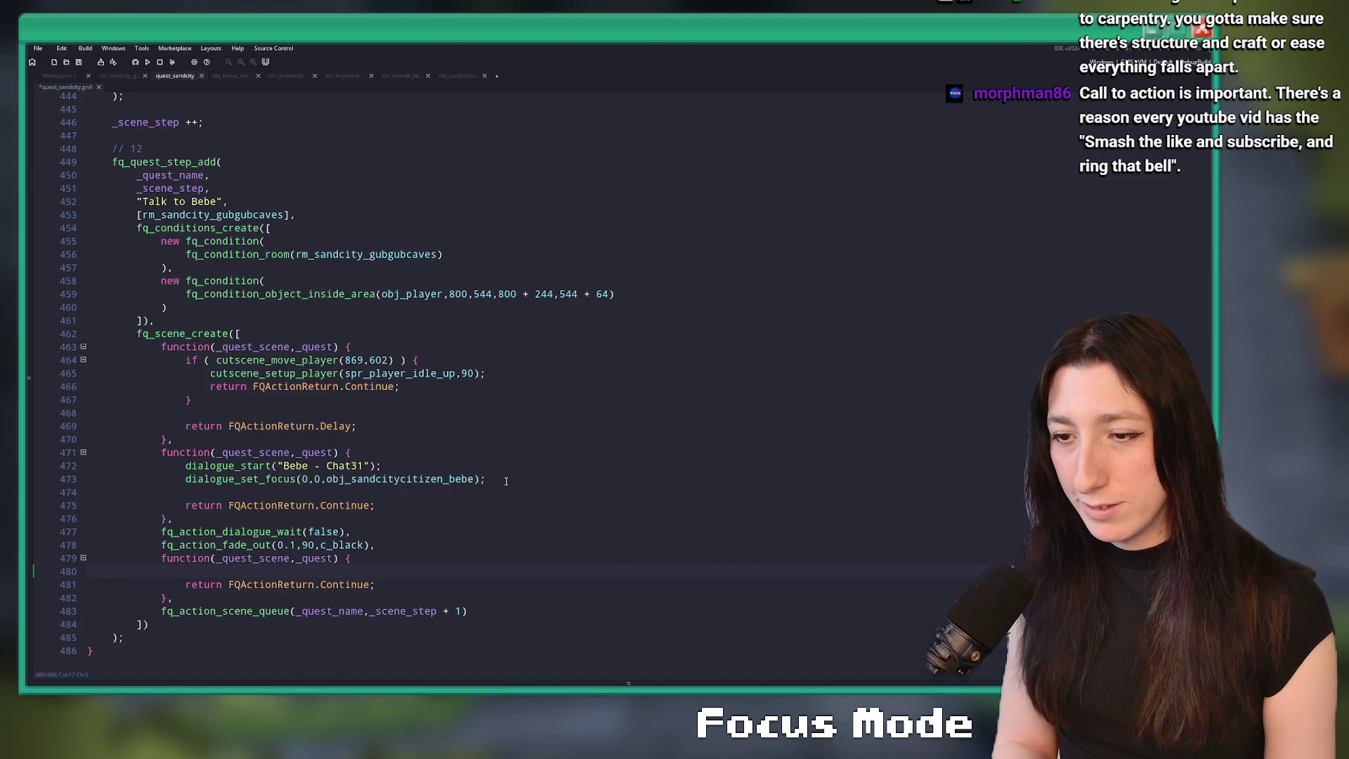
- Start an instance_create_depth( call on line 480 and bring up the Asset Browser
key("BackSpace")
key("BackSpace")
type("instancek")
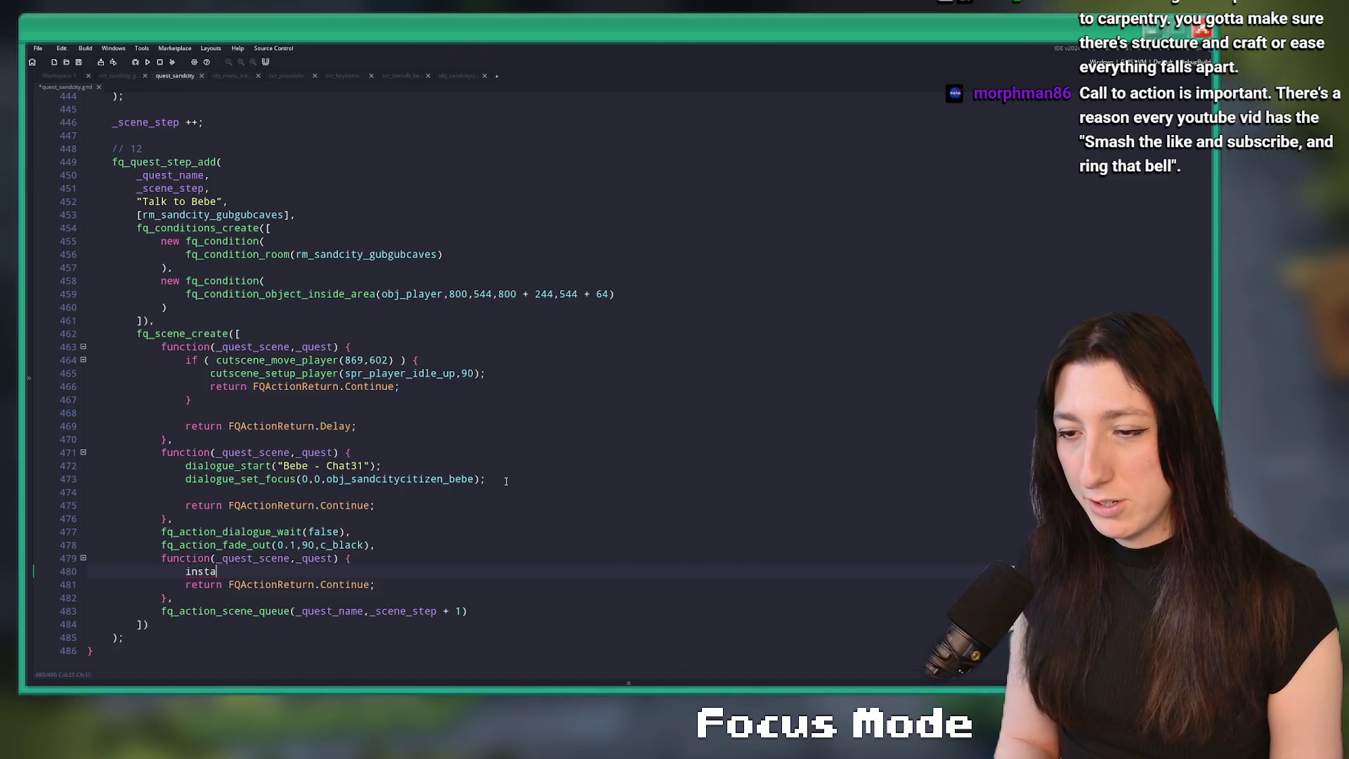
key("BackSpace")
type("_create_de")
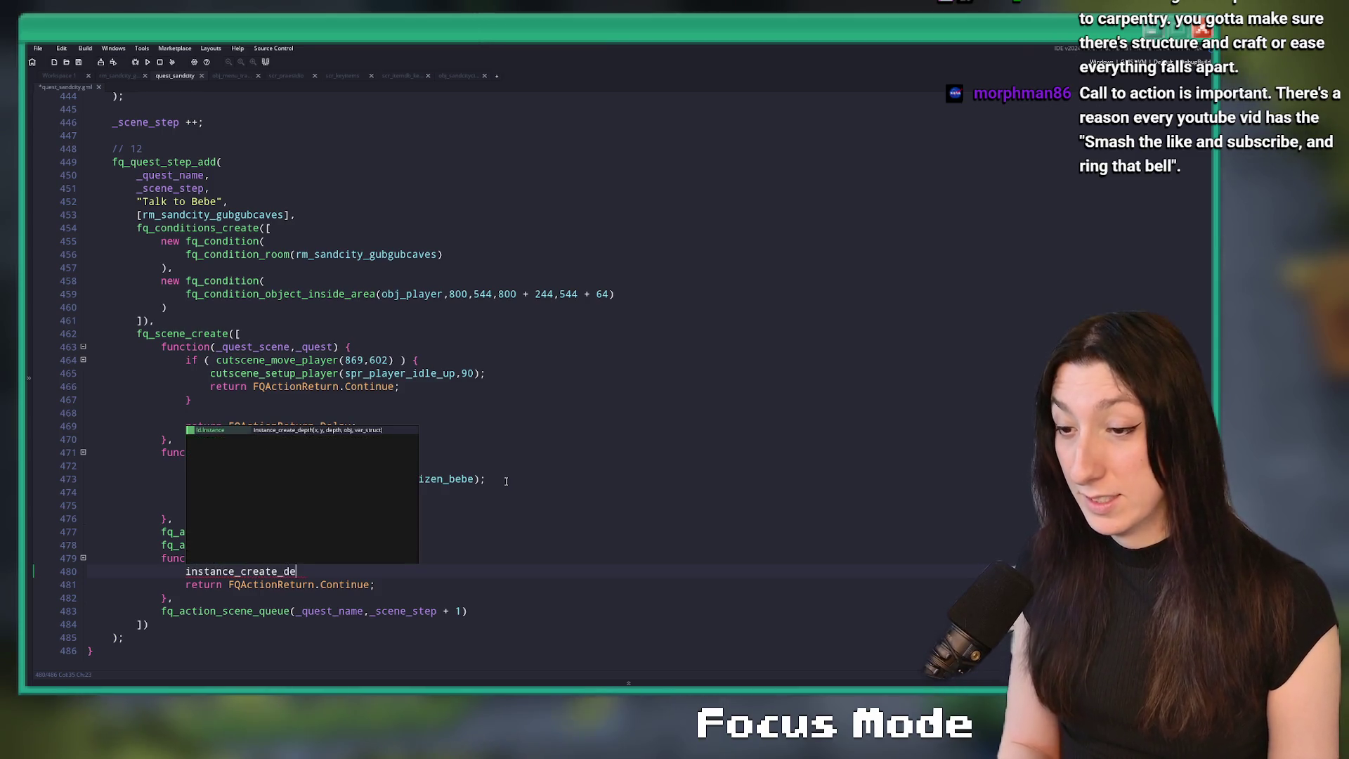
type("pth")
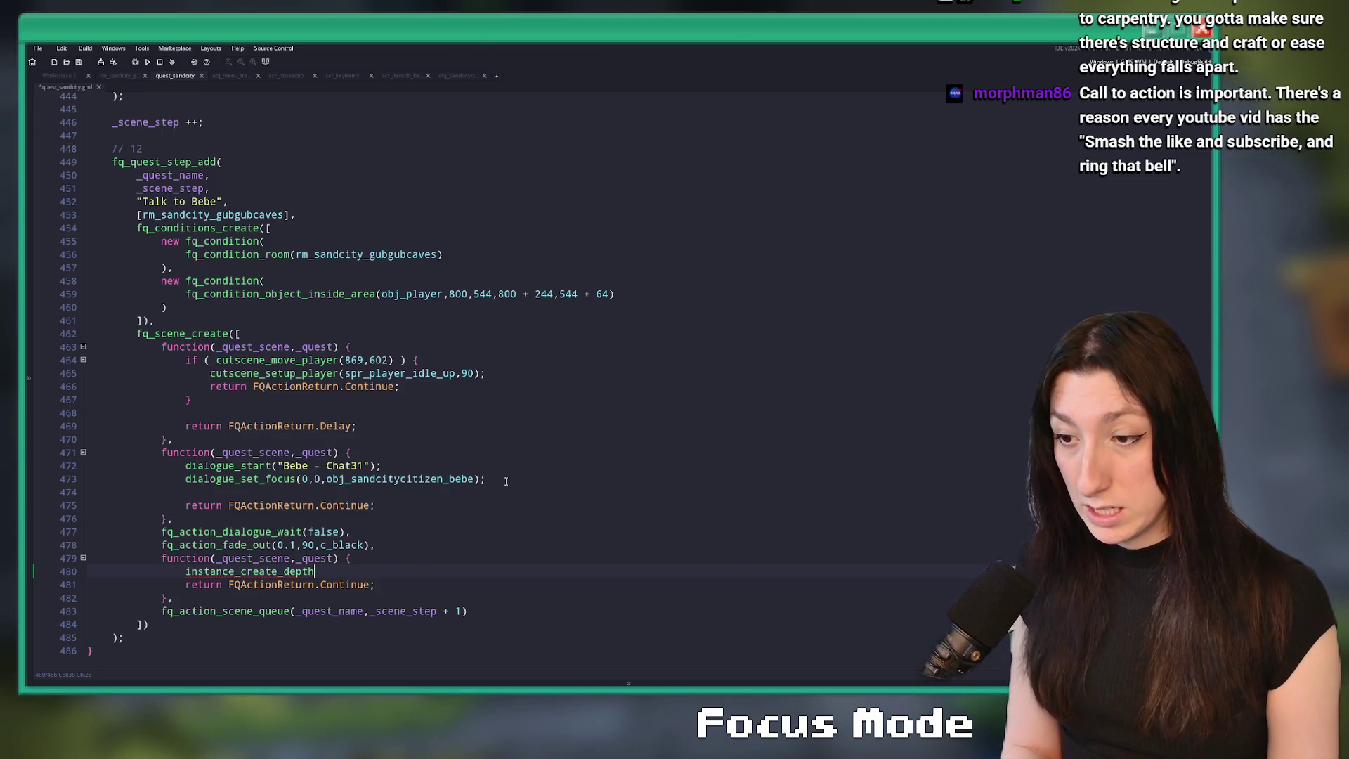
type("(")
left_click(1208, 185)
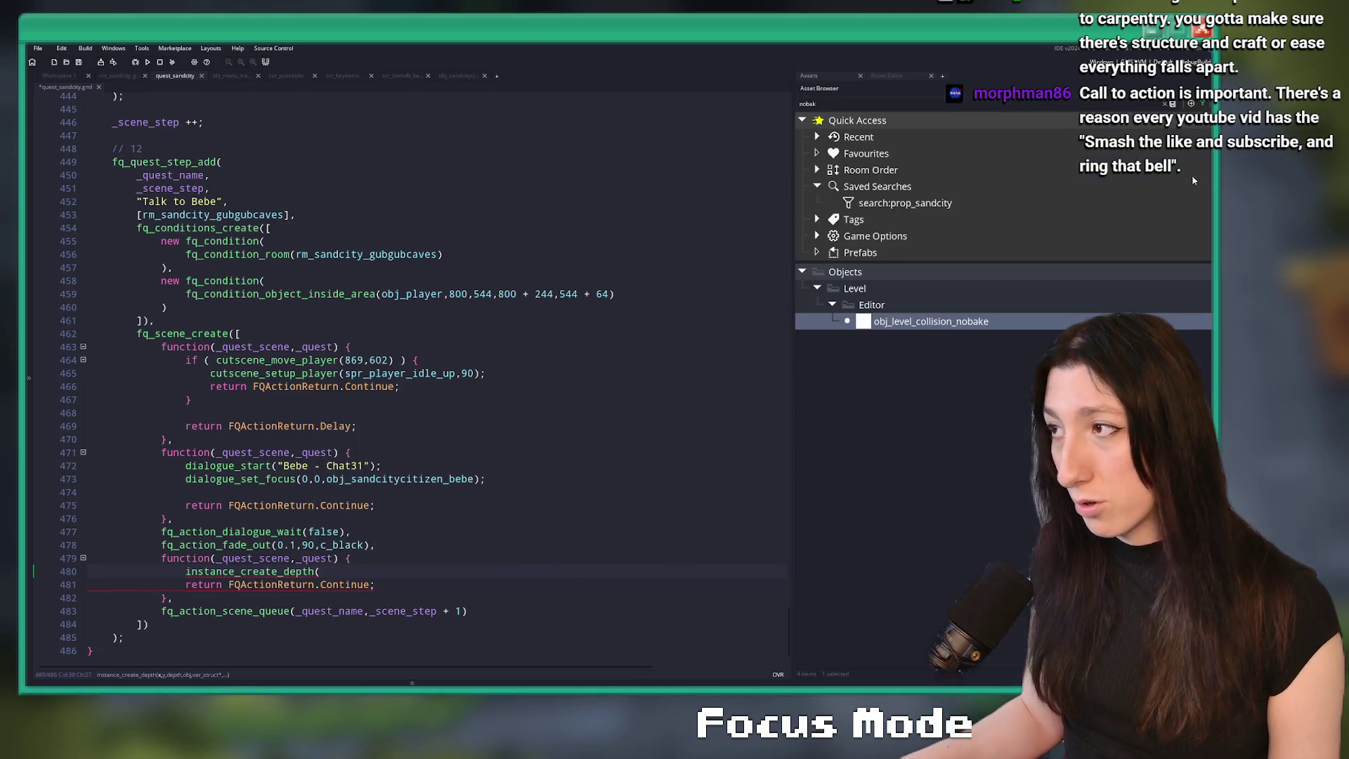
- Duplicate obj_prop_sandcity_quest_bomb as obj_prop_sandcity_bomb, then open the quest bomb's editor
type("bomb")
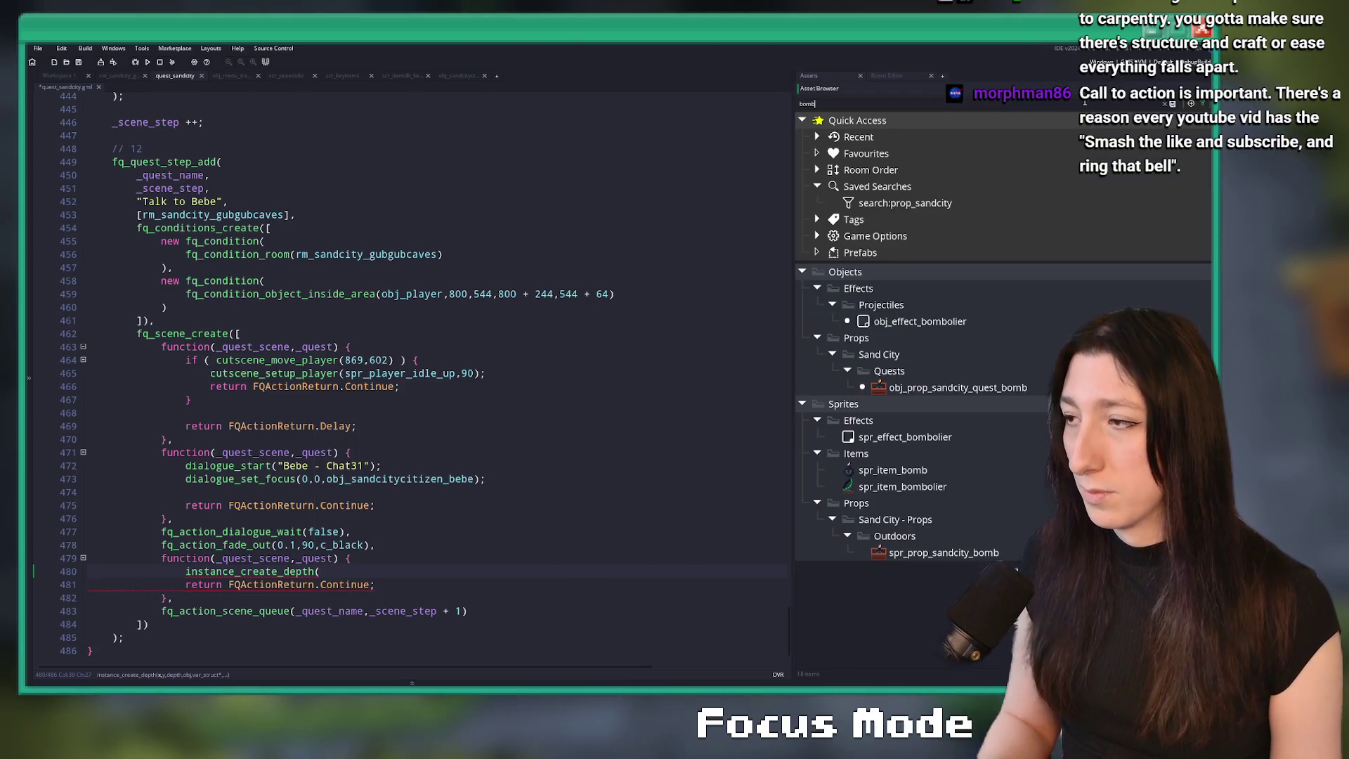
left_click(977, 388)
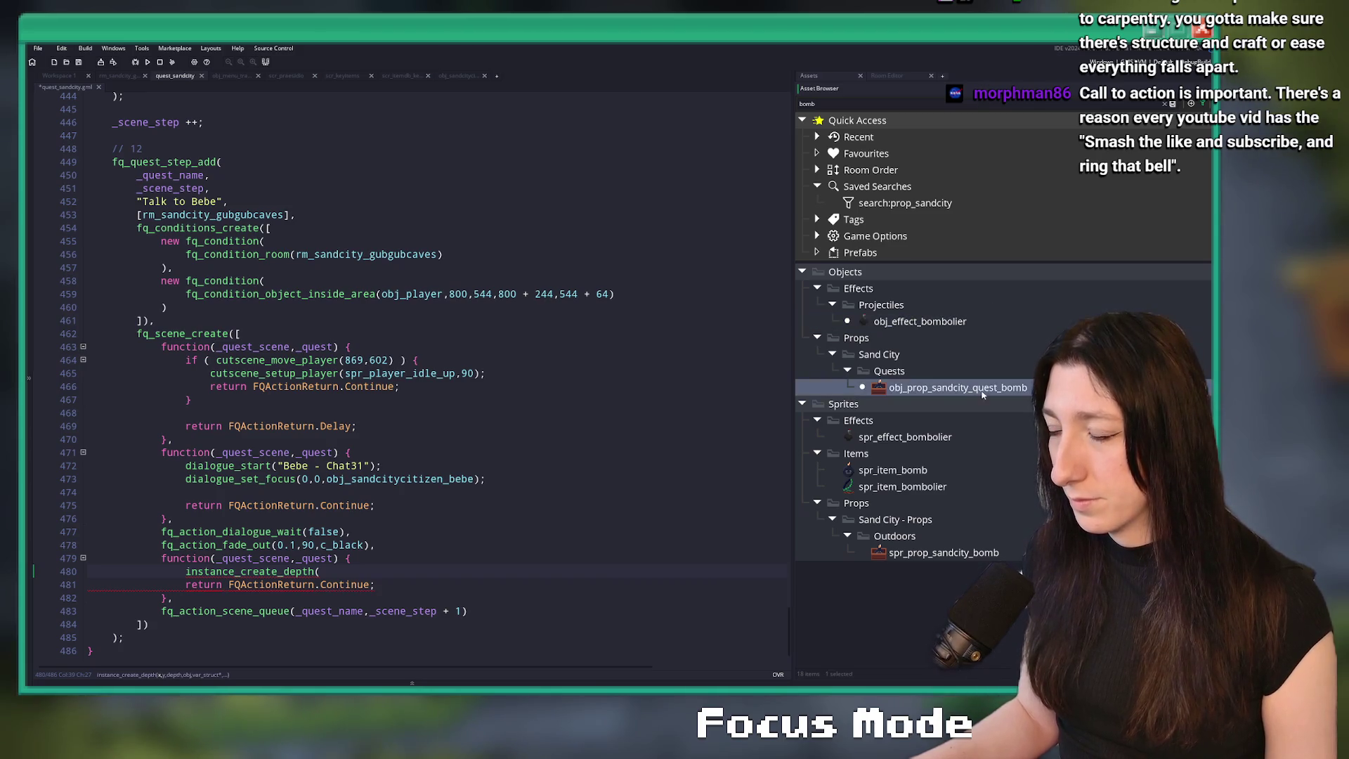
key("ctrl+d")
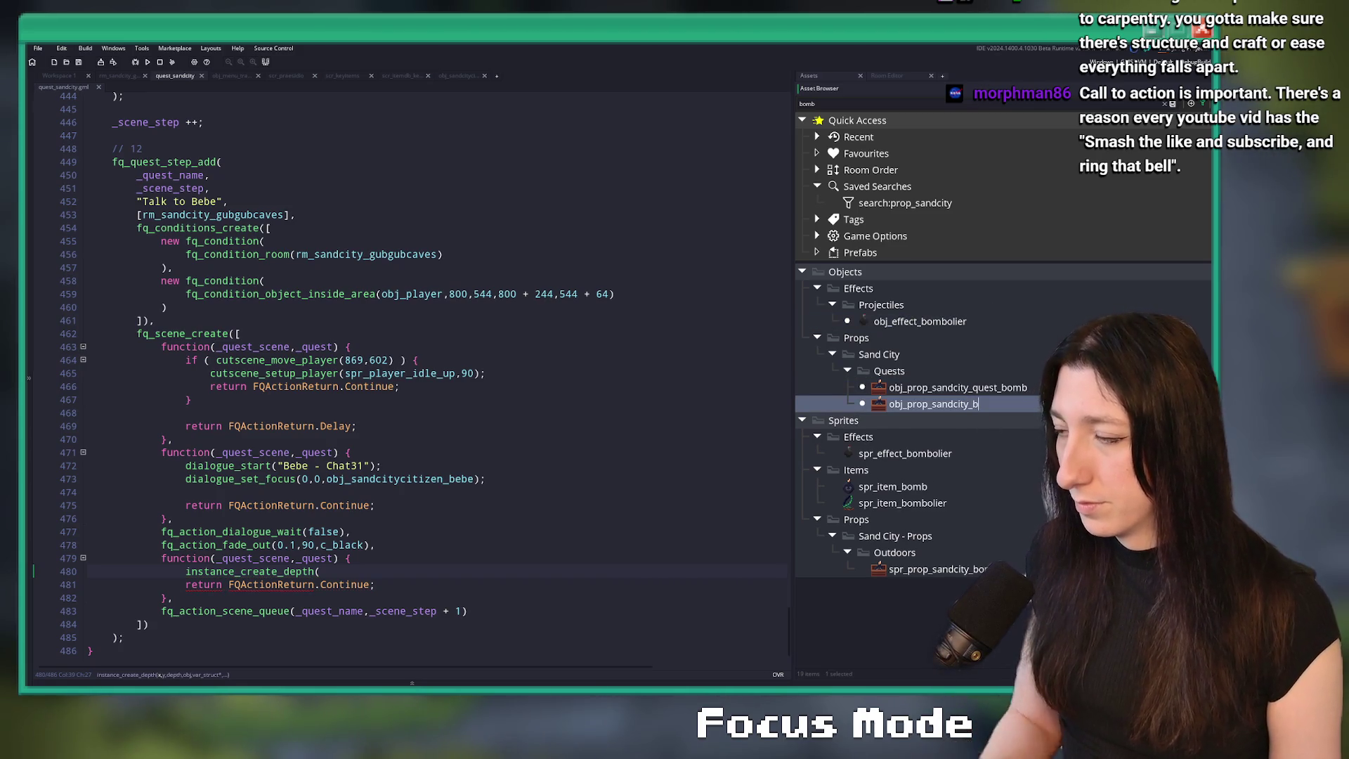
type("omb")
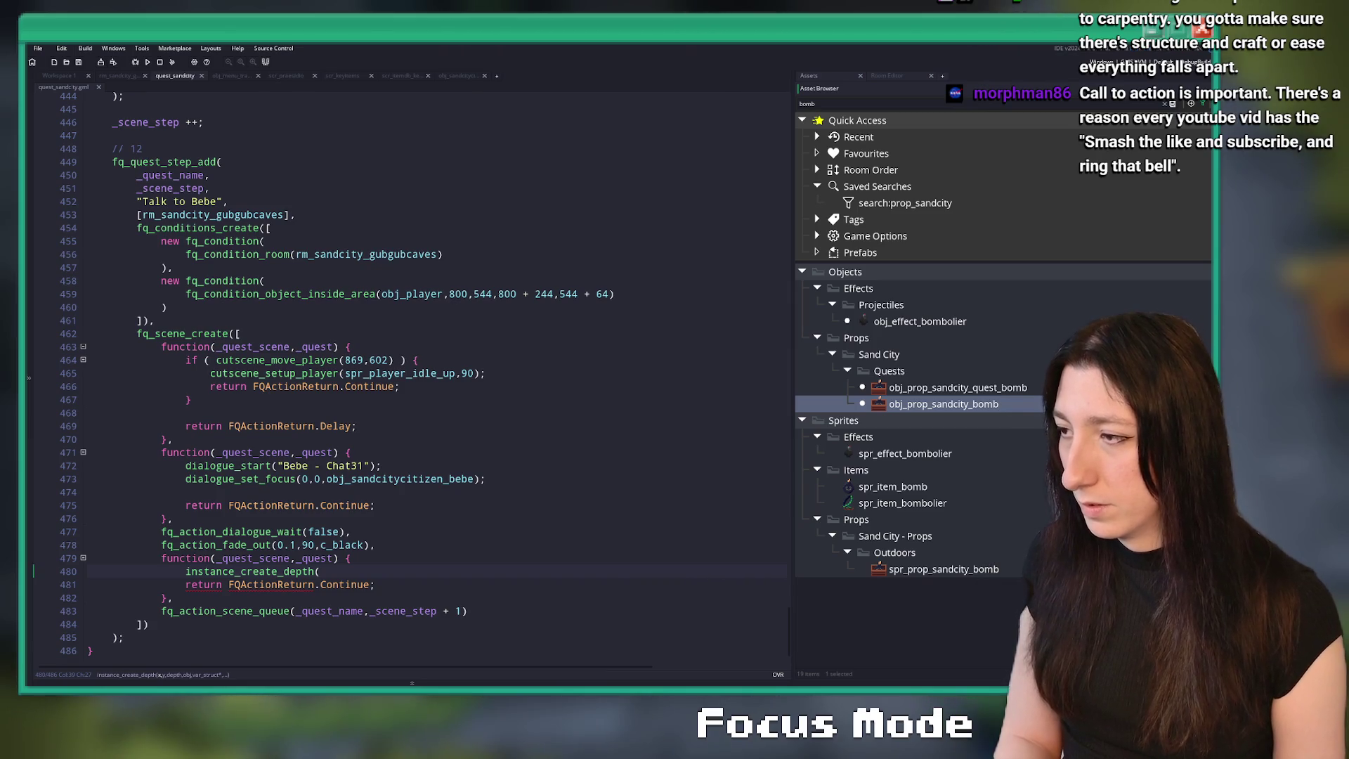
key("Return")
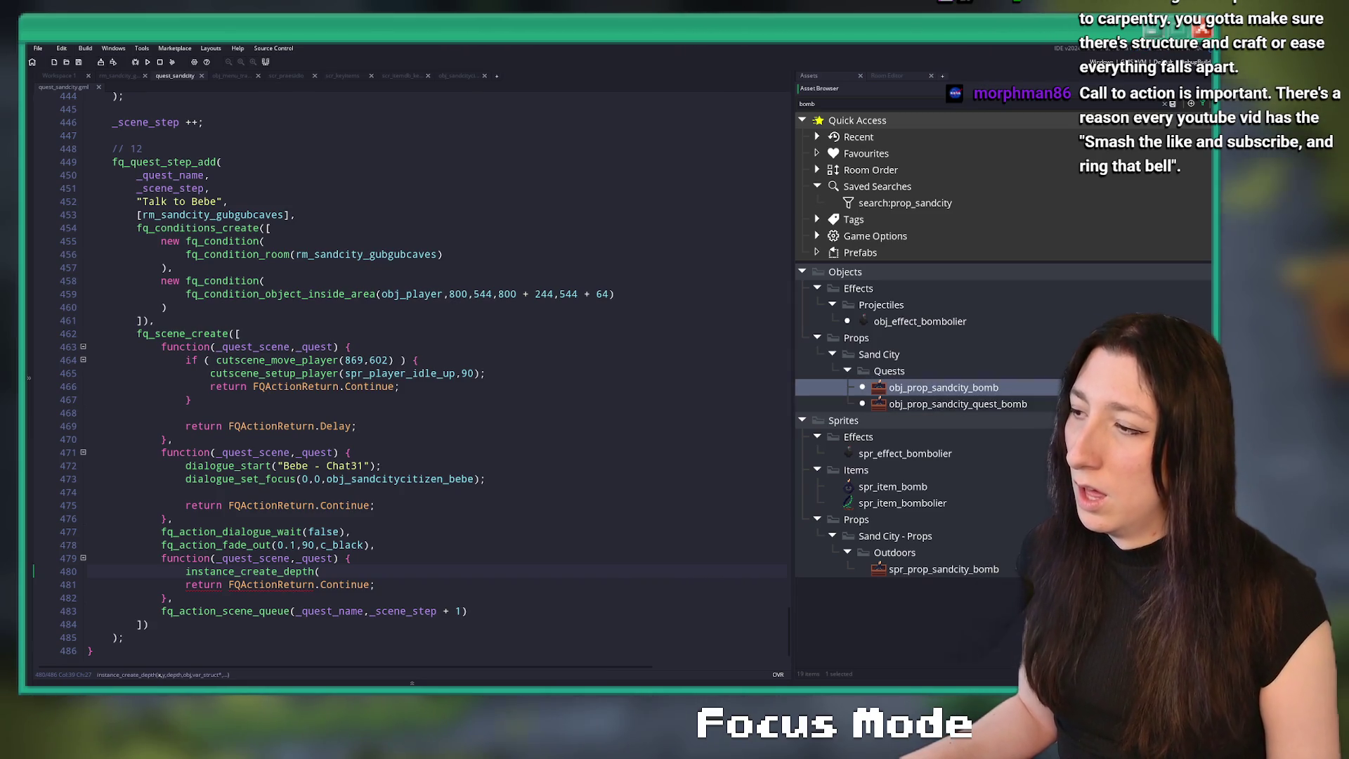
left_click(1040, 385)
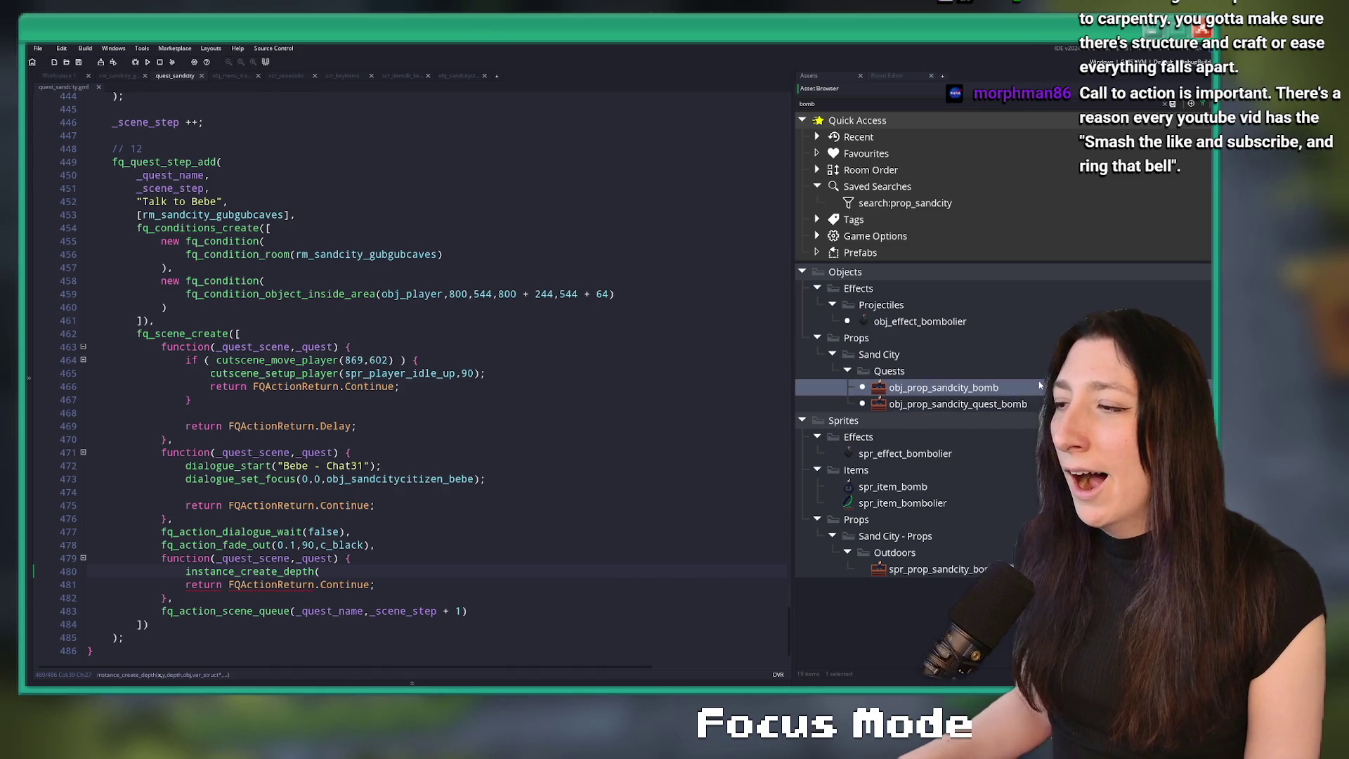
double_click(1023, 404)
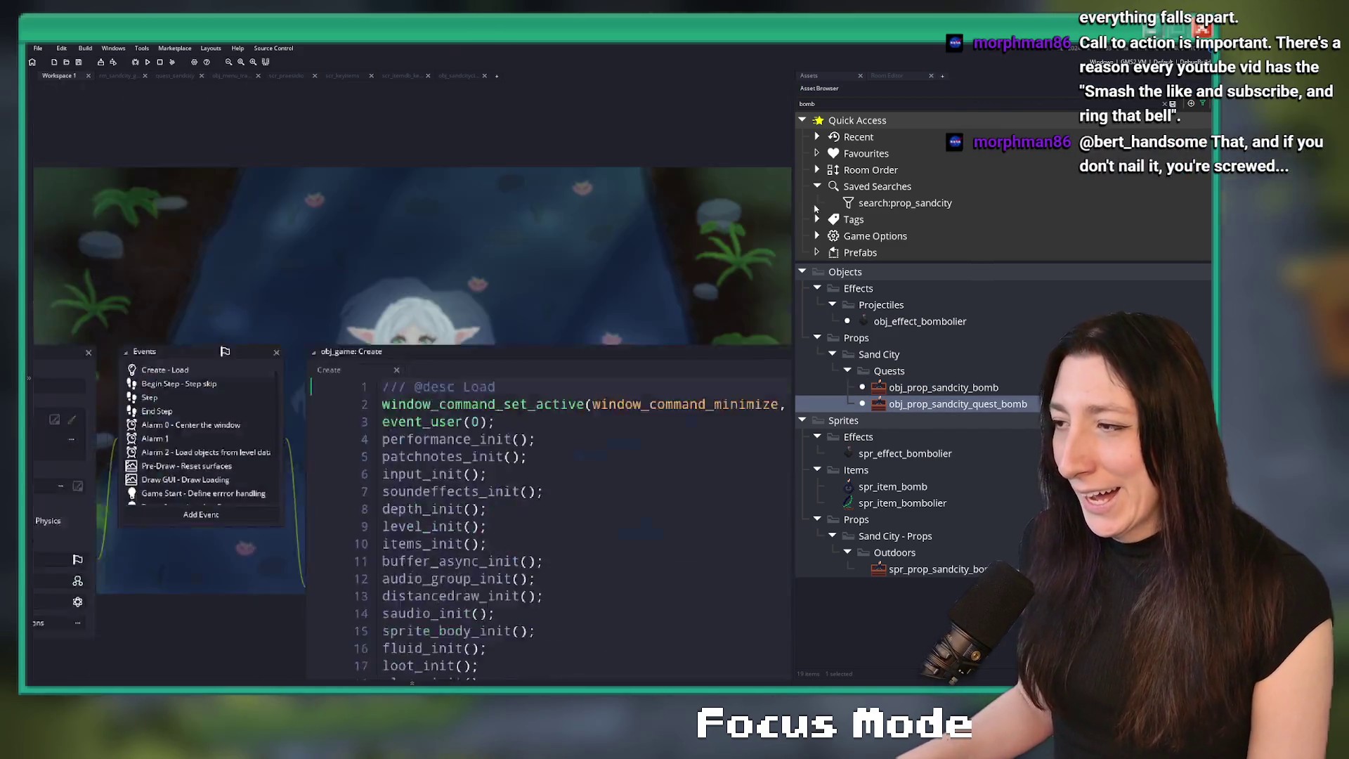
left_click(102, 307)
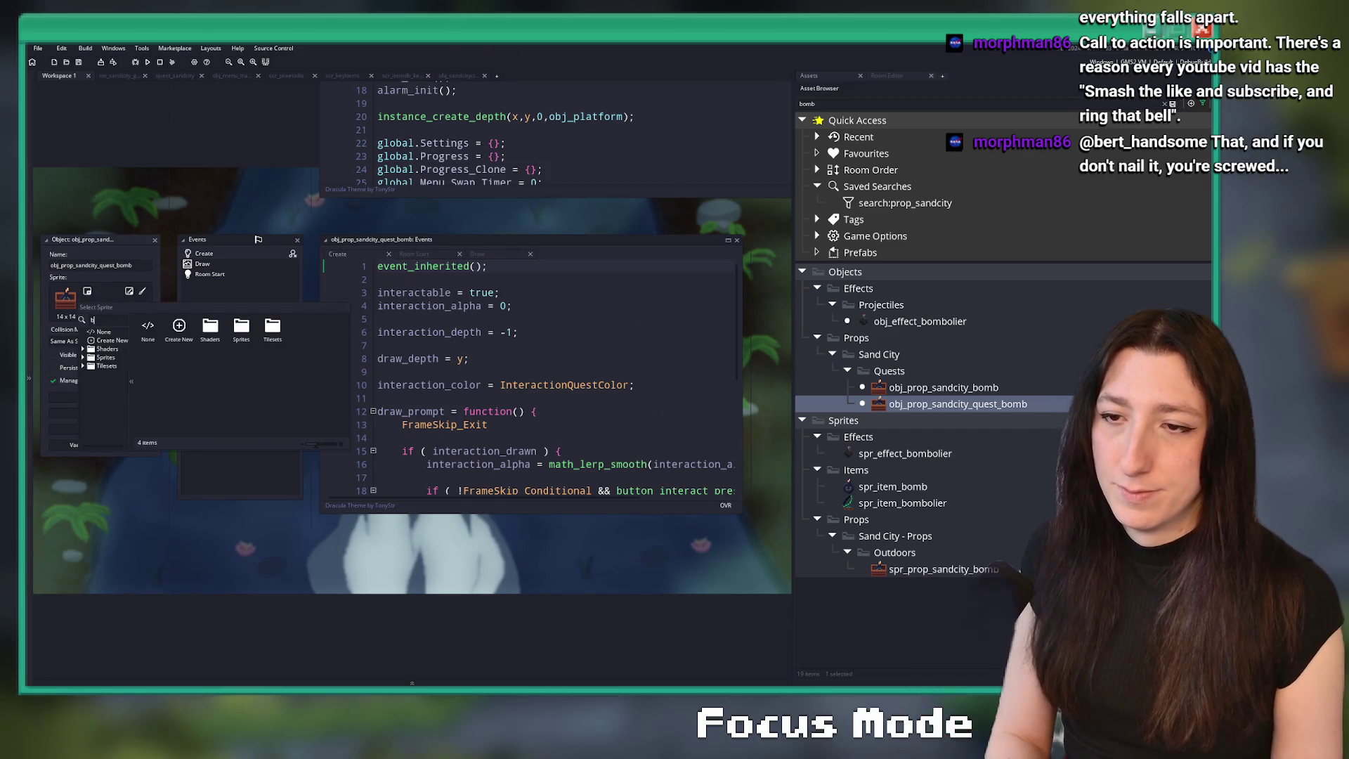
- Try spr_item_bomb on the quest bomb, cancel the parent change keeping par_interaction, and close it
type("bomb")
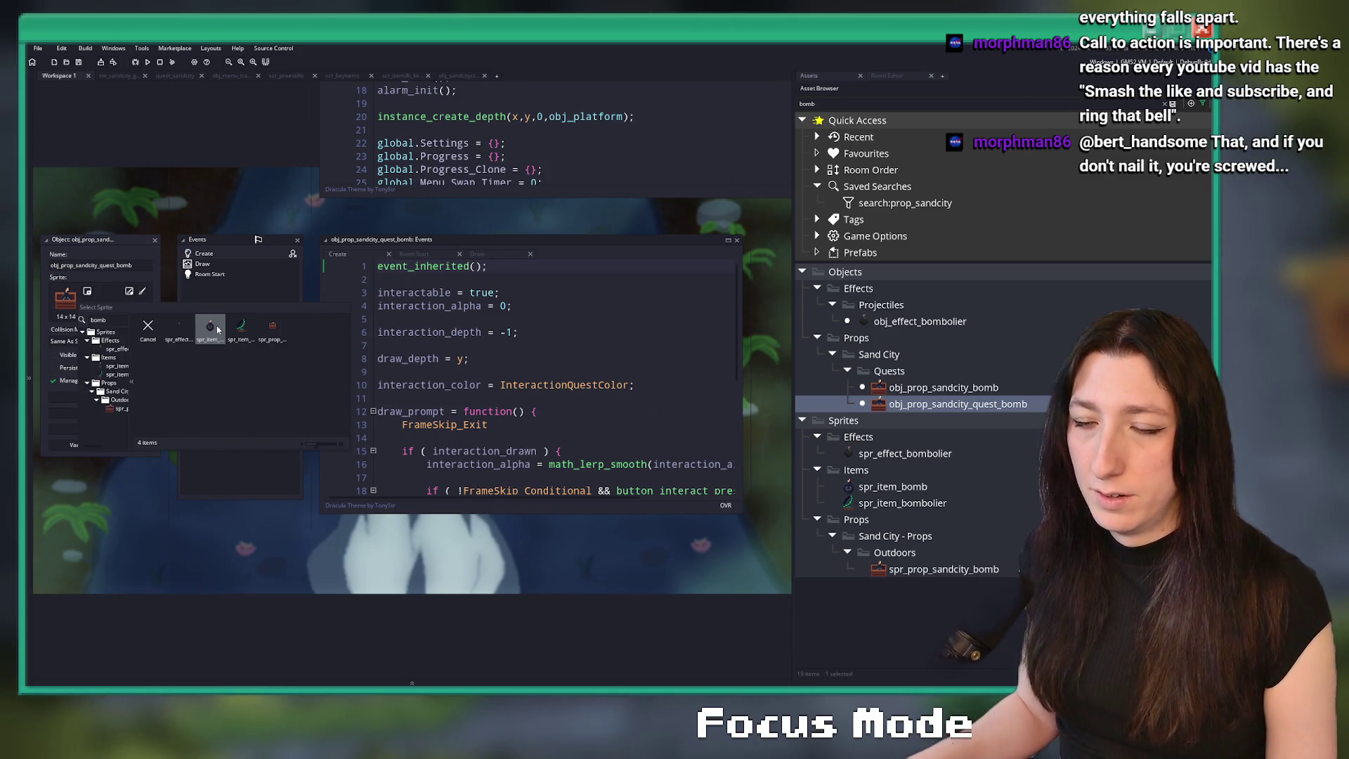
double_click(209, 331)
left_click_drag(268, 189, 331, 224)
left_click(574, 321)
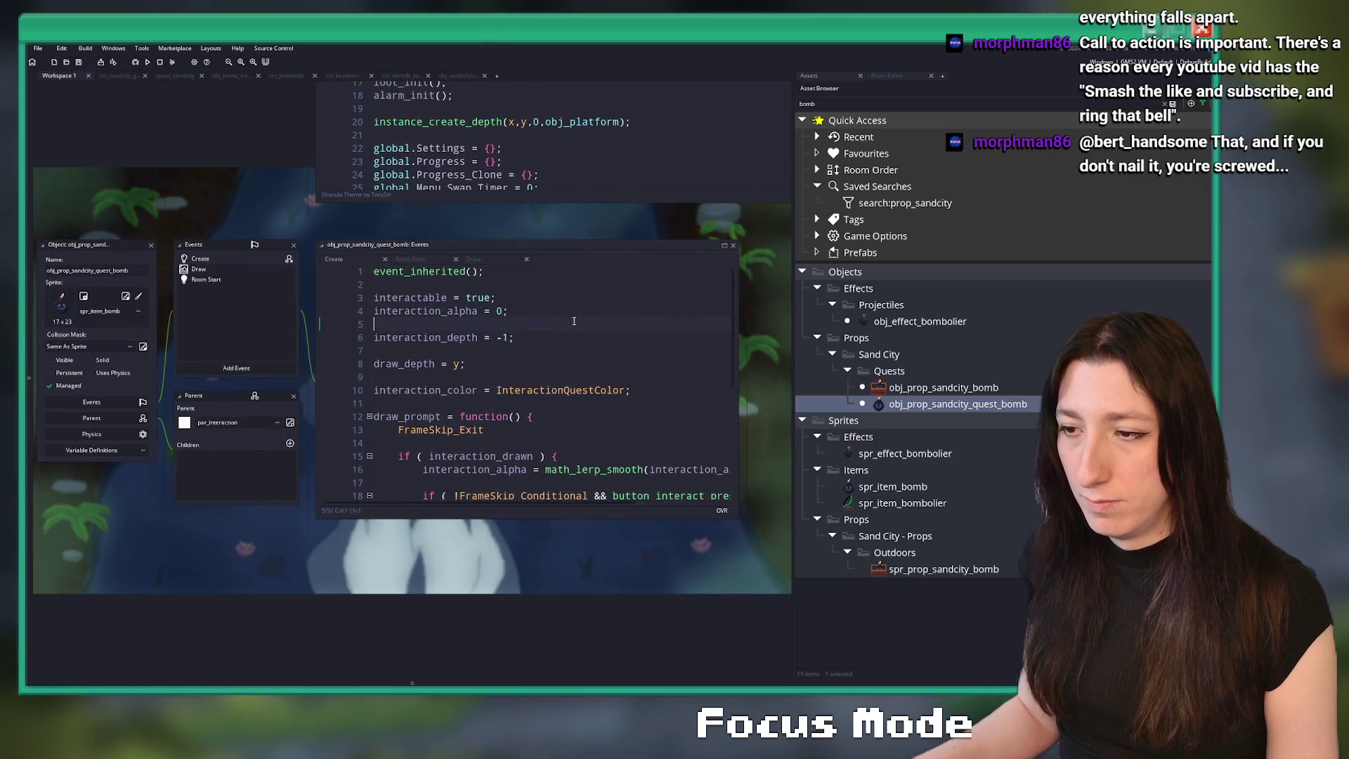
left_click(222, 422)
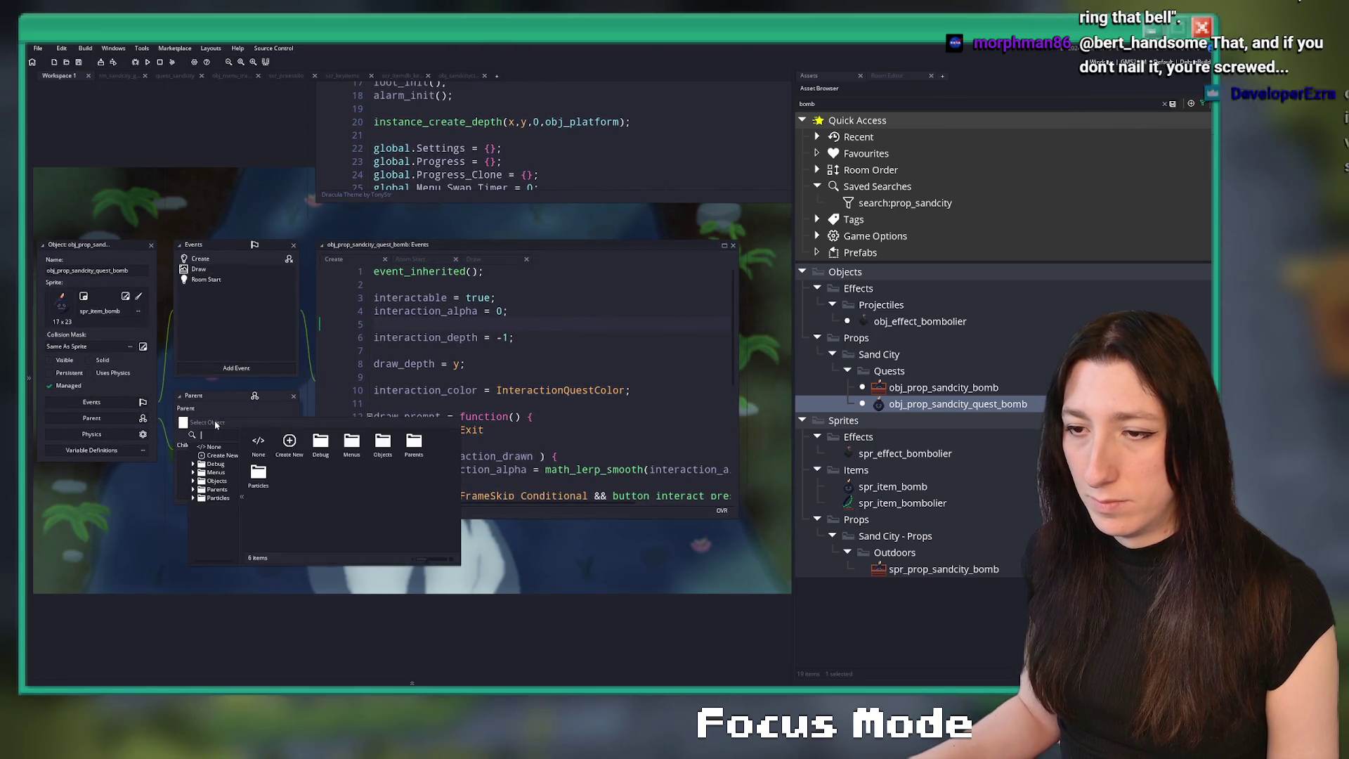
type("par_dep")
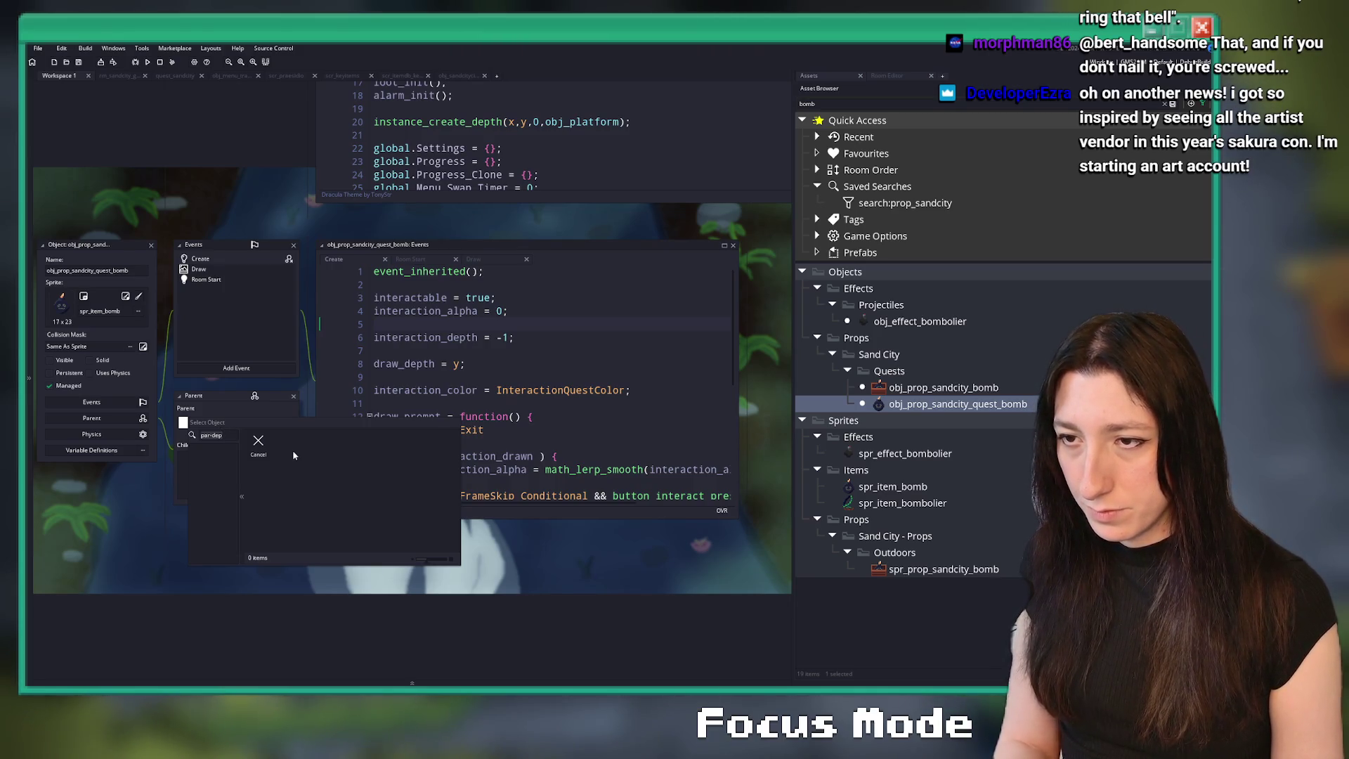
key("Escape")
left_click(151, 245)
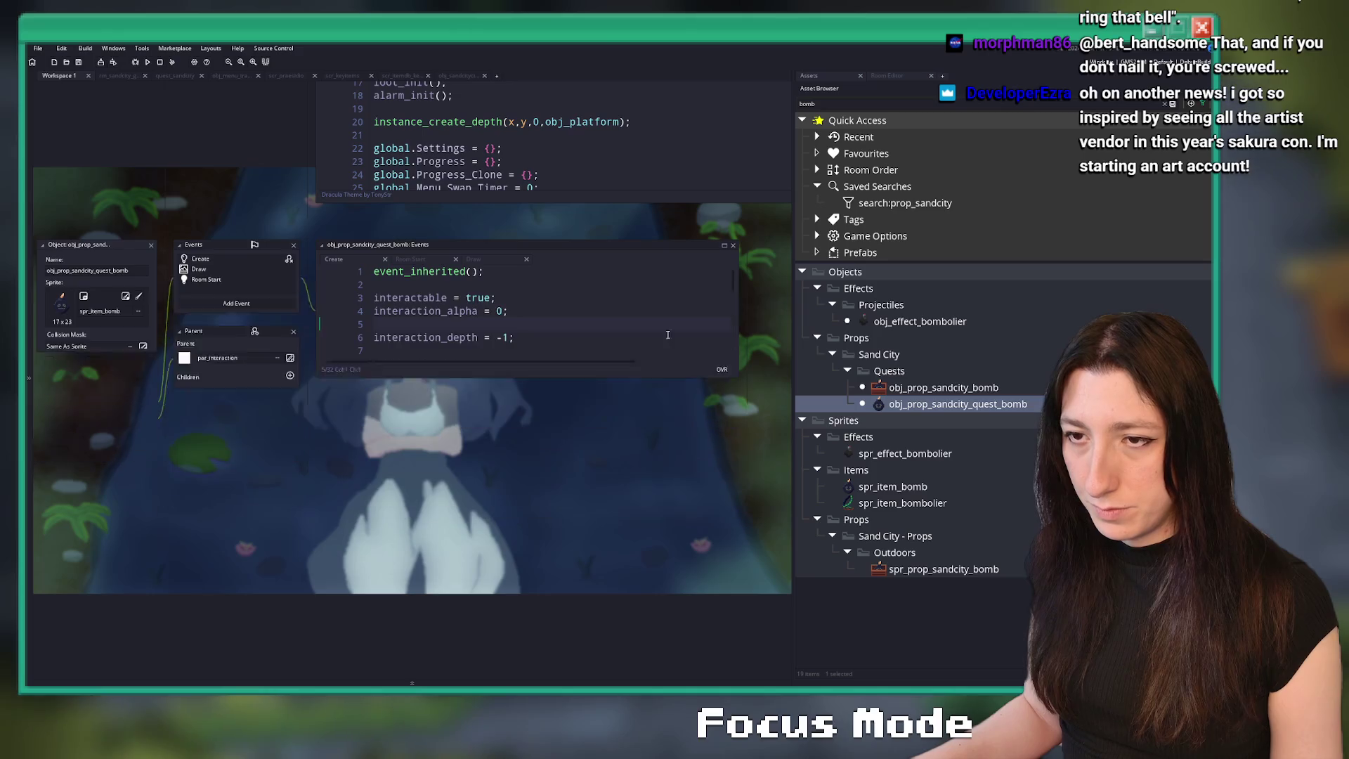
- Restore spr_prop_sandcity_bomb as the quest bomb's sprite and close its editor
double_click(920, 404)
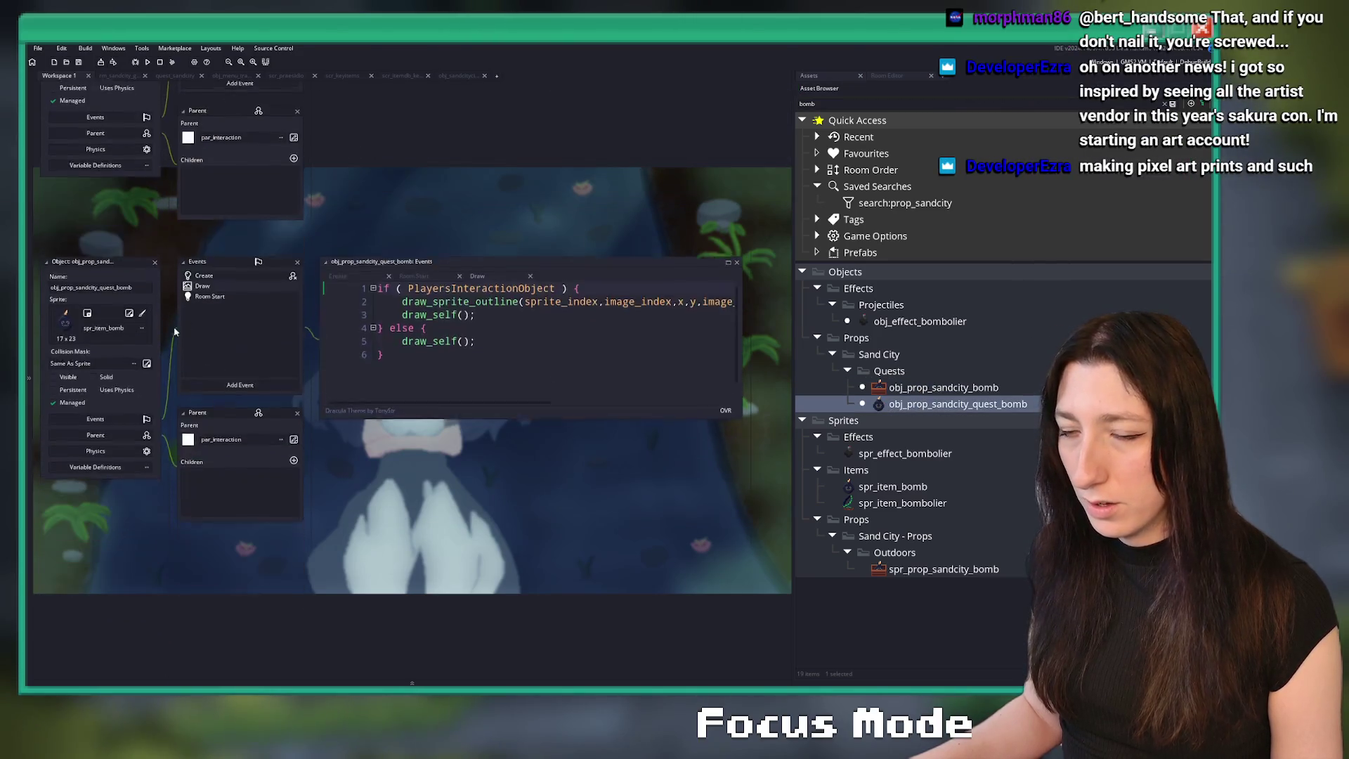
left_click(97, 307)
type("andc")
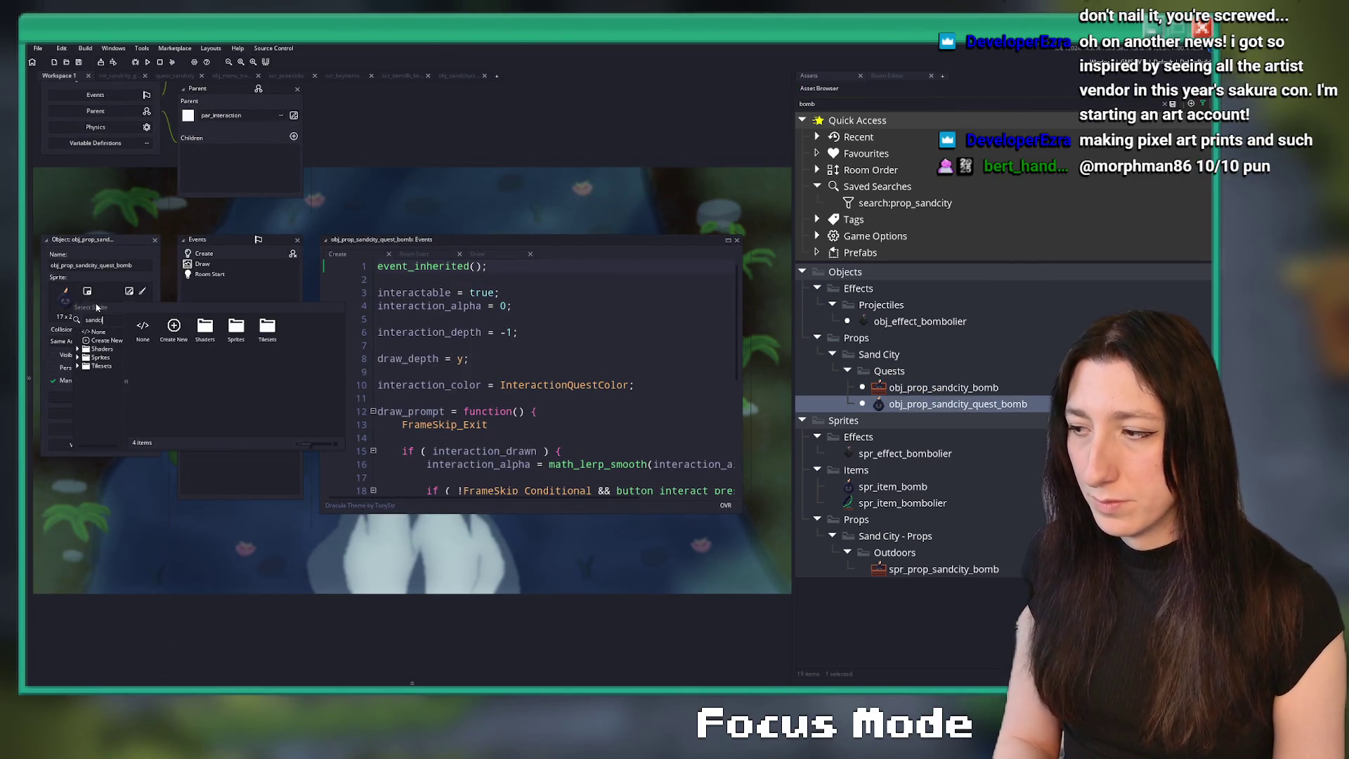
double_click(173, 325)
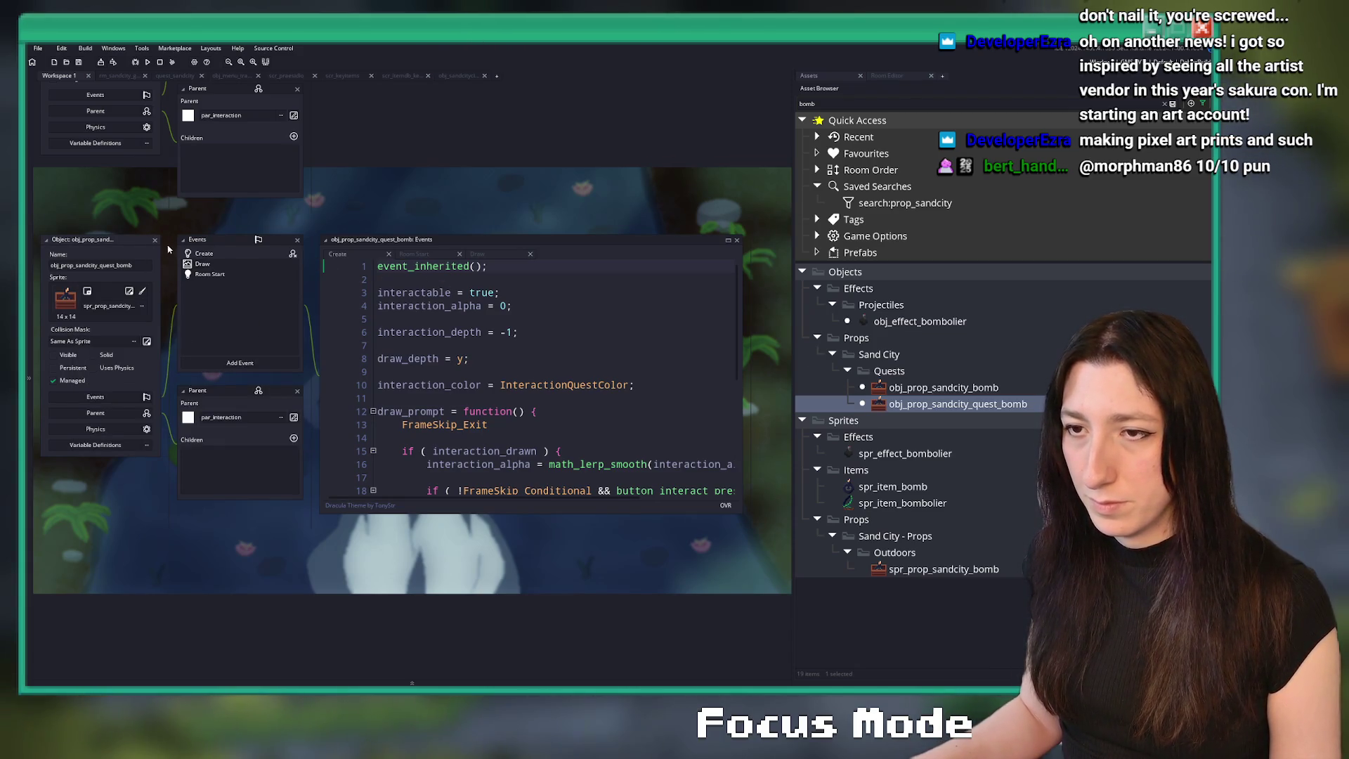
left_click(155, 239)
left_click(847, 371)
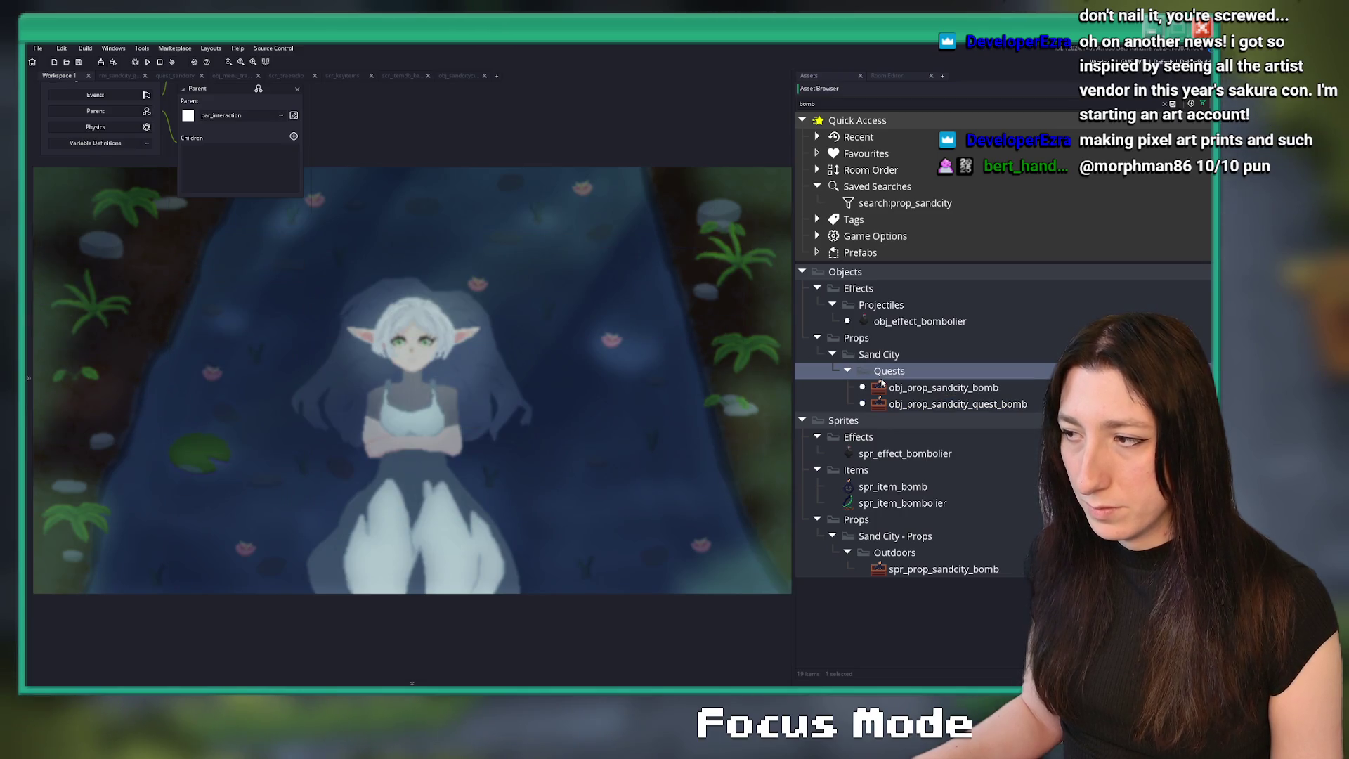
- Give obj_prop_sandcity_bomb the parent par_depth and the sprite spr_item_bomb
left_click(848, 371)
double_click(942, 387)
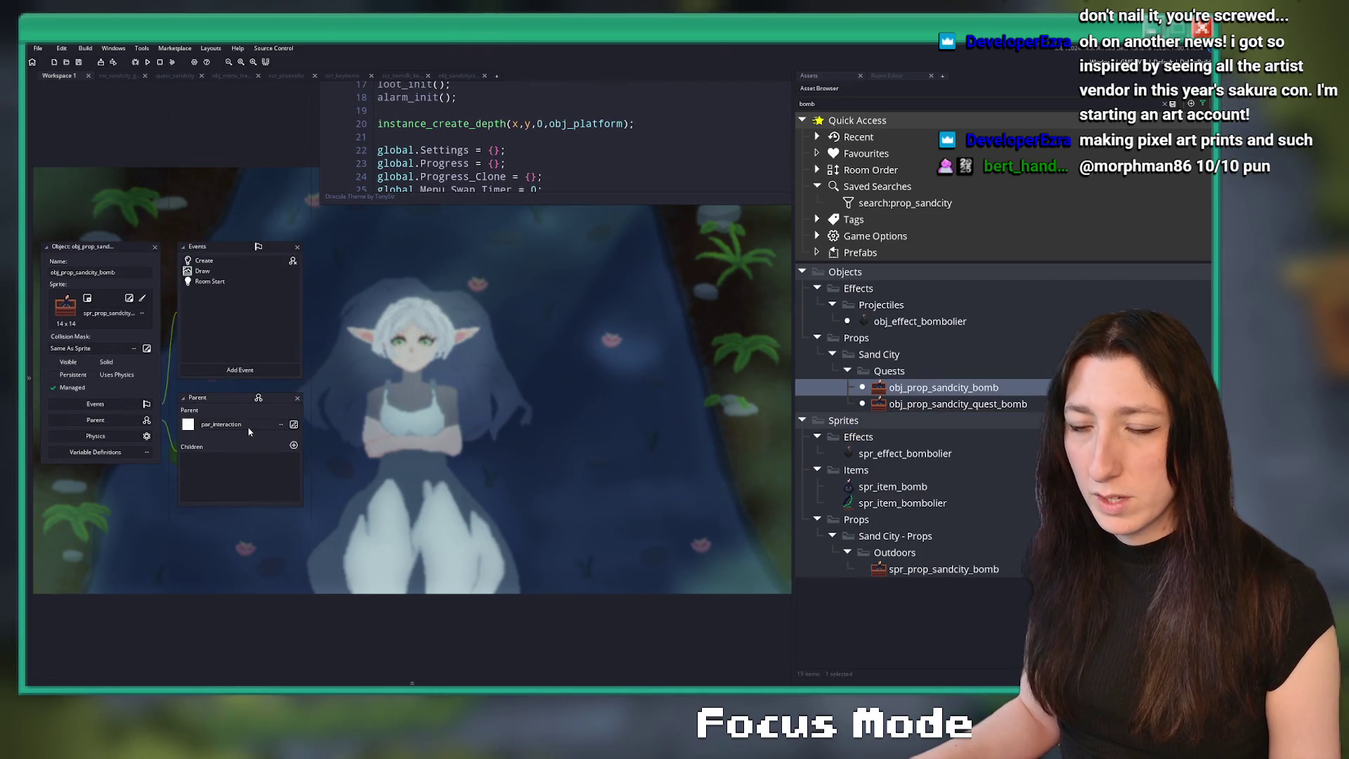
left_click(250, 430)
type("par_de")
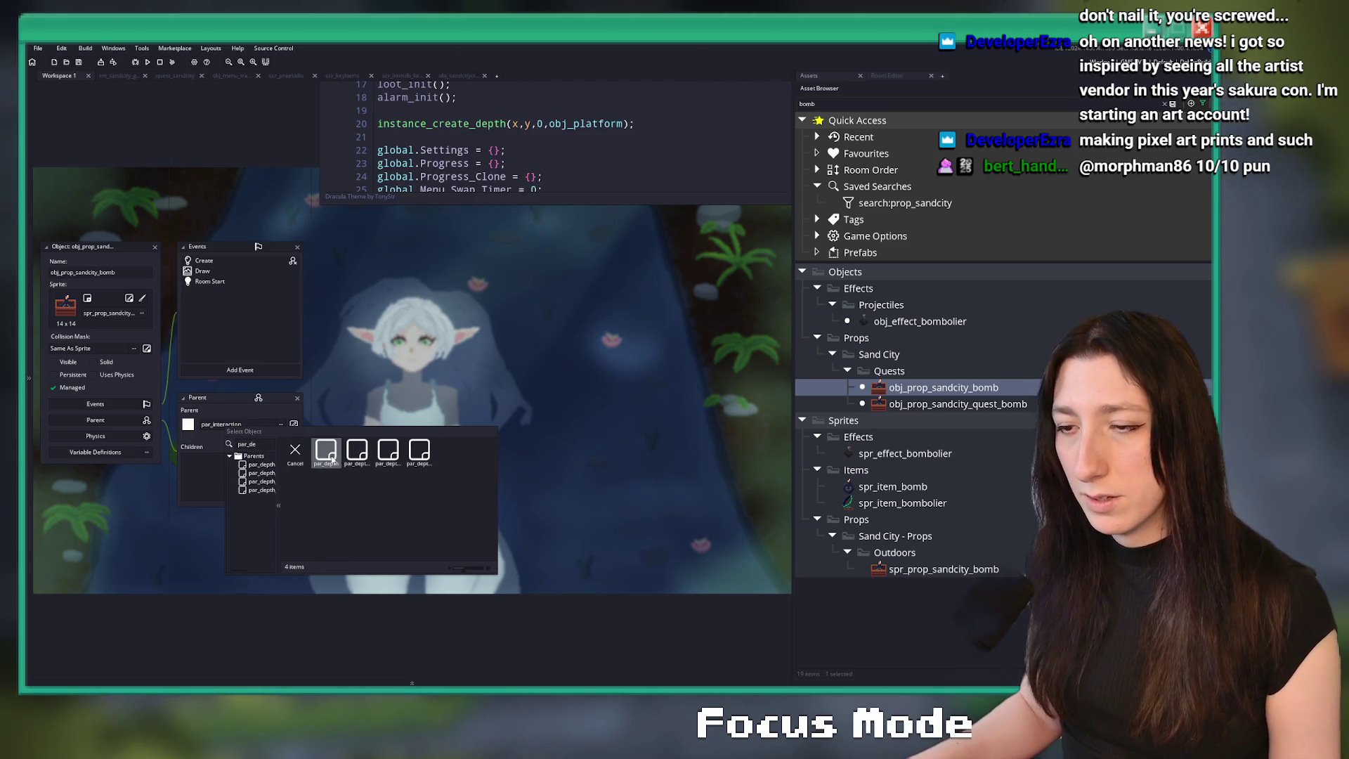
double_click(326, 453)
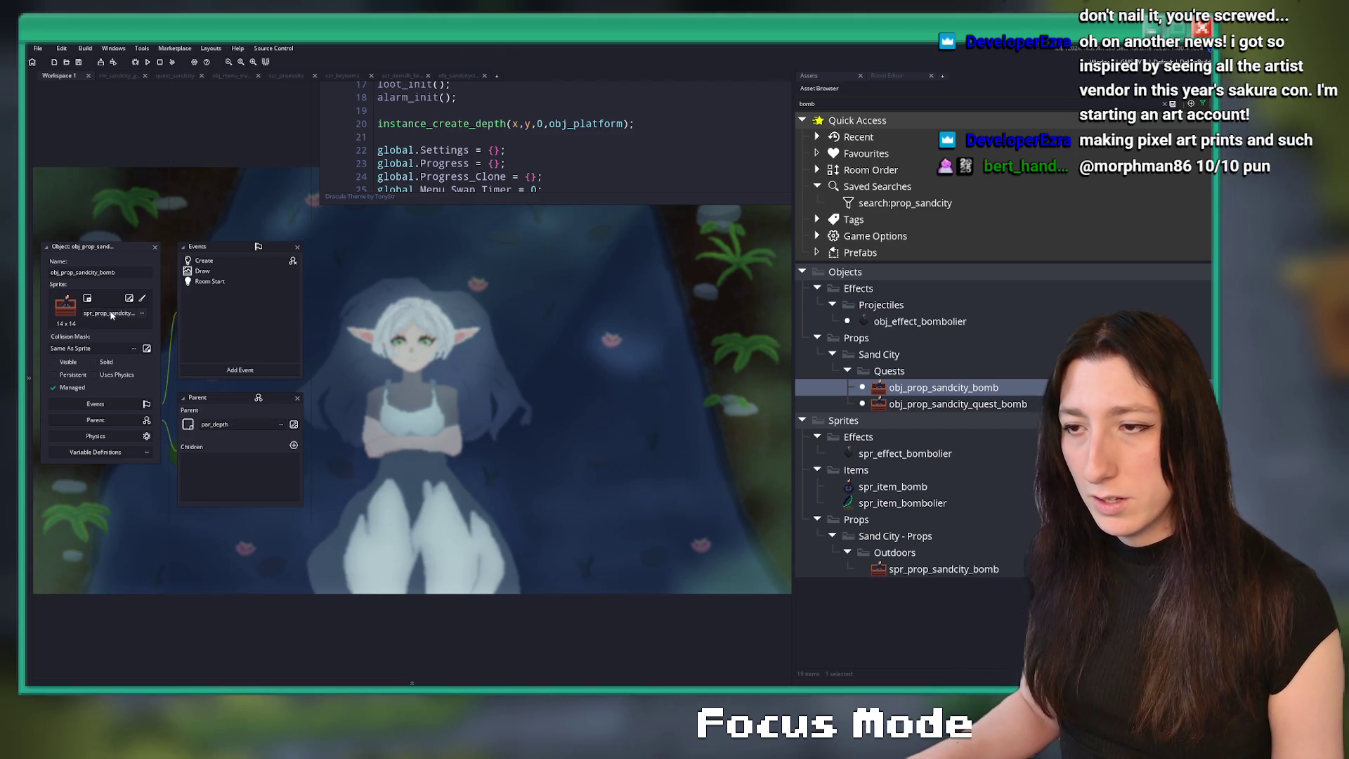
left_click(112, 315)
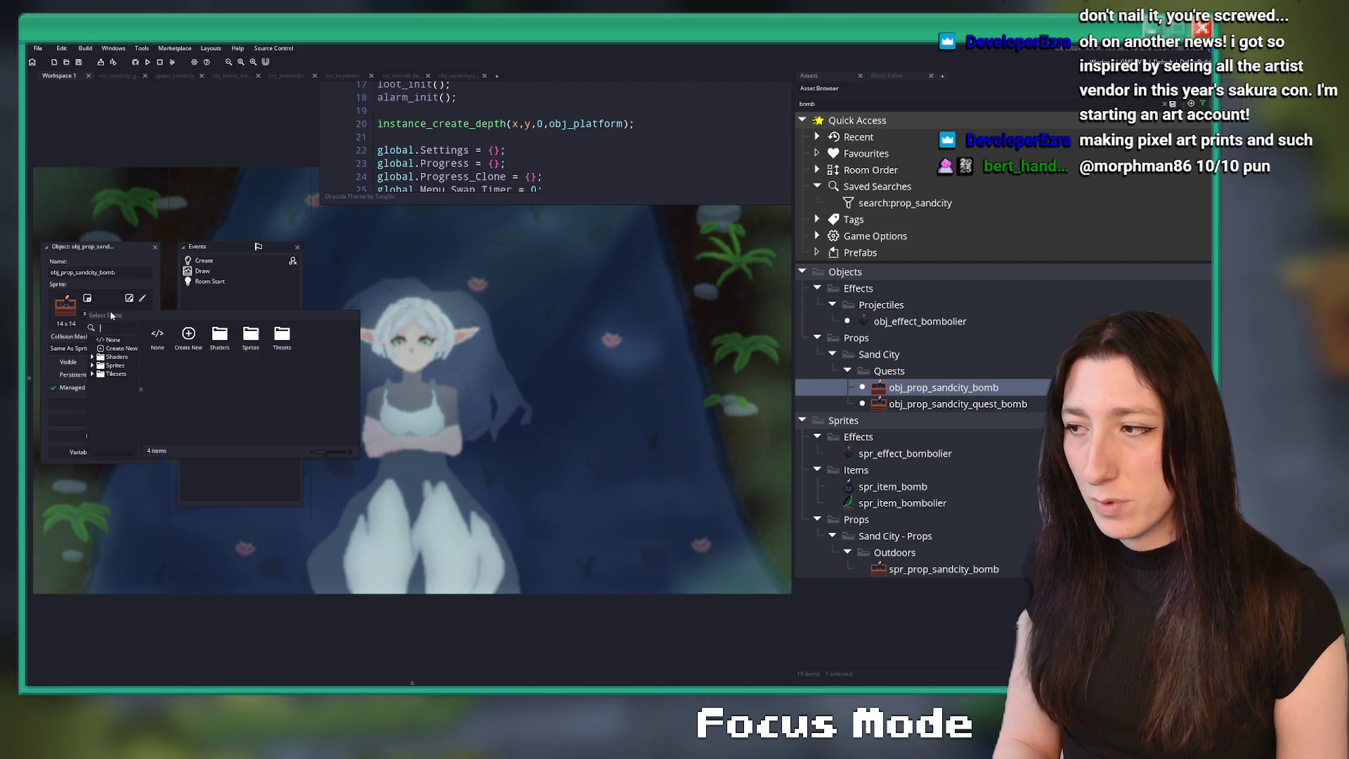
type("item_bomb")
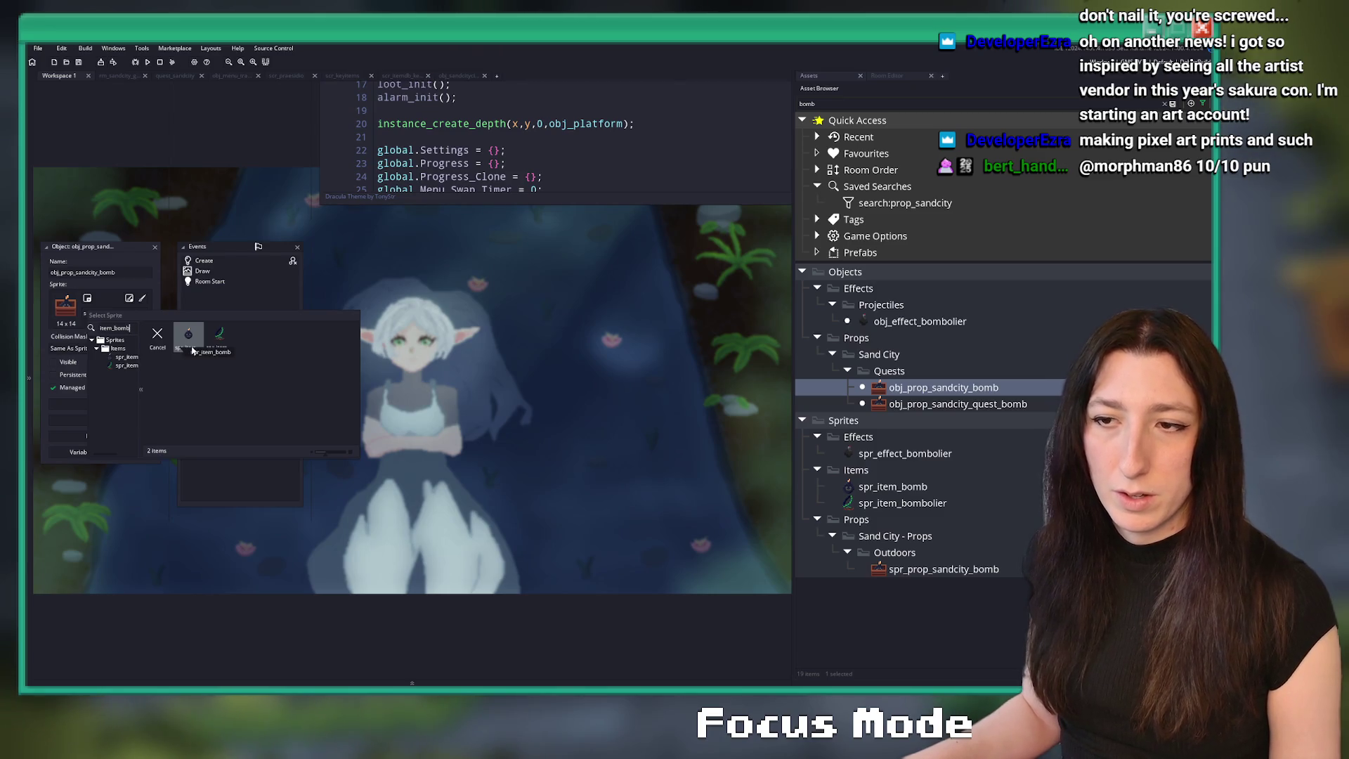
left_click(190, 350)
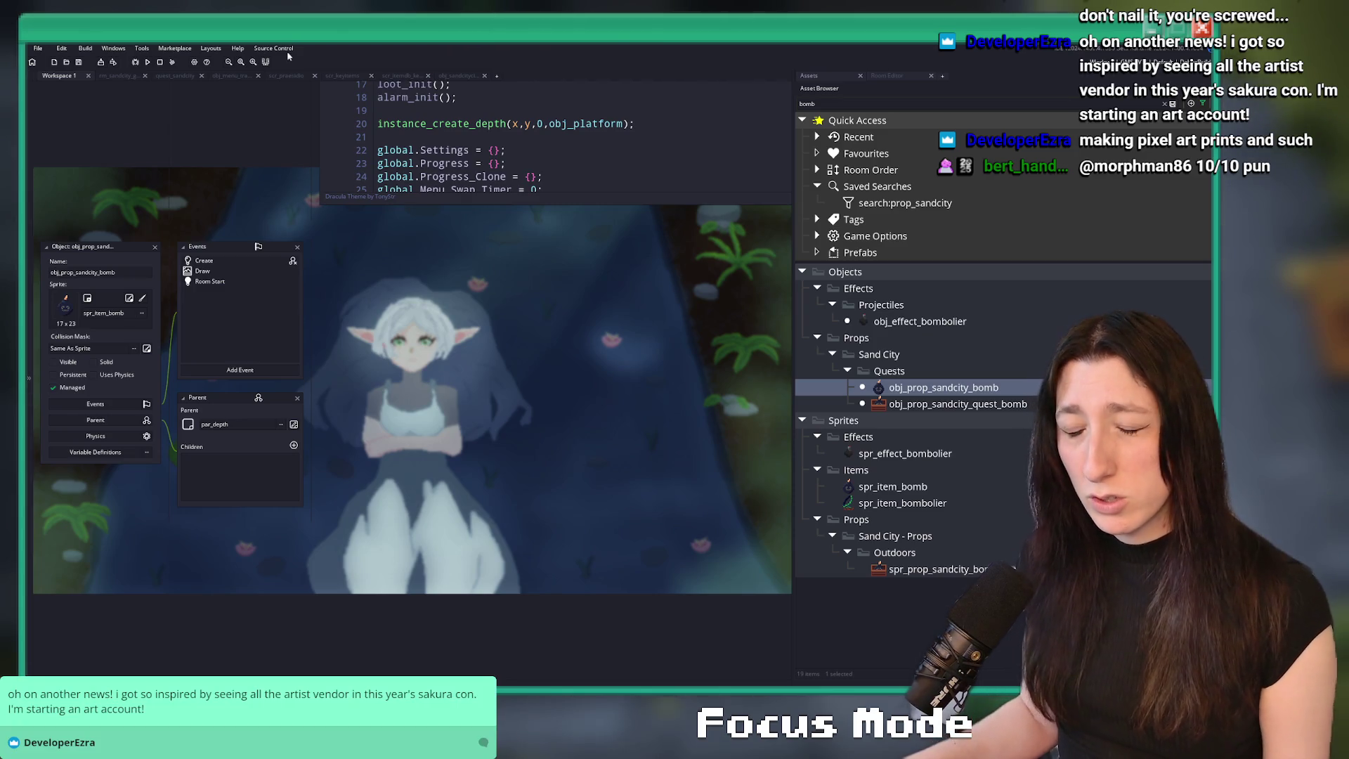
mouse_move(260, 271)
left_mouse_down()
mouse_move(406, 302)
mouse_move(306, 291)
left_mouse_up()
- Open the new bomb's Draw, Room Start and Create event code for review
scroll(406, 303, "up", 2)
double_click(406, 302)
scroll(307, 291, "down", 1)
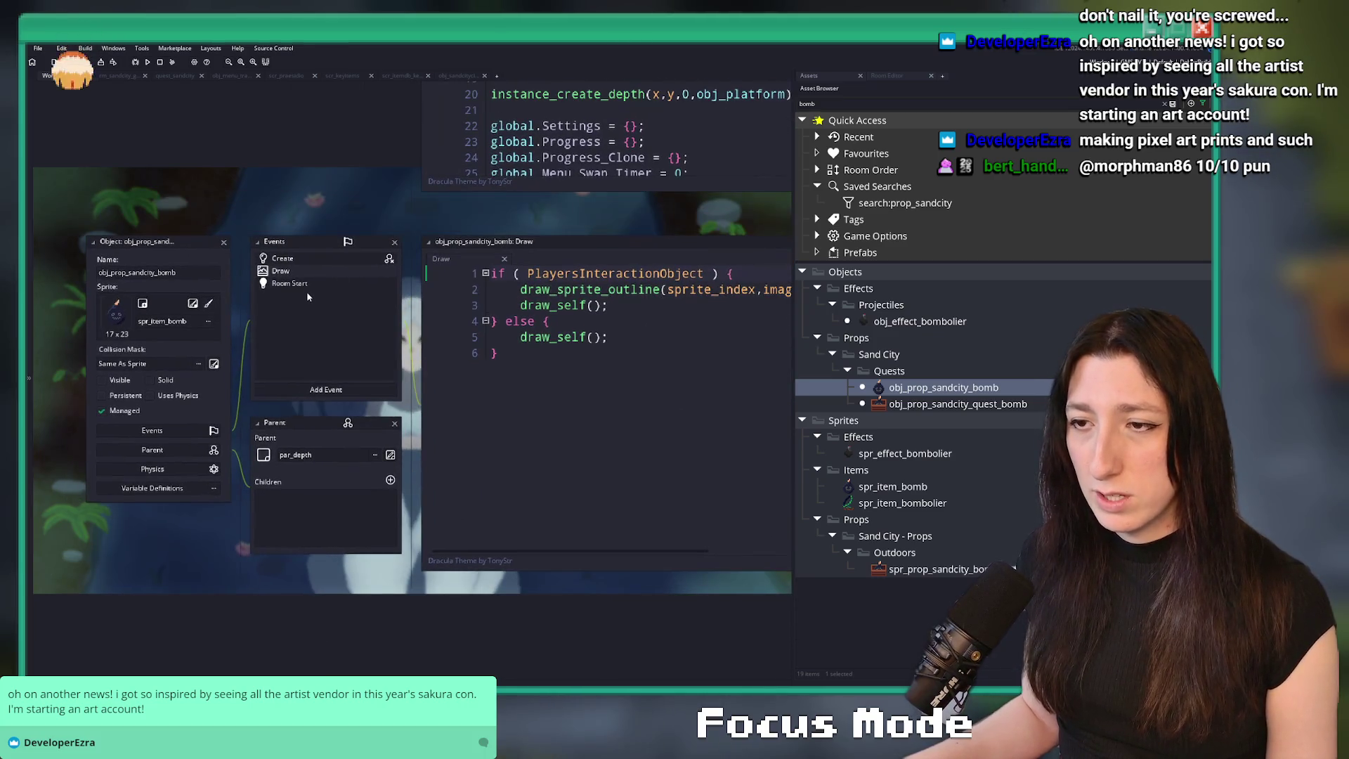
double_click(310, 284)
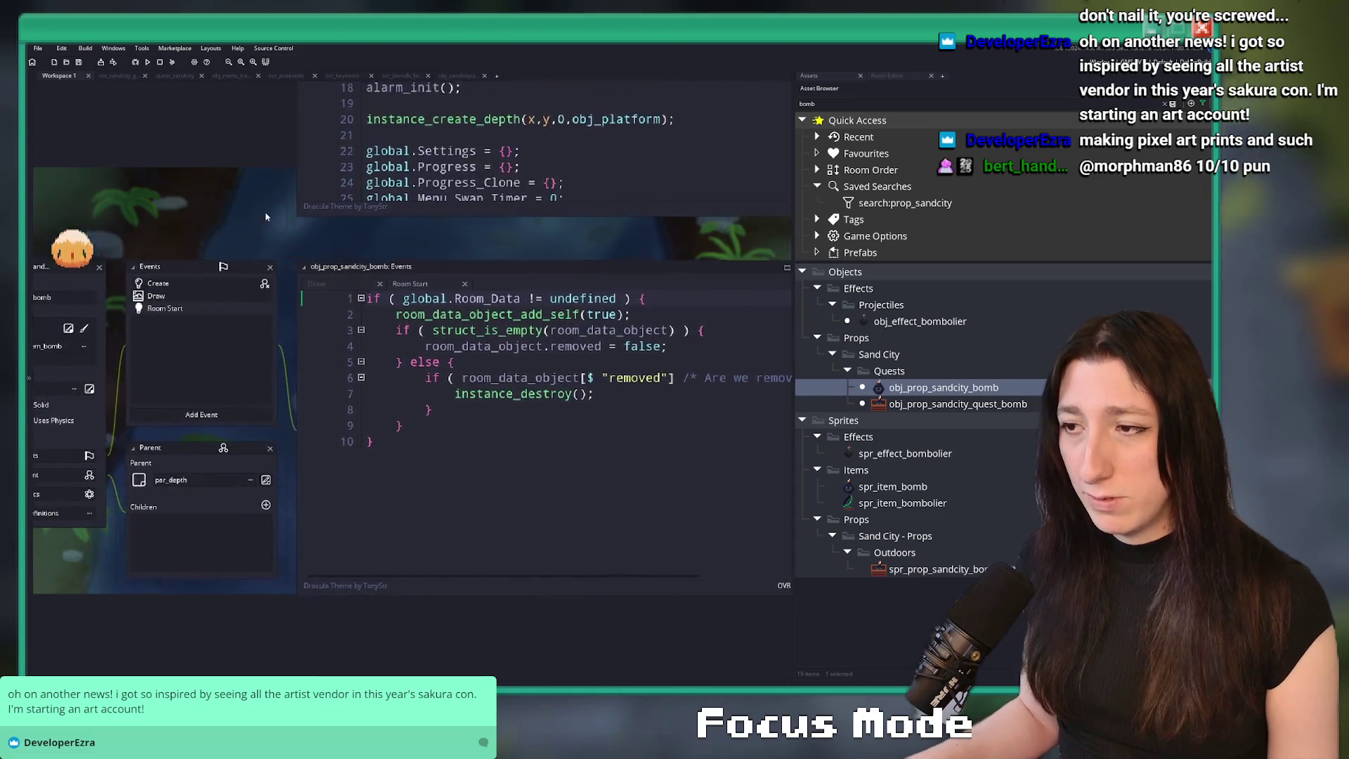
left_click_drag(266, 216, 273, 249)
double_click(166, 315)
left_click(569, 397)
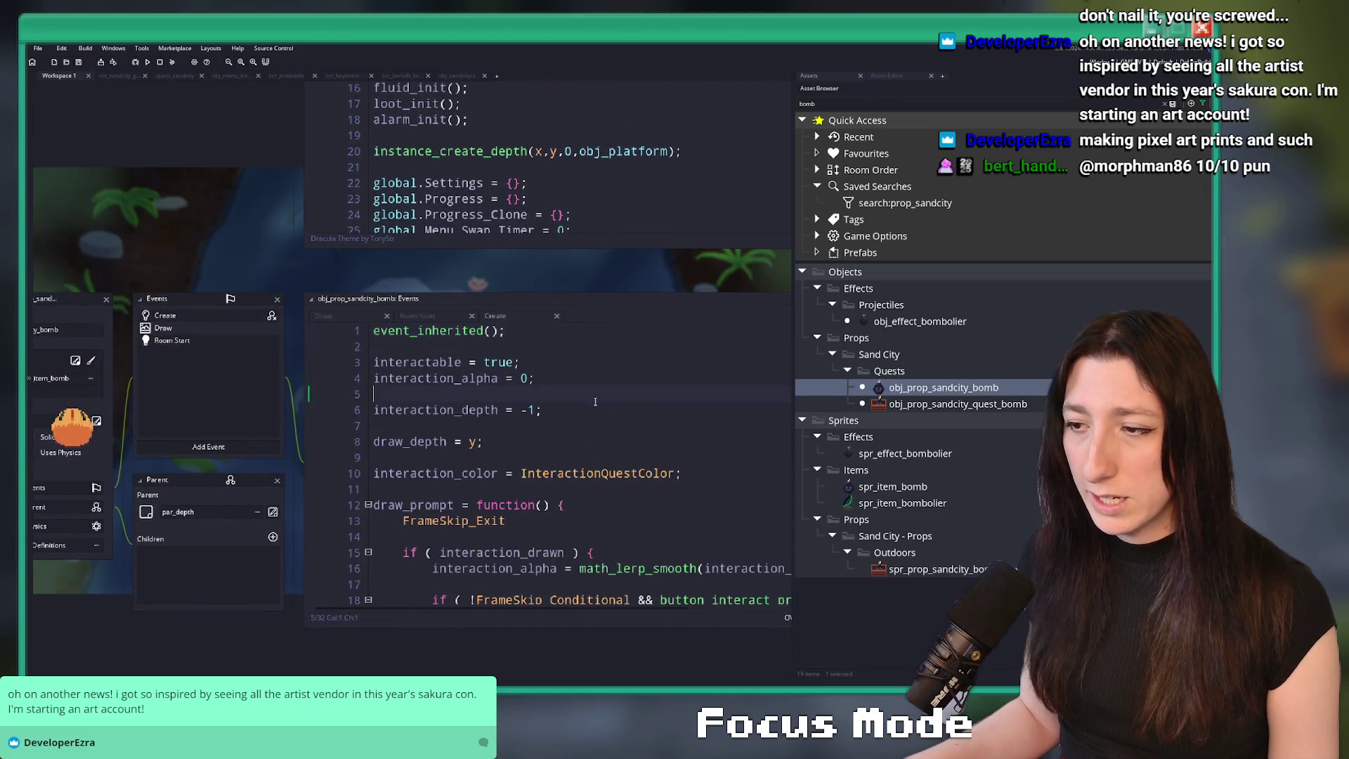
scroll(568, 397, "down", 1)
left_click(603, 303)
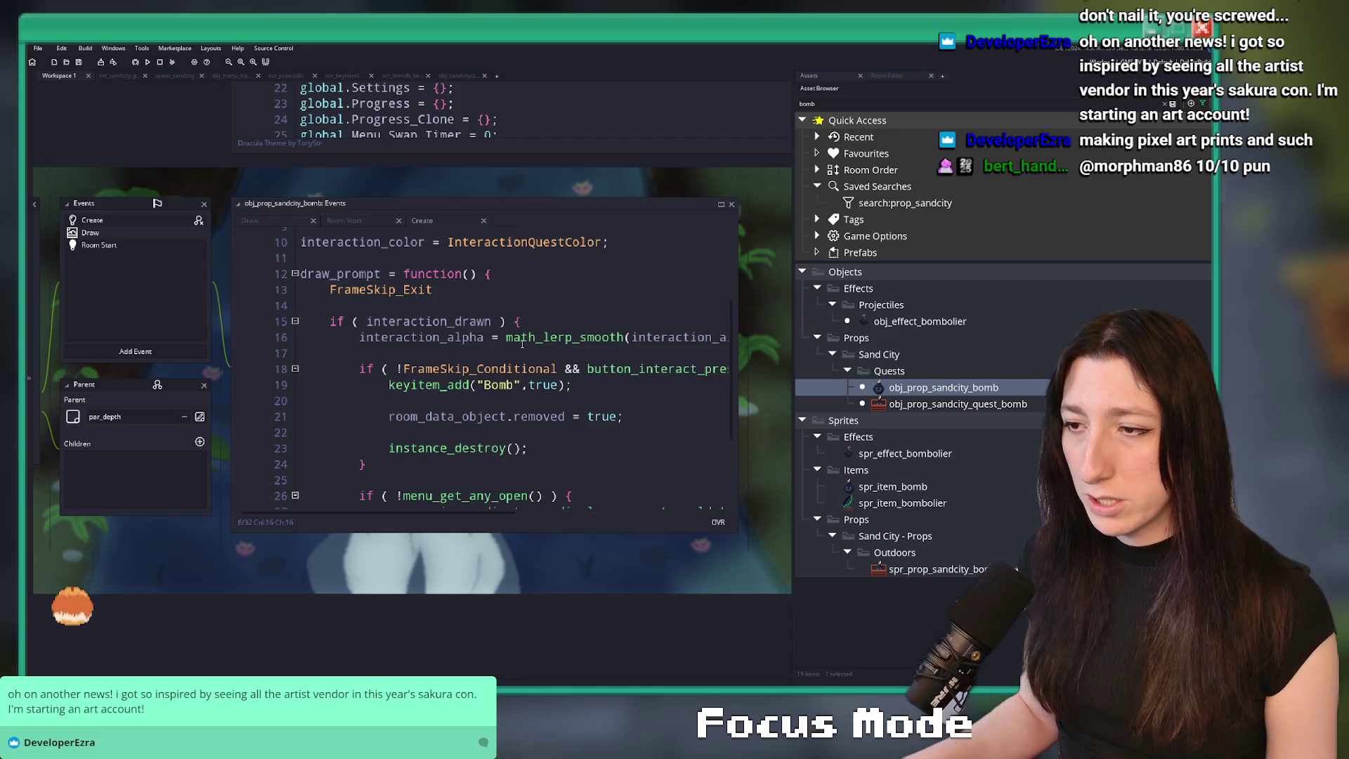
scroll(335, 304, "up", 3)
- Clear all code from the bomb's Create event, including draw_prompt and interaction_color
key("ctrl+shift+End")
key("Delete")
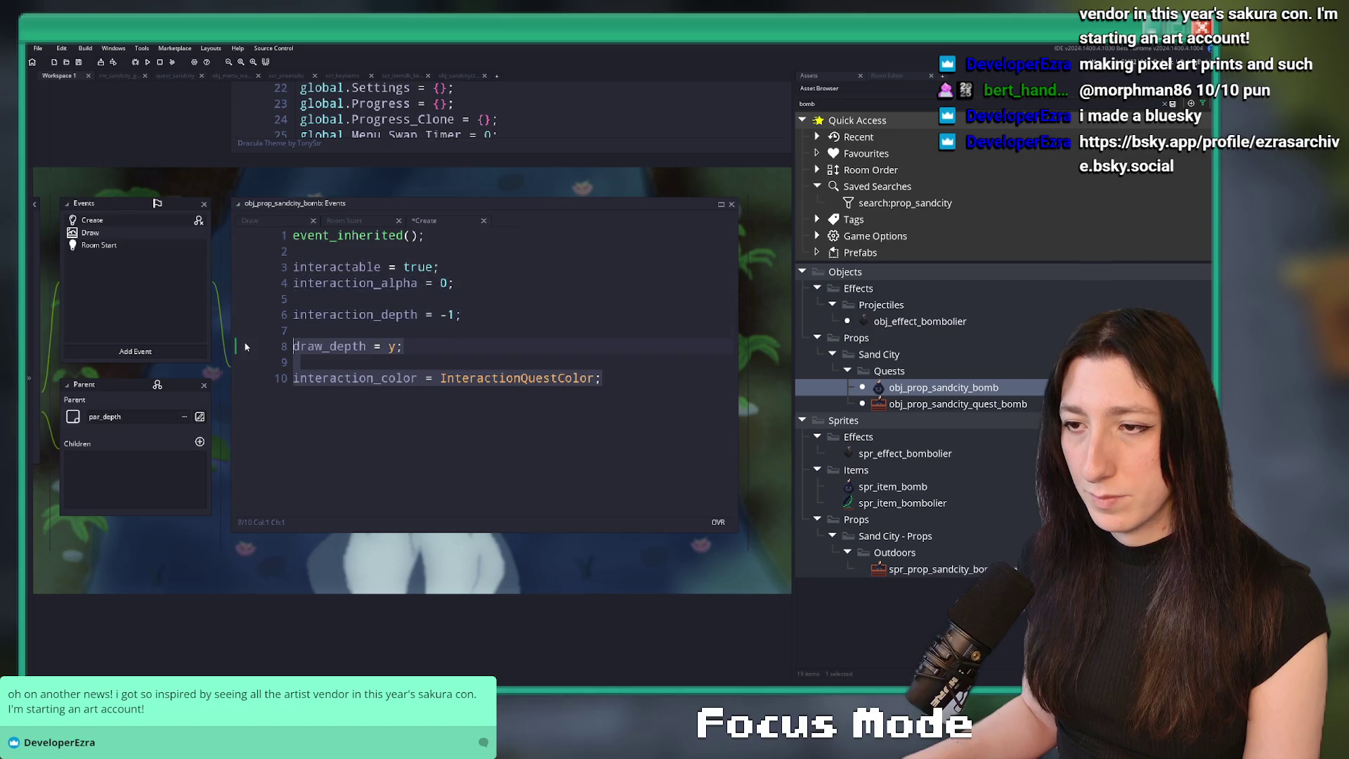
key("shift+Up")
key("shift+Up")
key("BackSpace")
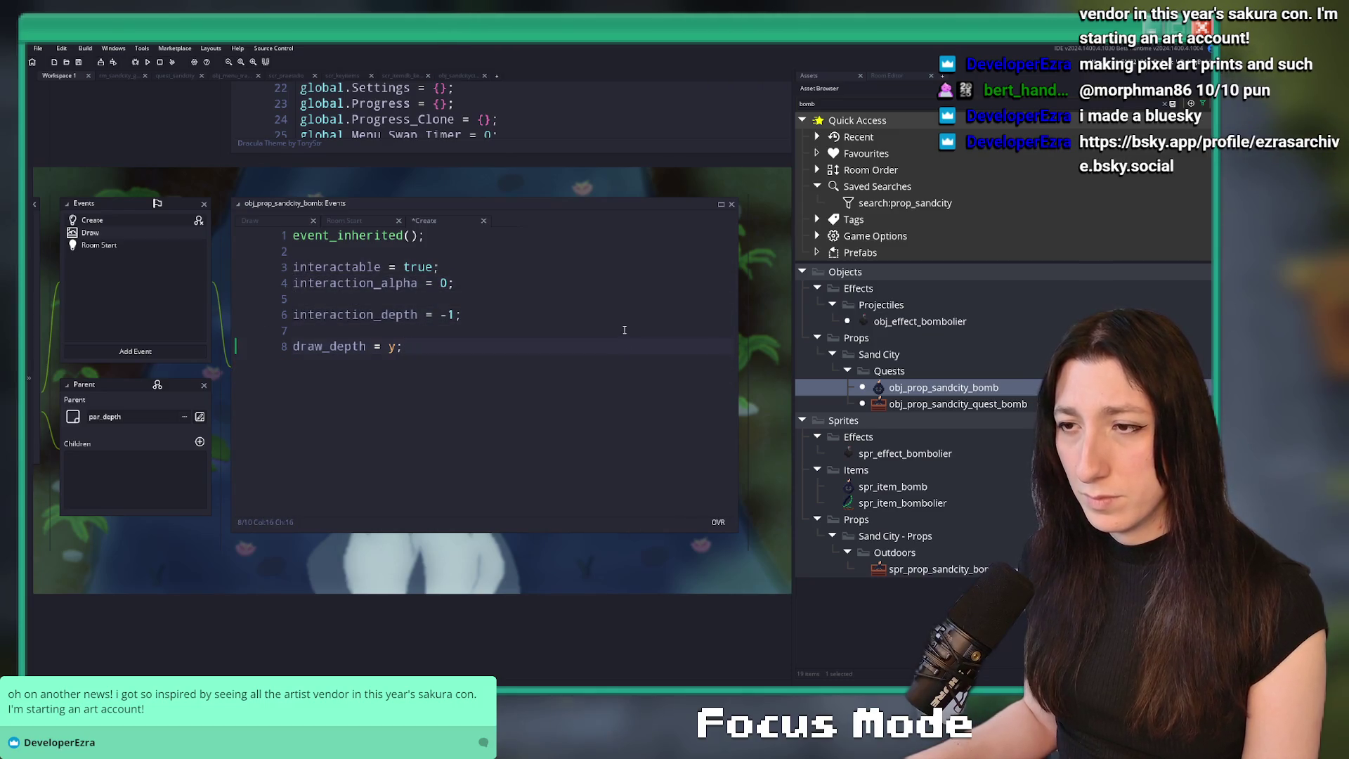
key("Up")
key("Up")
key("Up")
key("ctrl+a")
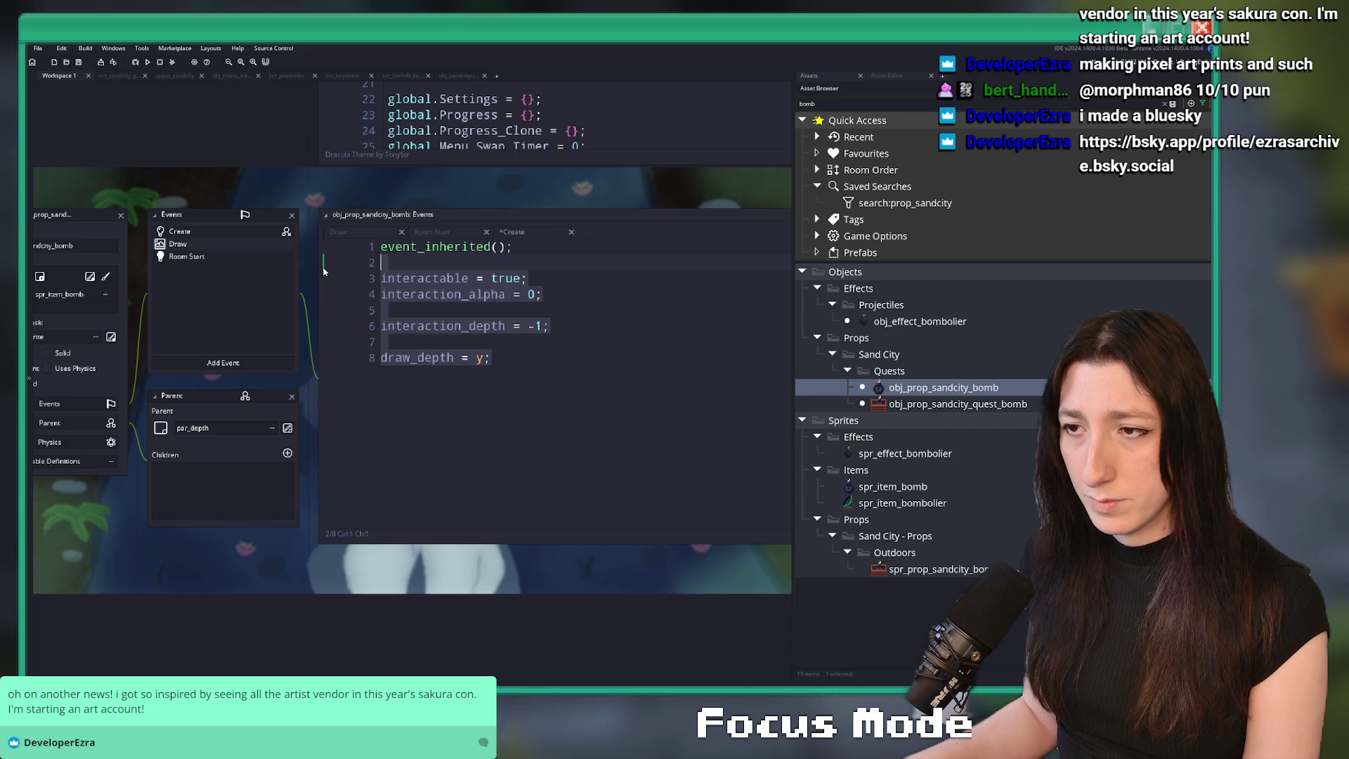
key("BackSpace")
- Delete the bomb's Create, Draw and Room Start events
right_click(179, 232)
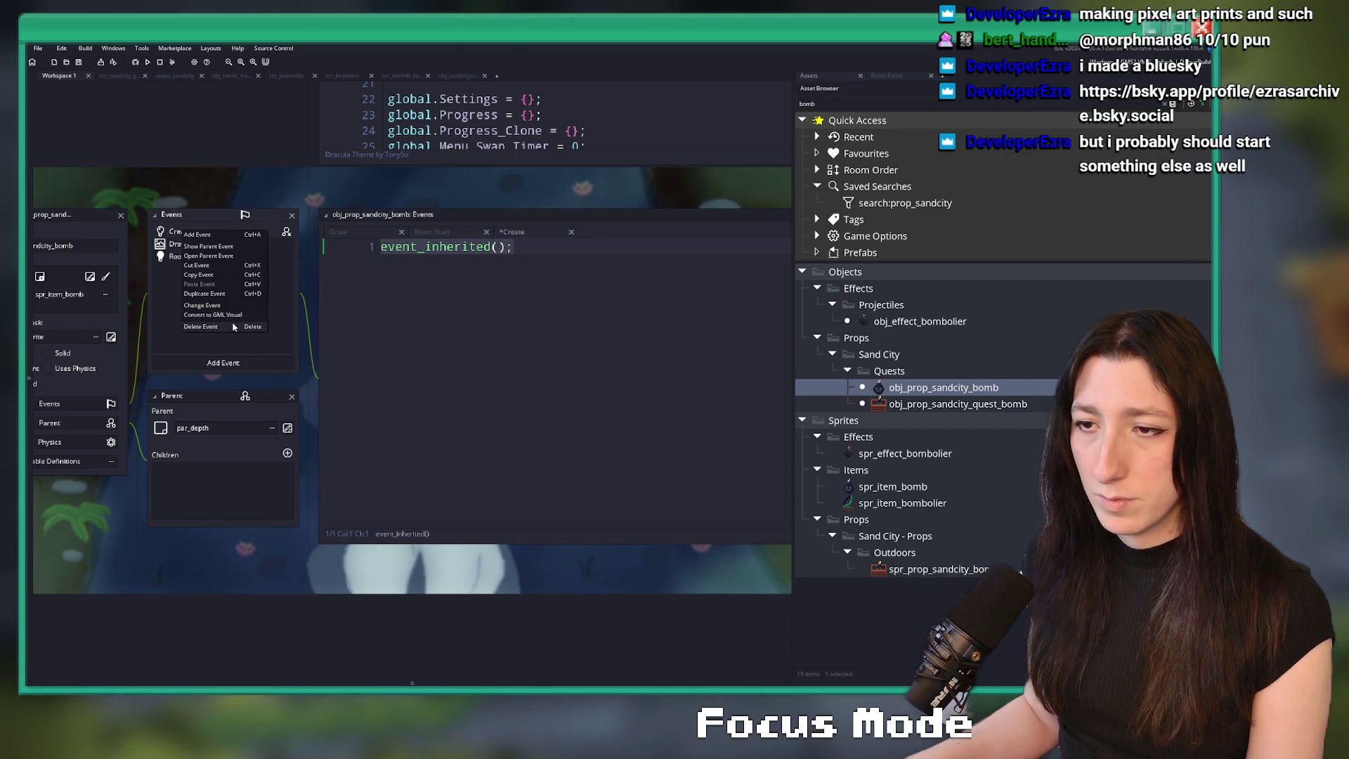
left_click(234, 326)
key("Return")
right_click(235, 247)
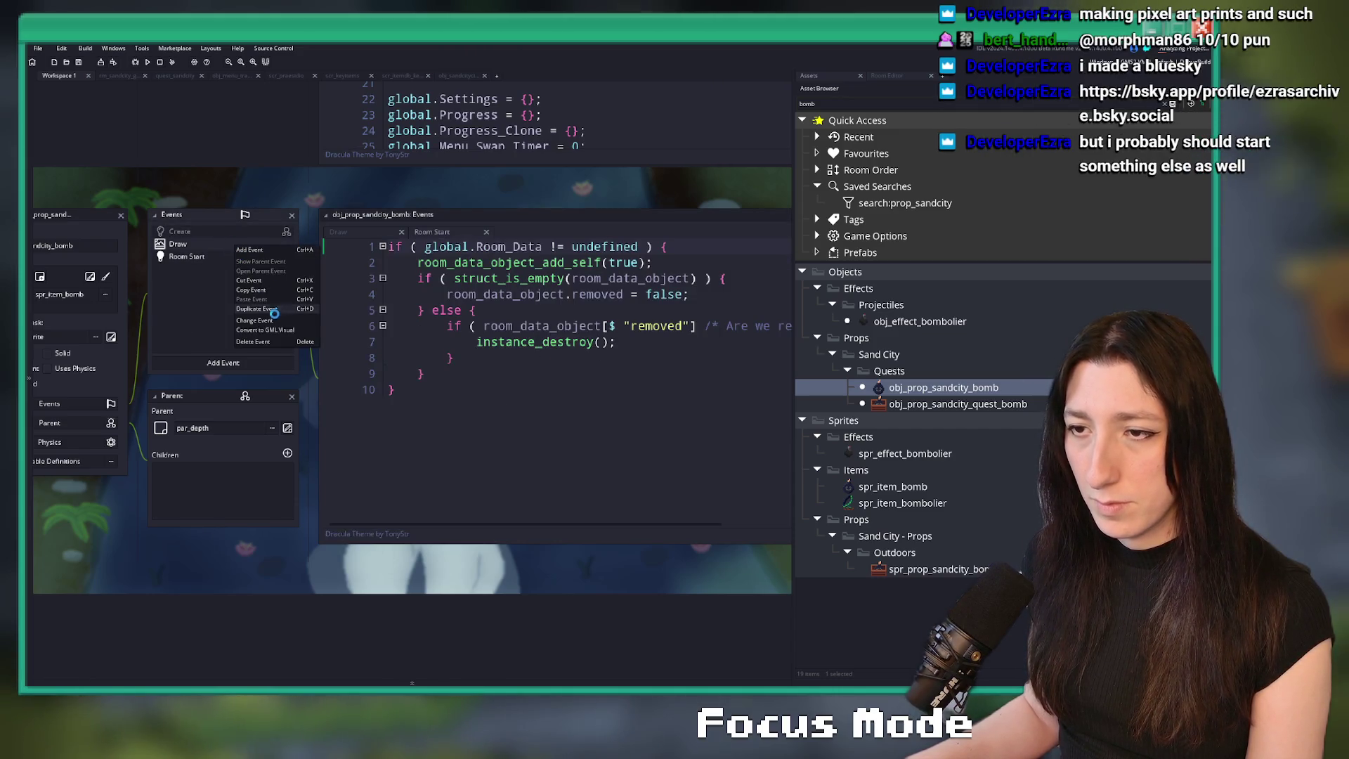
left_click(253, 341)
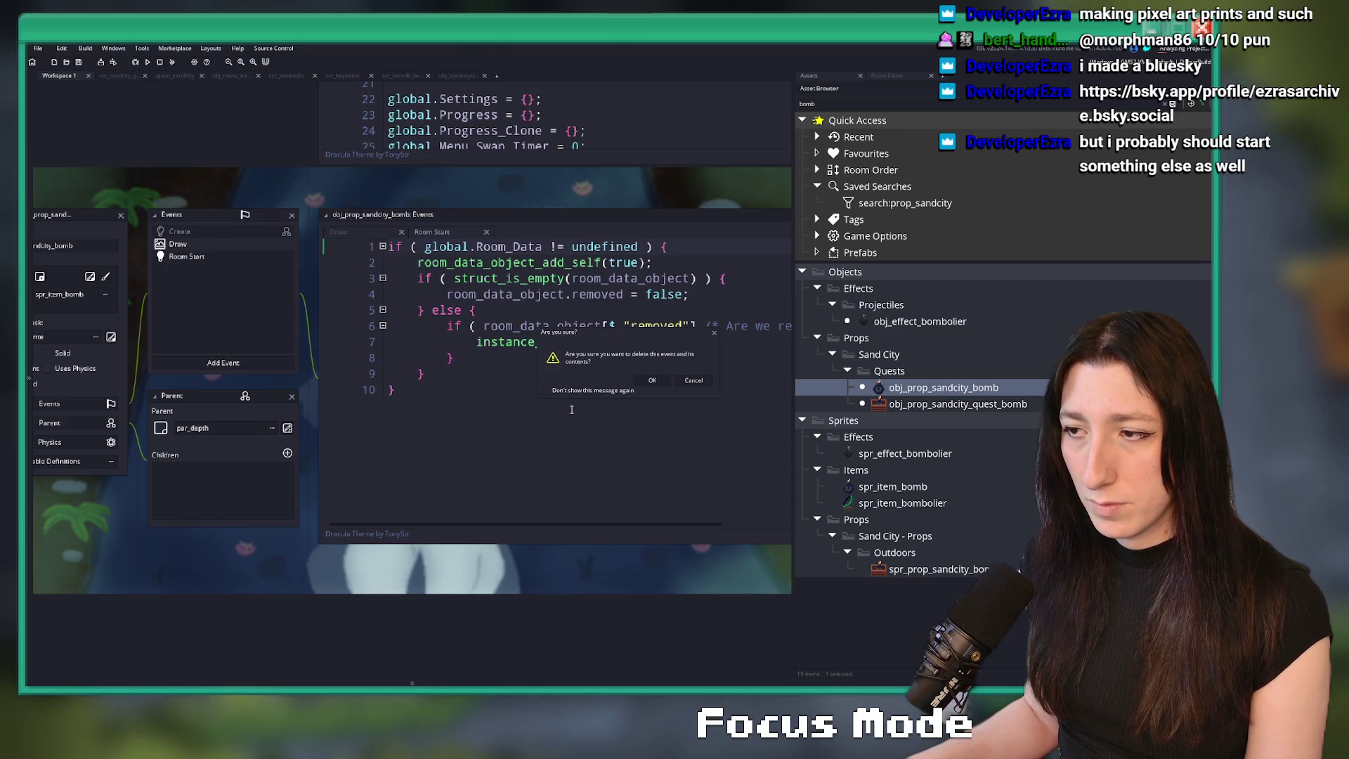
left_click(648, 382)
right_click(205, 244)
left_click(229, 331)
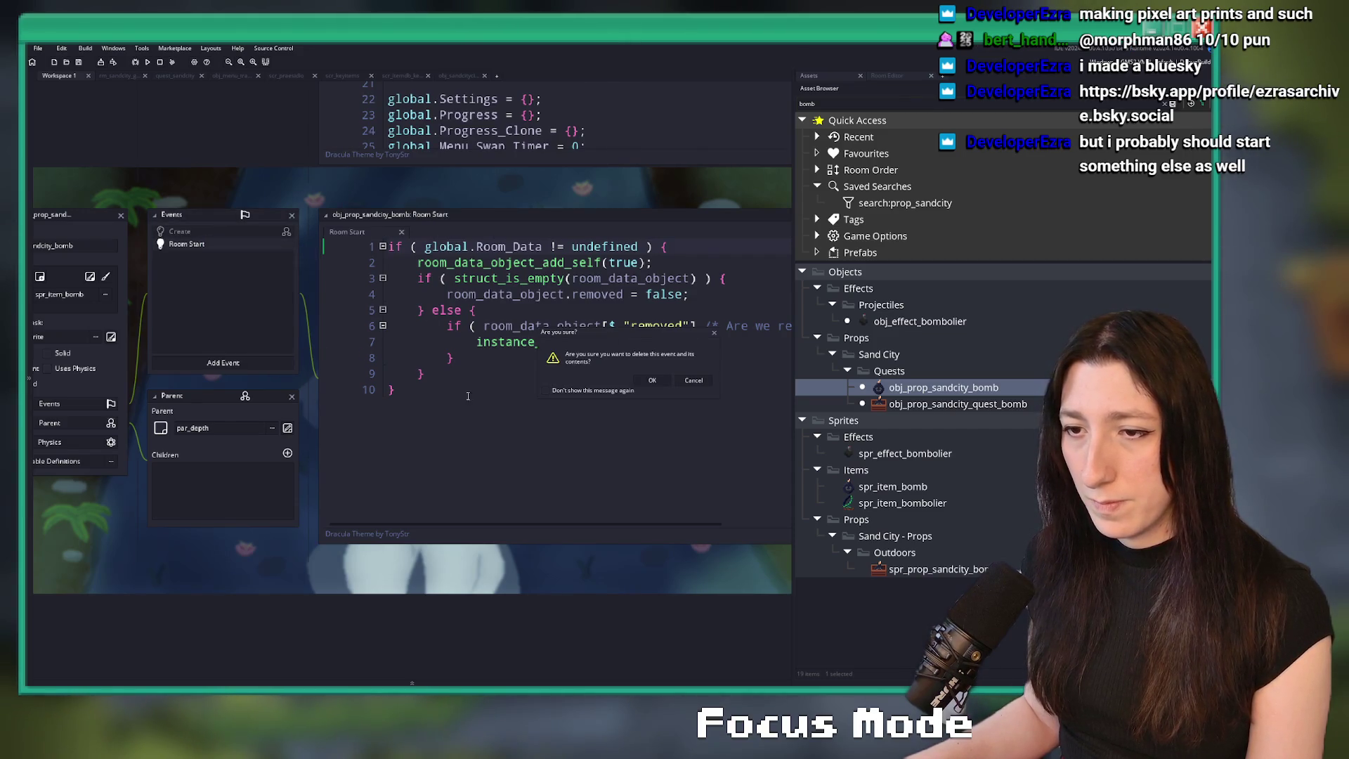
key("Return")
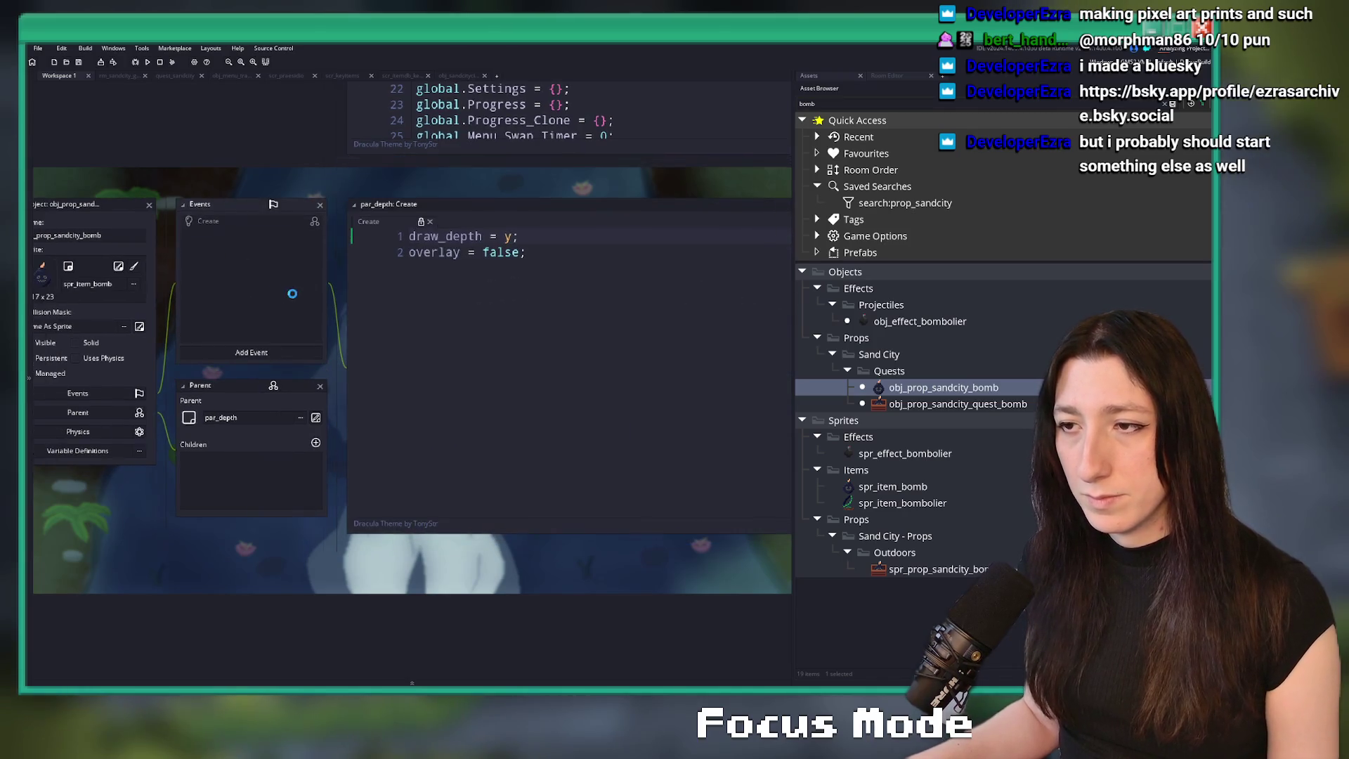
- Add a fresh Draw event to the bomb containing draw_self();
left_click(276, 353)
mouse_move(302, 415)
left_click(355, 415)
type("_self")
key("Return")
type(";")
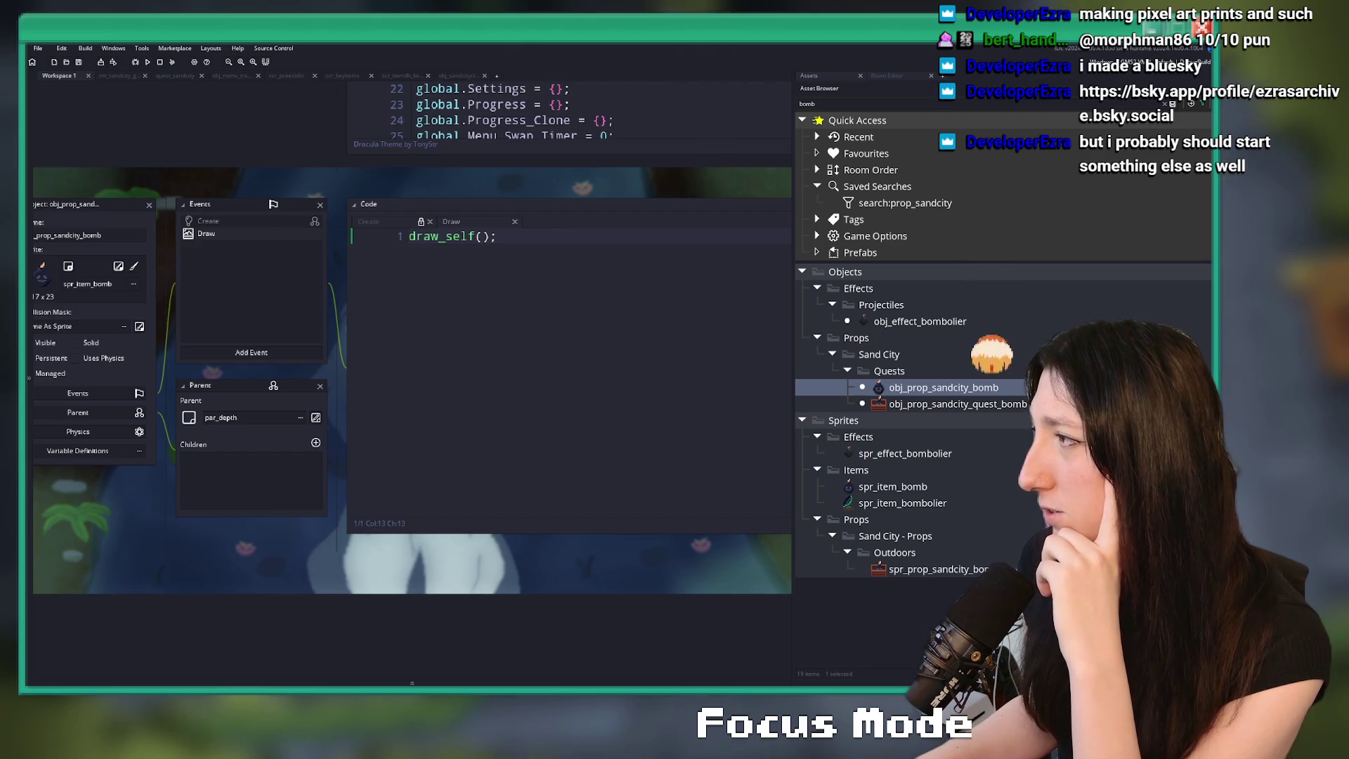
key("super+Up")
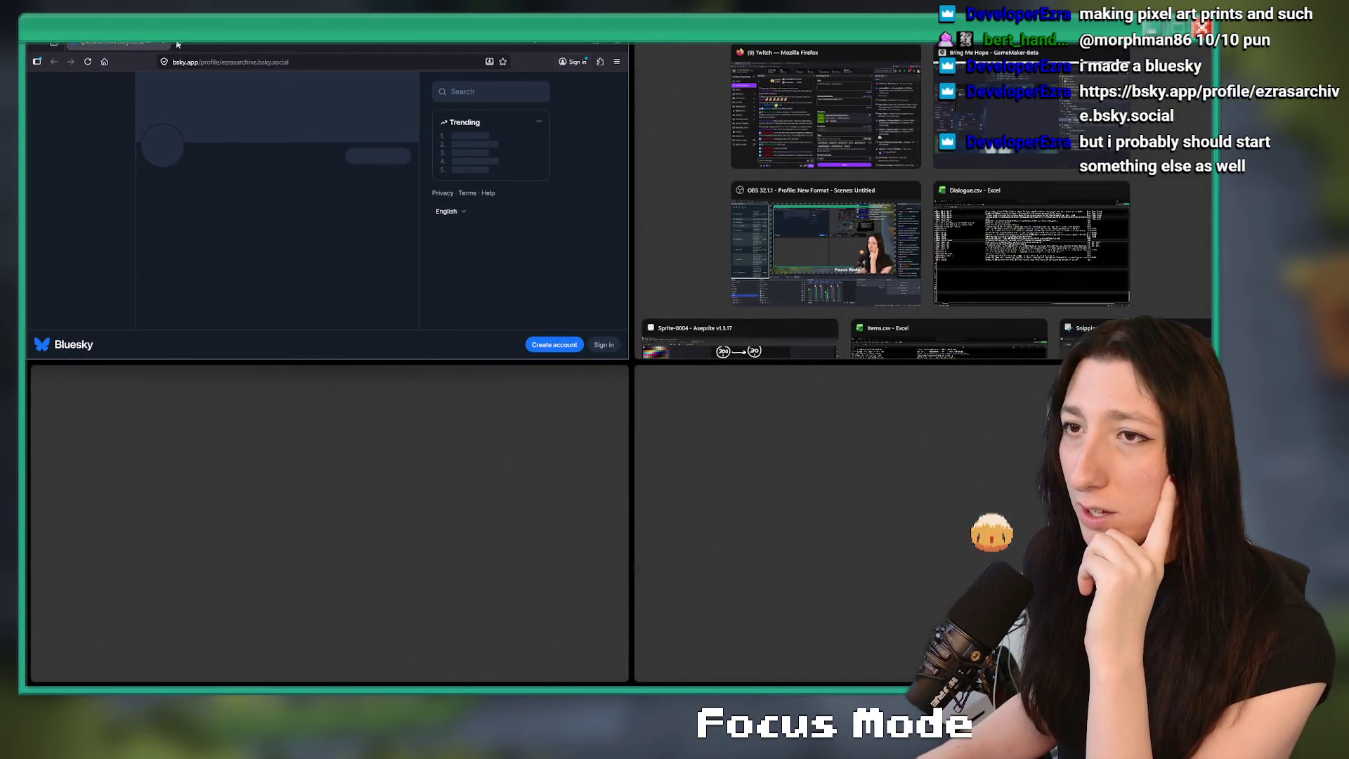
- Follow the pixel-art profile in Bluesky
key("super+Up")
left_click(327, 61)
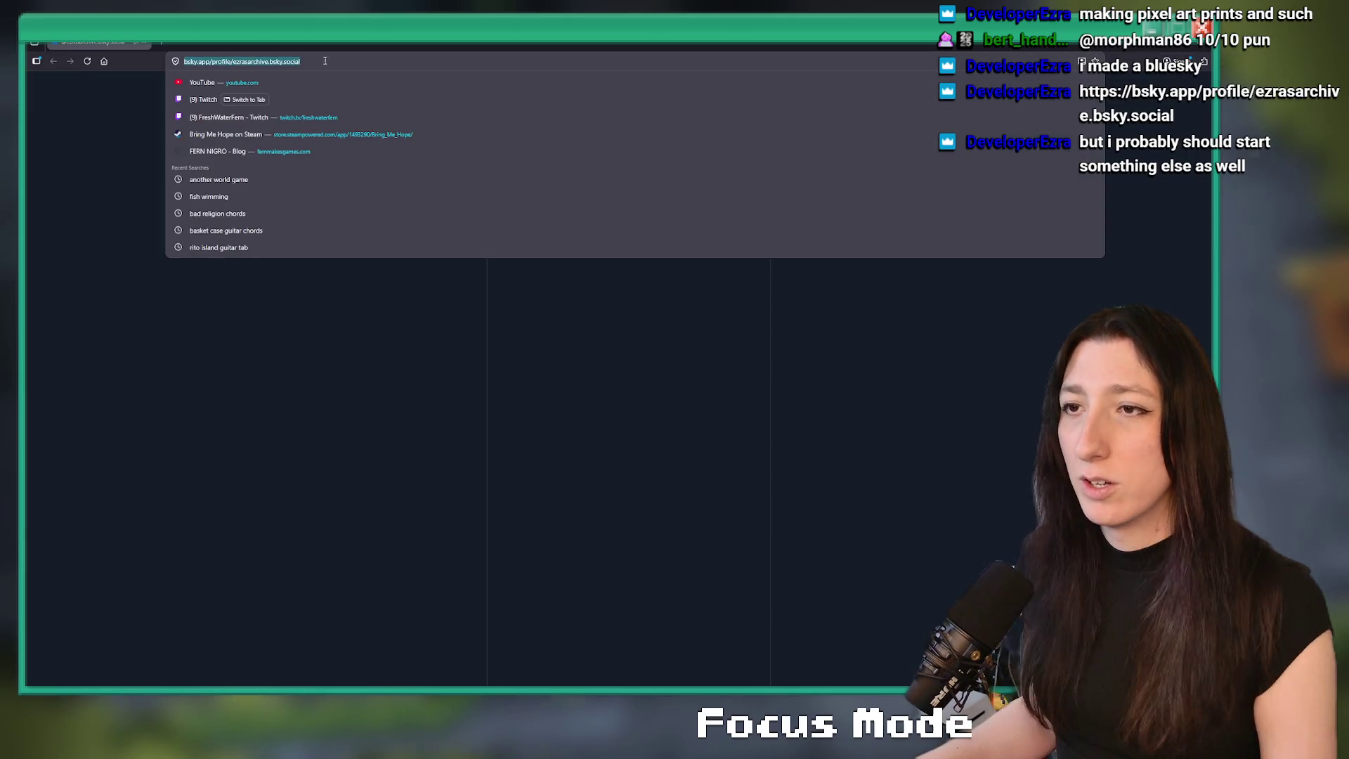
key("alt+Tab")
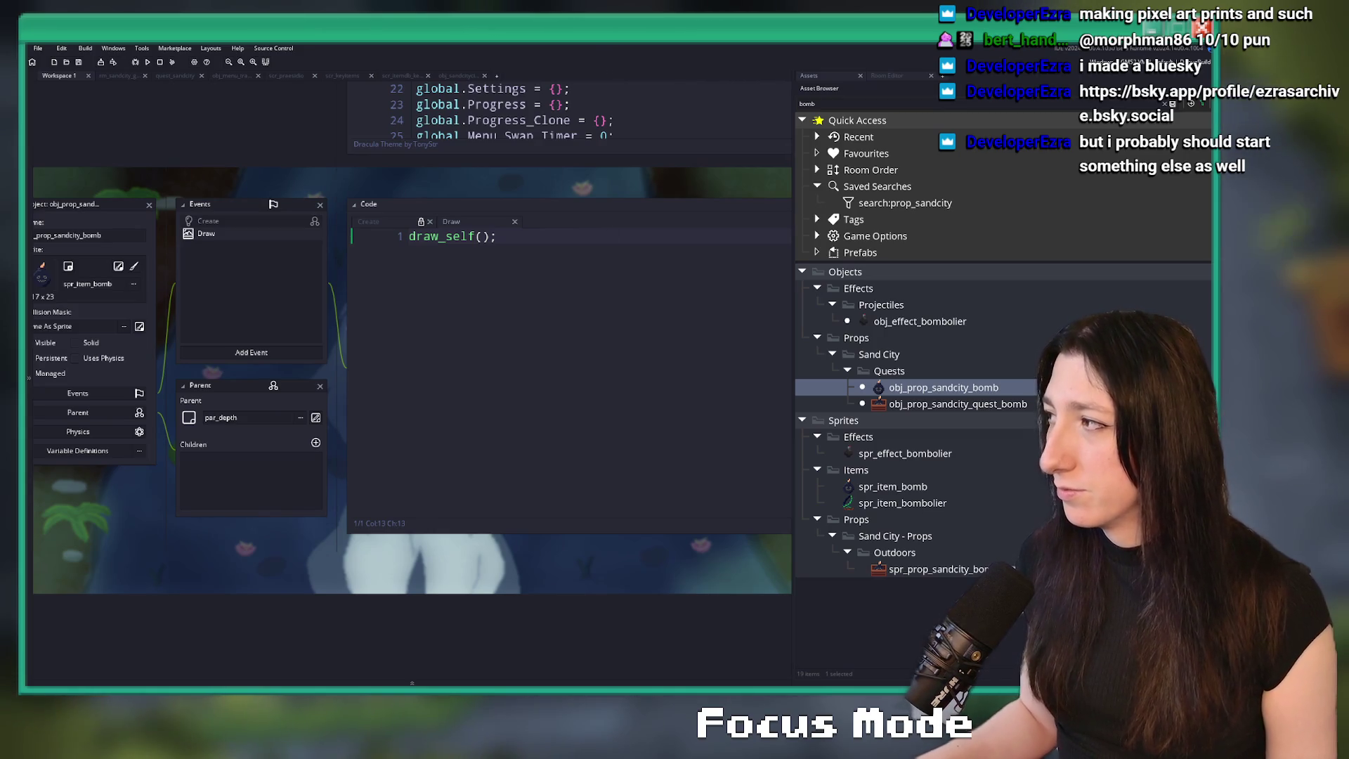
key("alt+Tab")
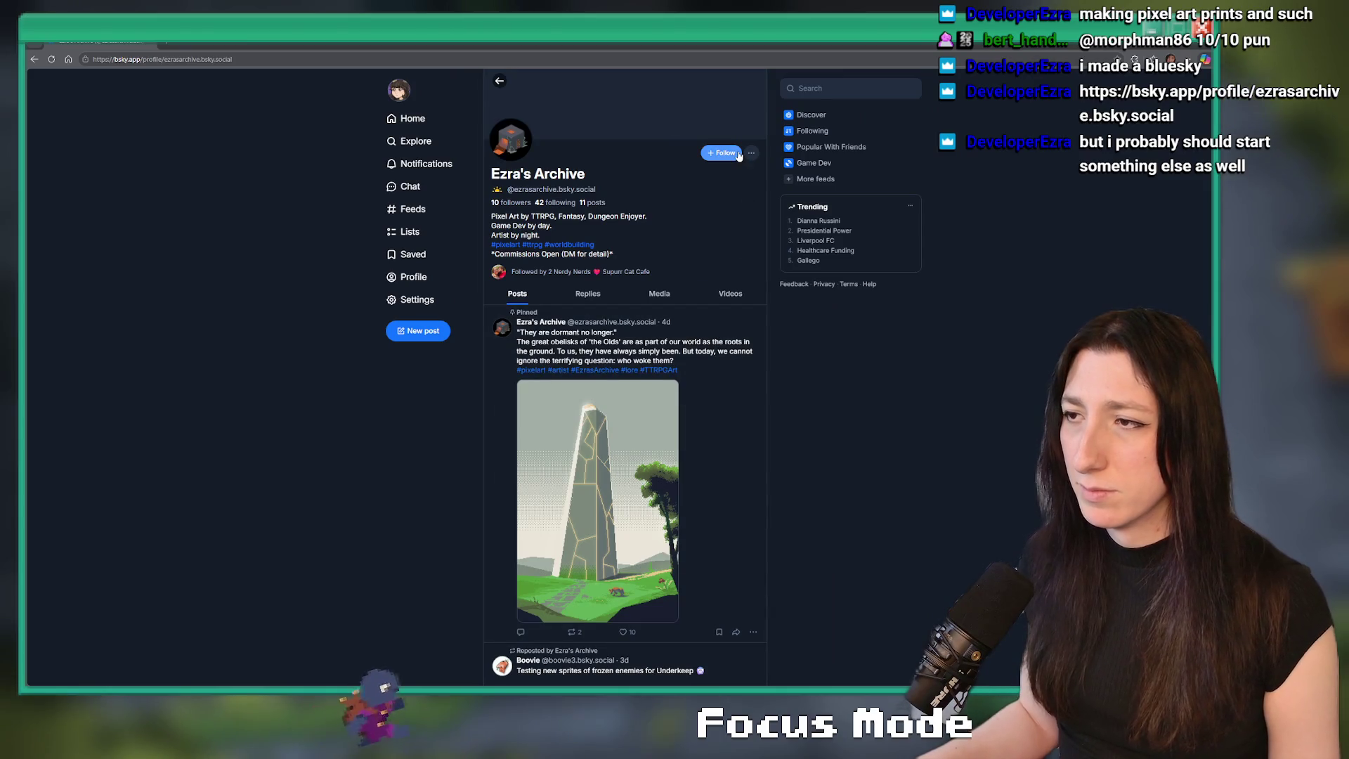
left_click(721, 152)
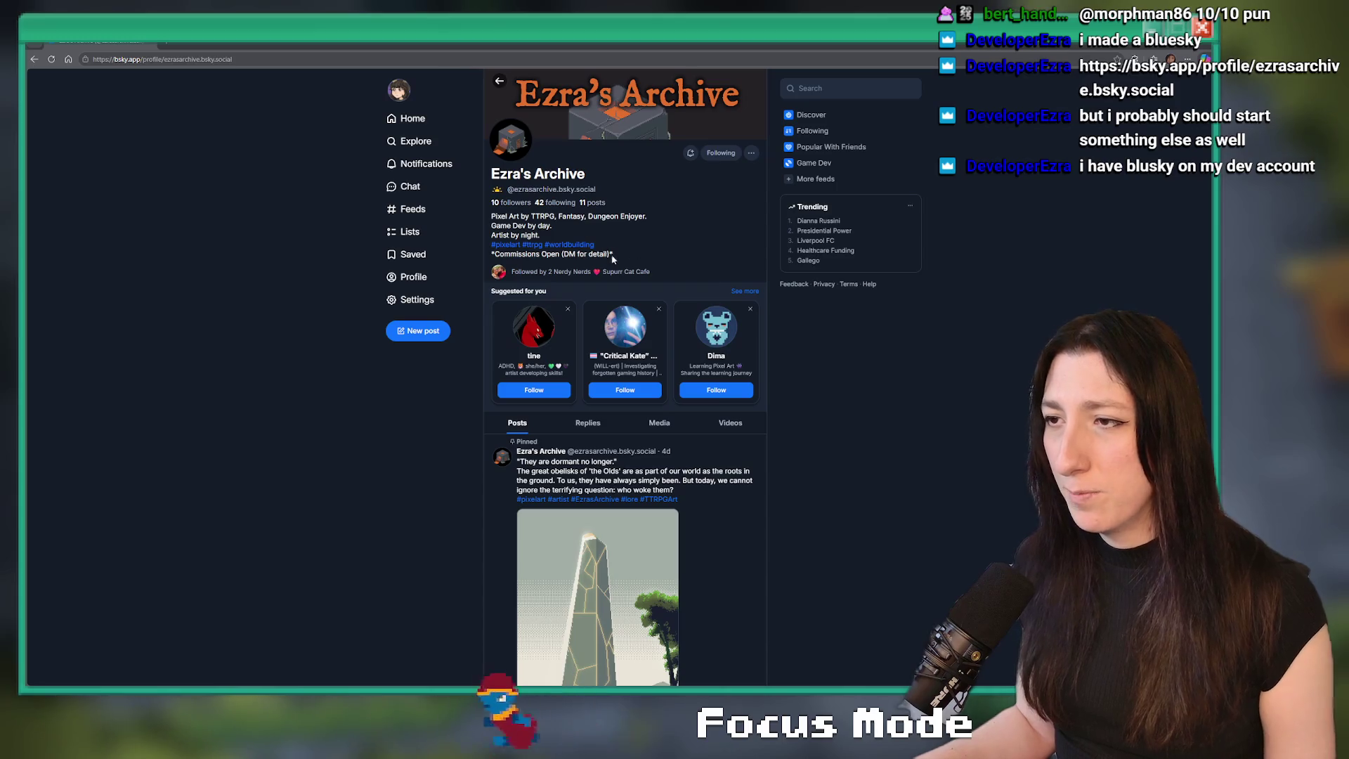
- View the pinned obelisk image full size, then like the post
mouse_move(492, 216)
left_mouse_down()
mouse_move(648, 216)
mouse_move(574, 213)
left_mouse_up()
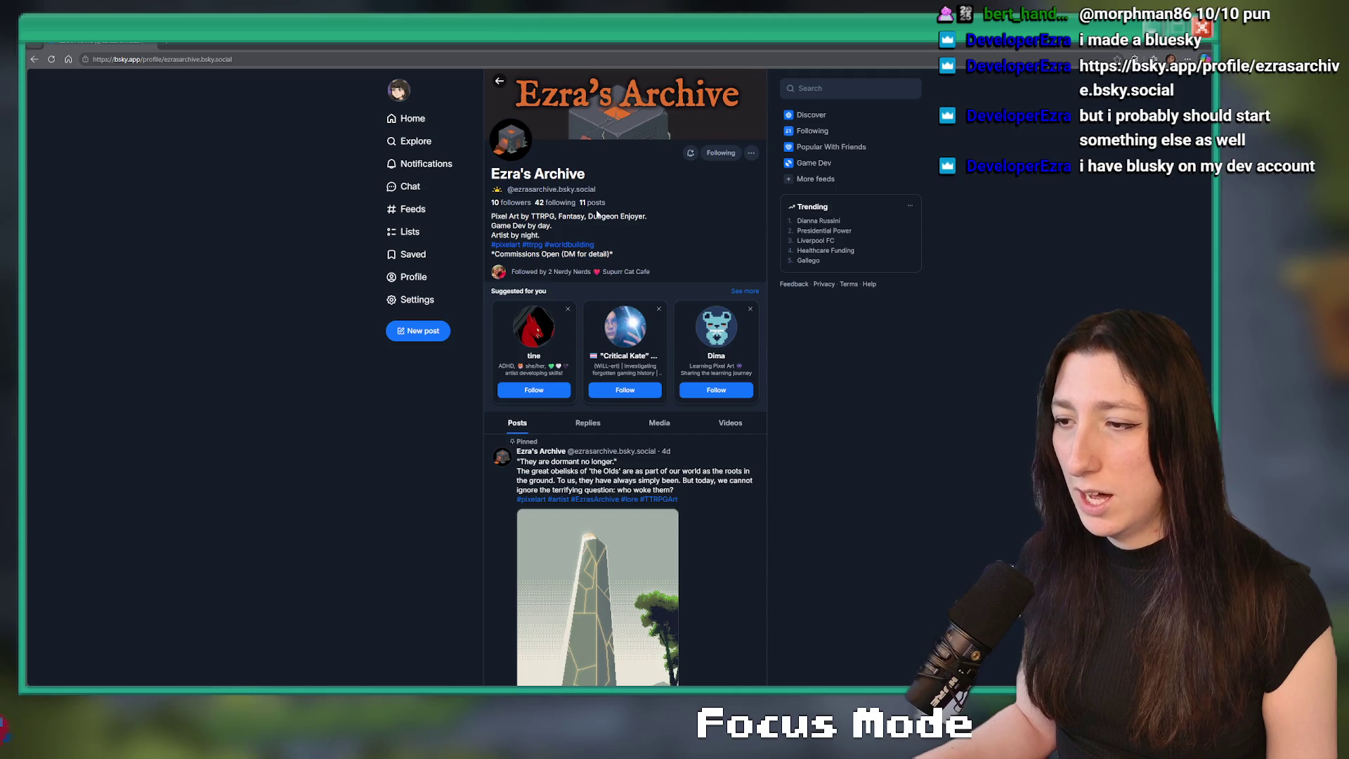
scroll(618, 119, "down", 5)
scroll(634, 123, "up", 2)
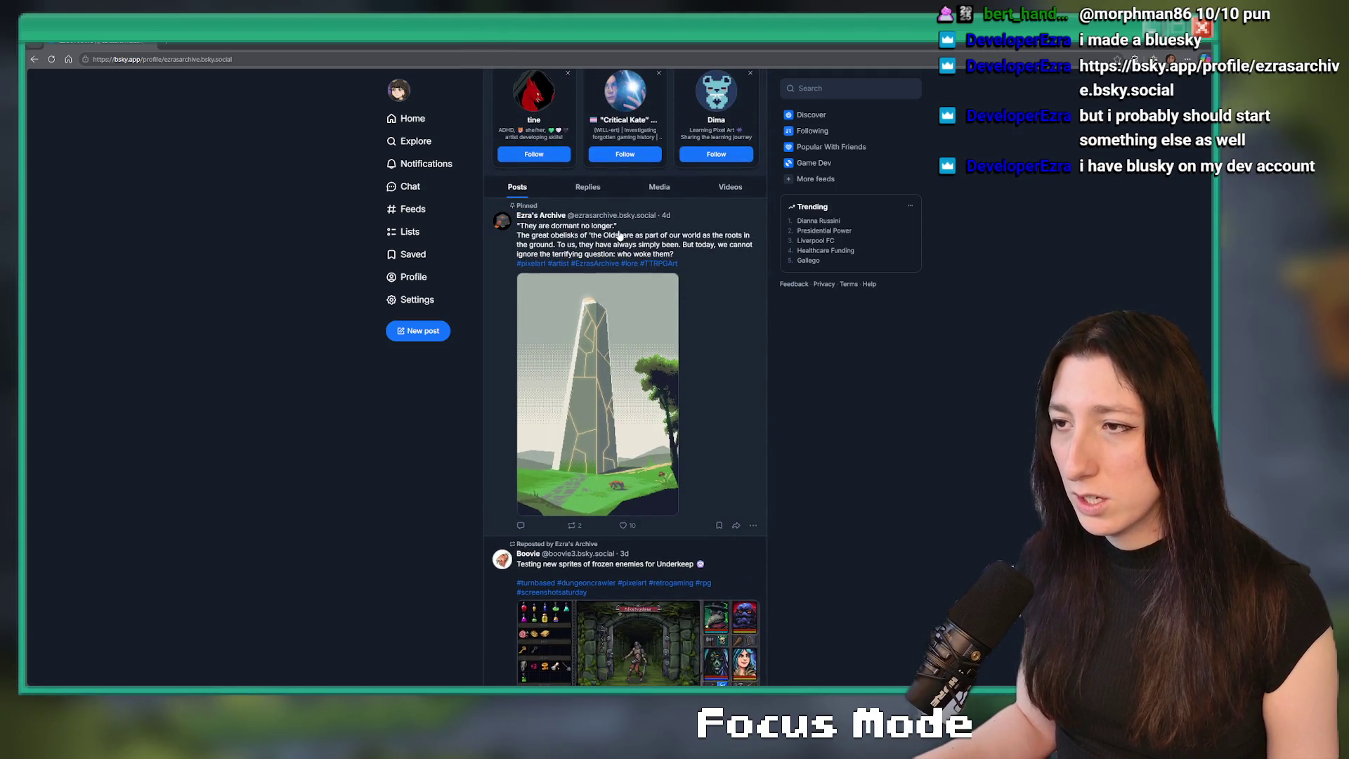
left_click(653, 387)
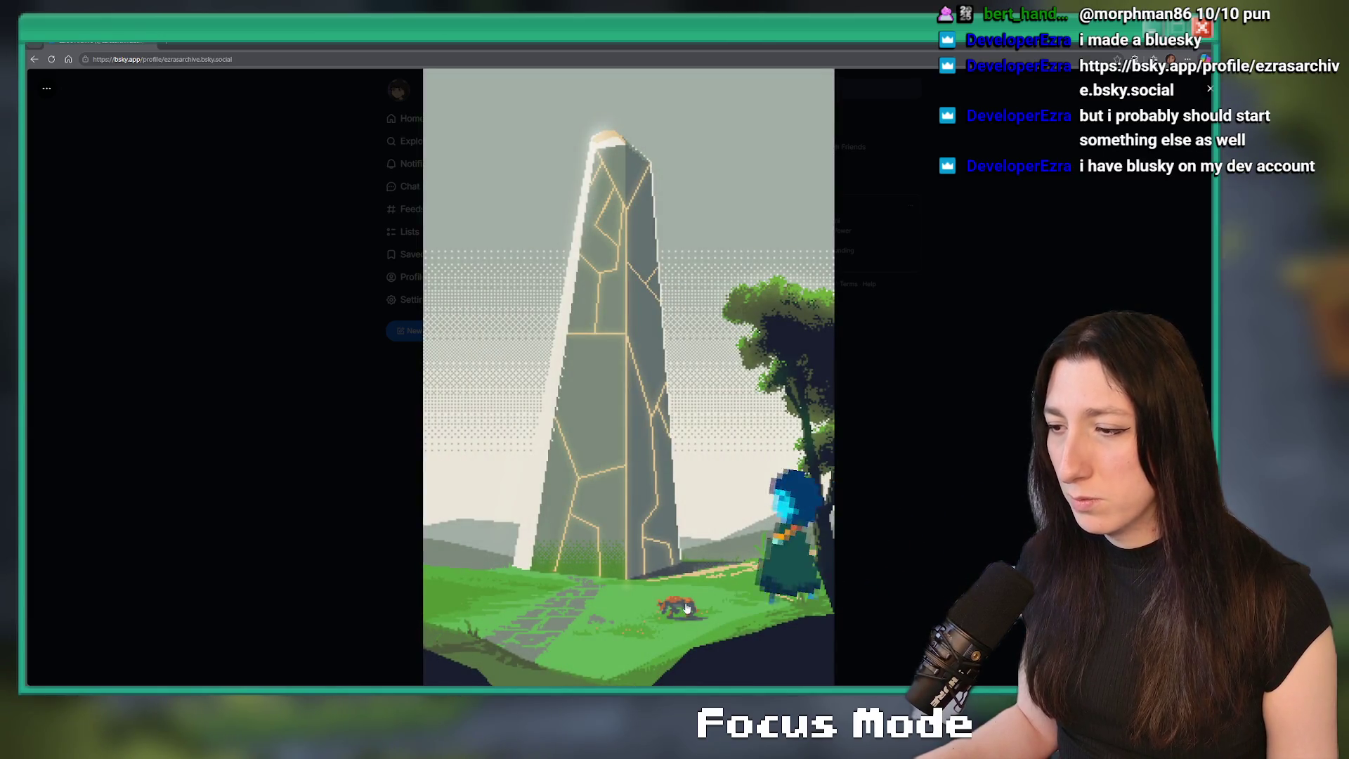
left_click(414, 530)
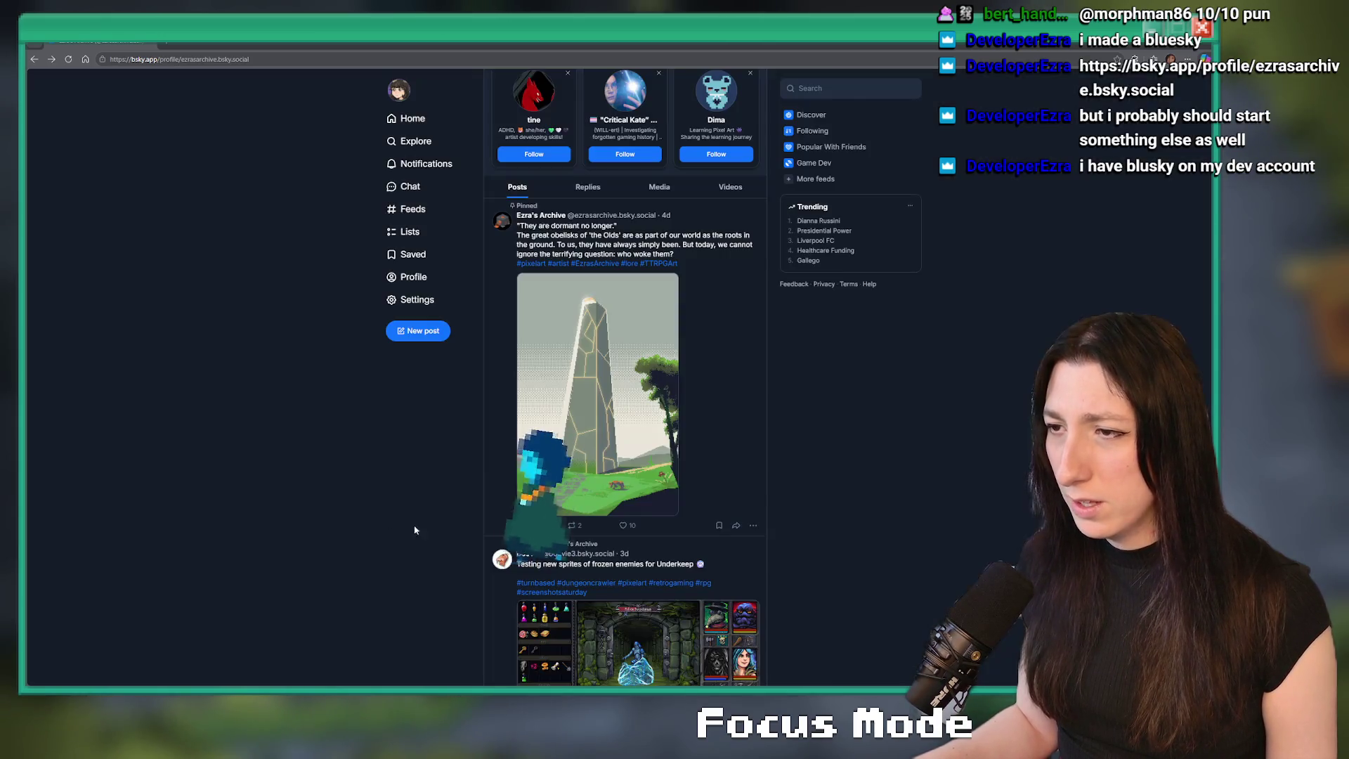
left_click(622, 525)
- Scroll through the profile feed, return to the top, and go back to GameMaker
scroll(624, 587, "down", 5)
scroll(624, 587, "down", 5)
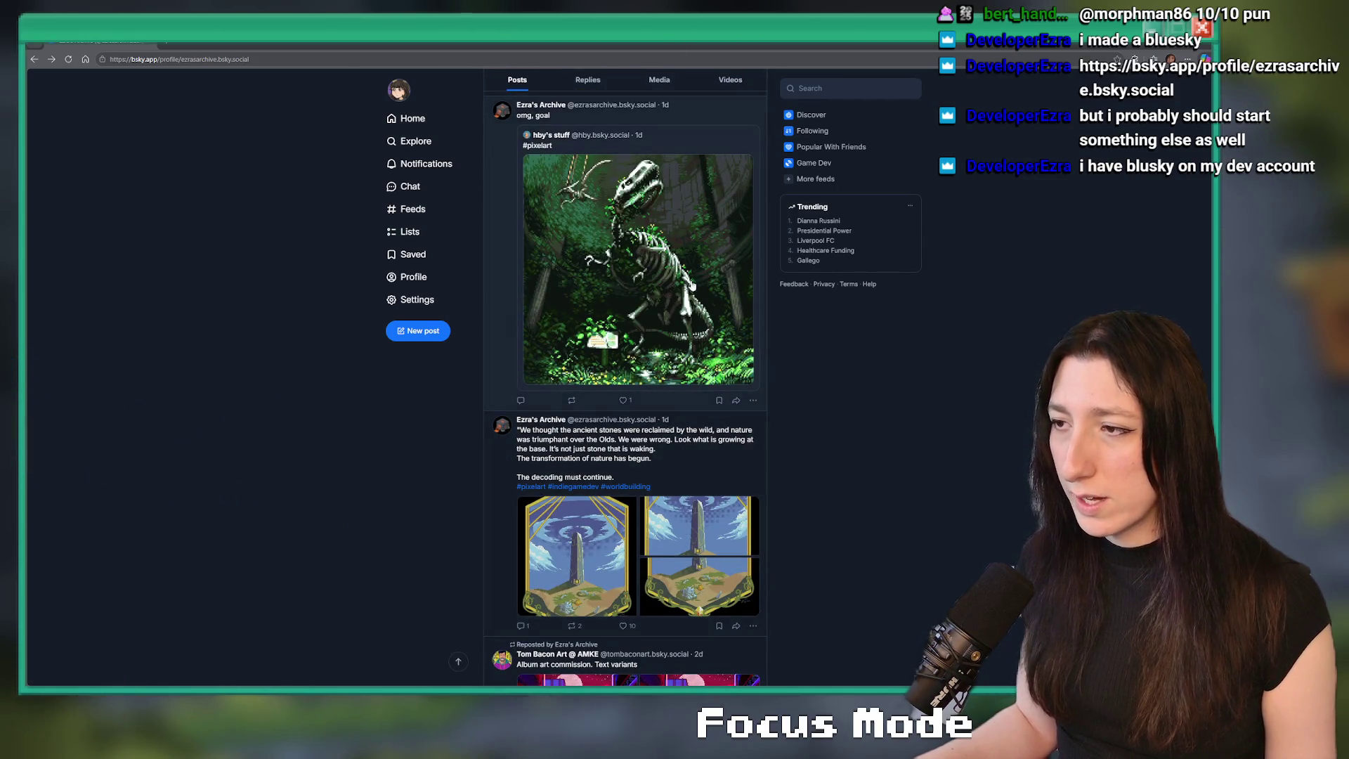
scroll(645, 325, "down", 13)
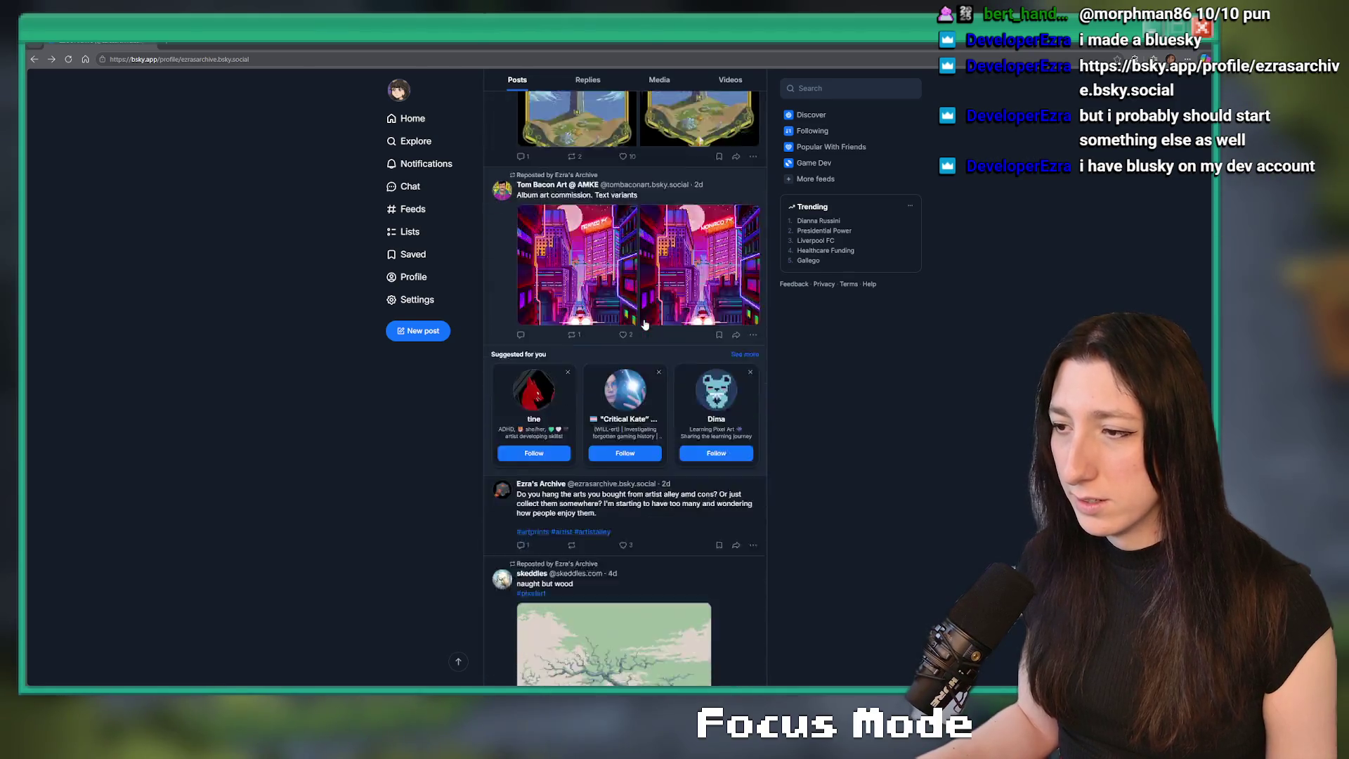
scroll(645, 325, "down", 10)
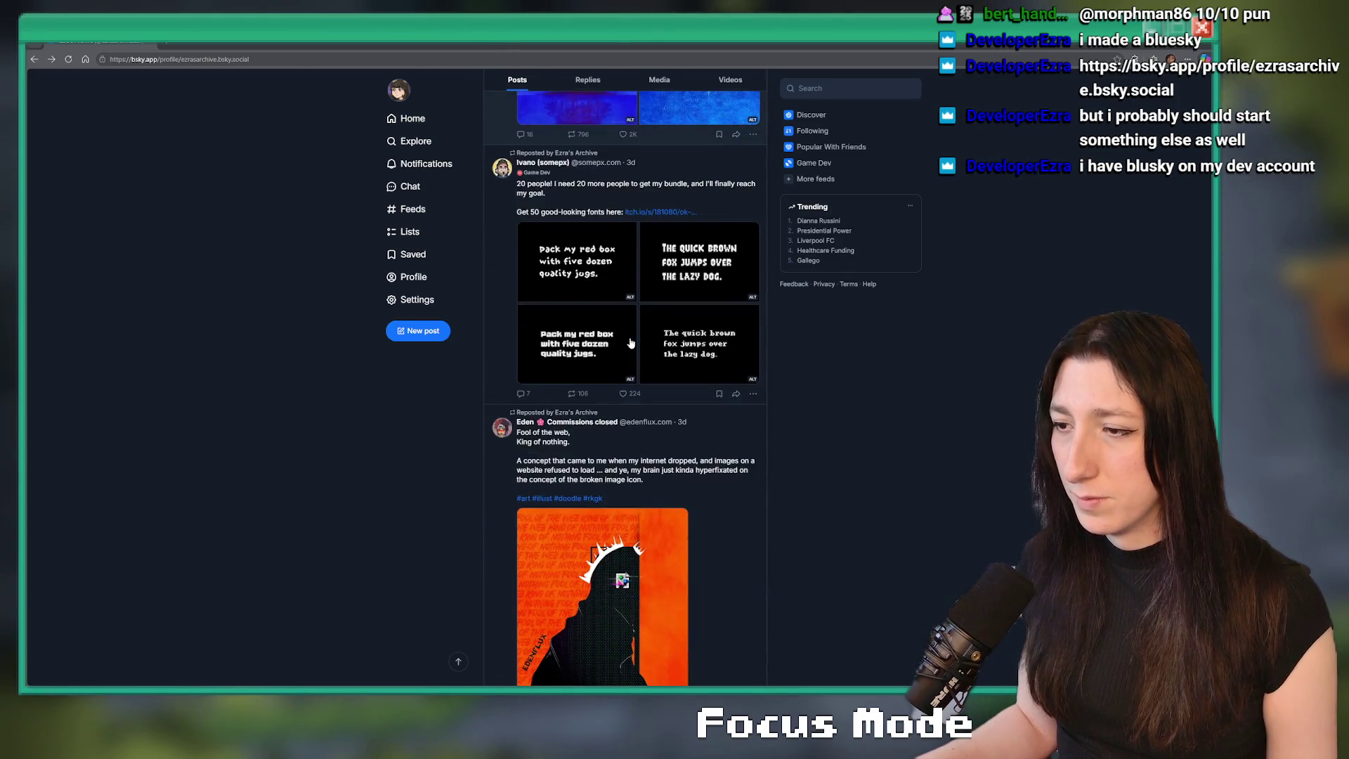
scroll(608, 329, "down", 1)
scroll(605, 313, "down", 2)
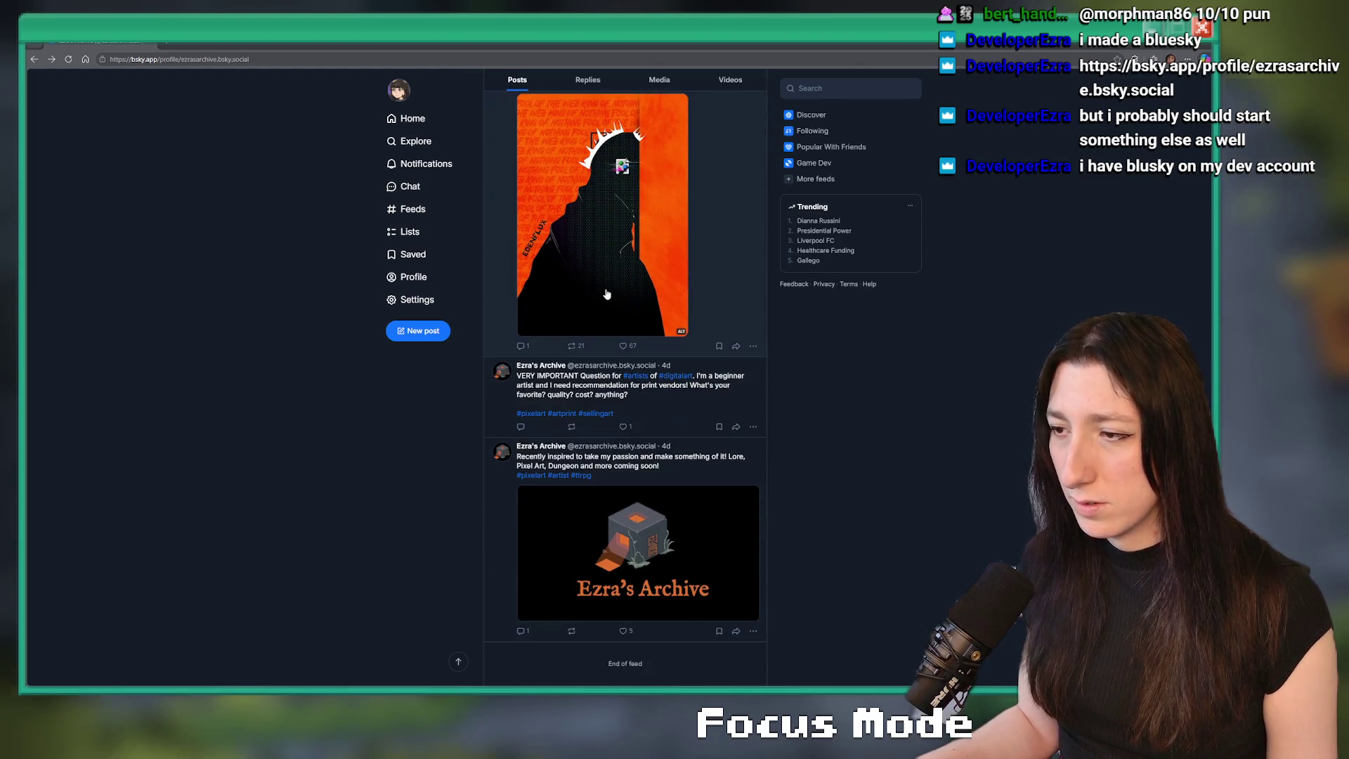
key("Home")
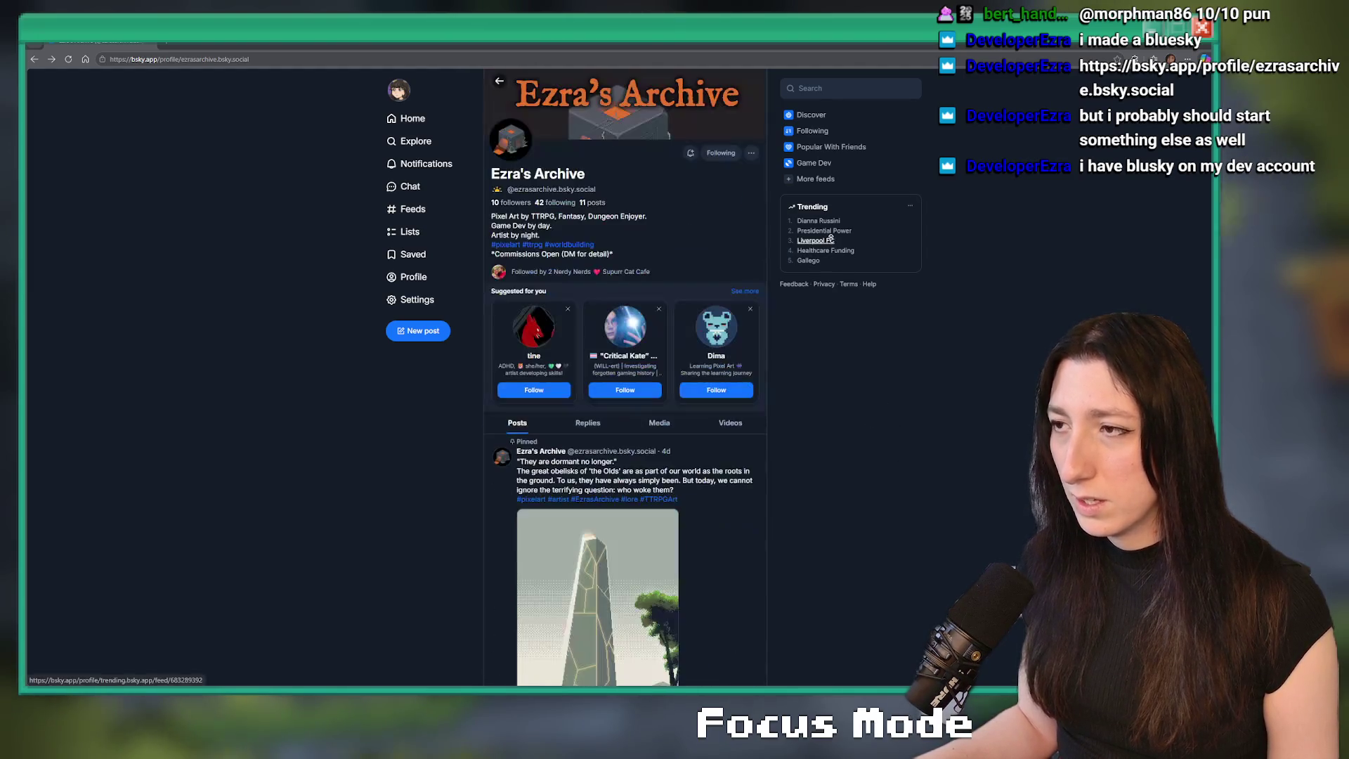
key("alt+Tab")
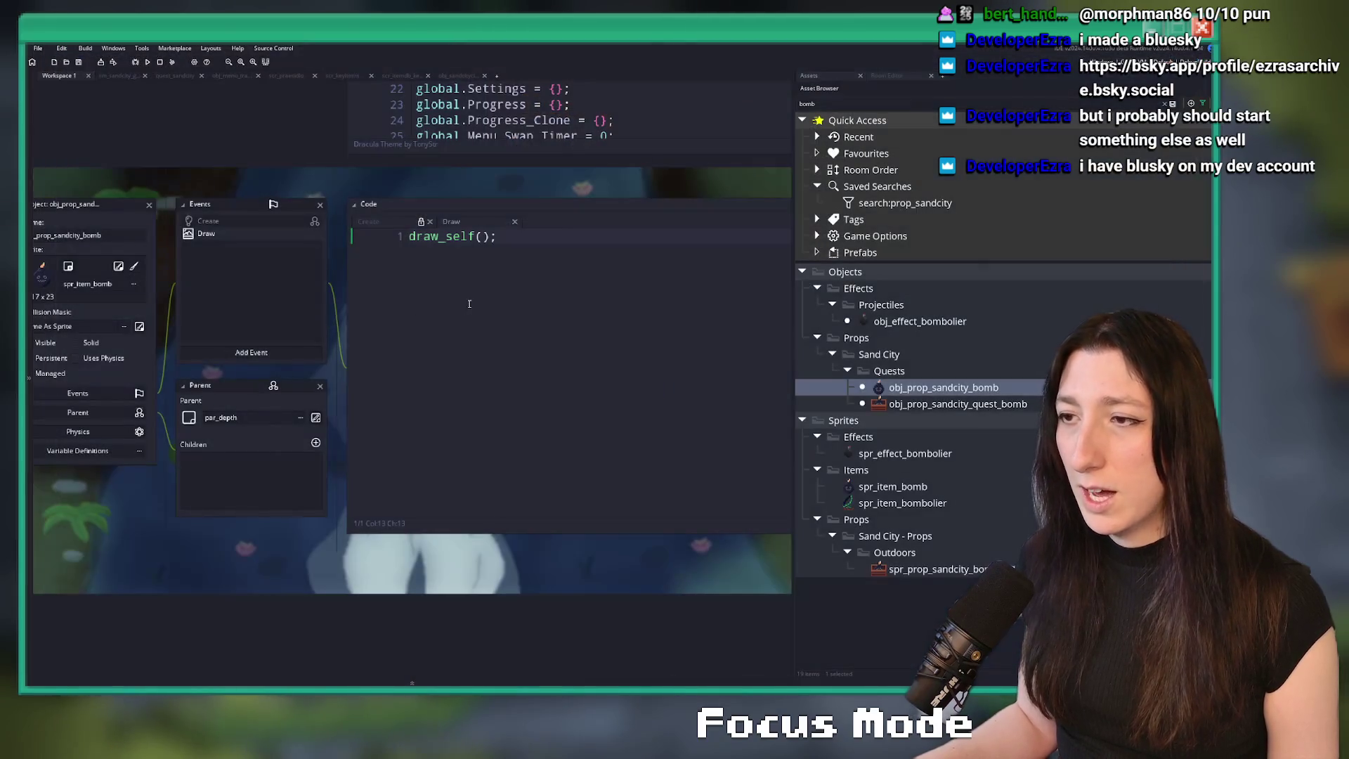
- Open Frieren.aseprite in Aseprite from the recent files list
key("alt+Tab")
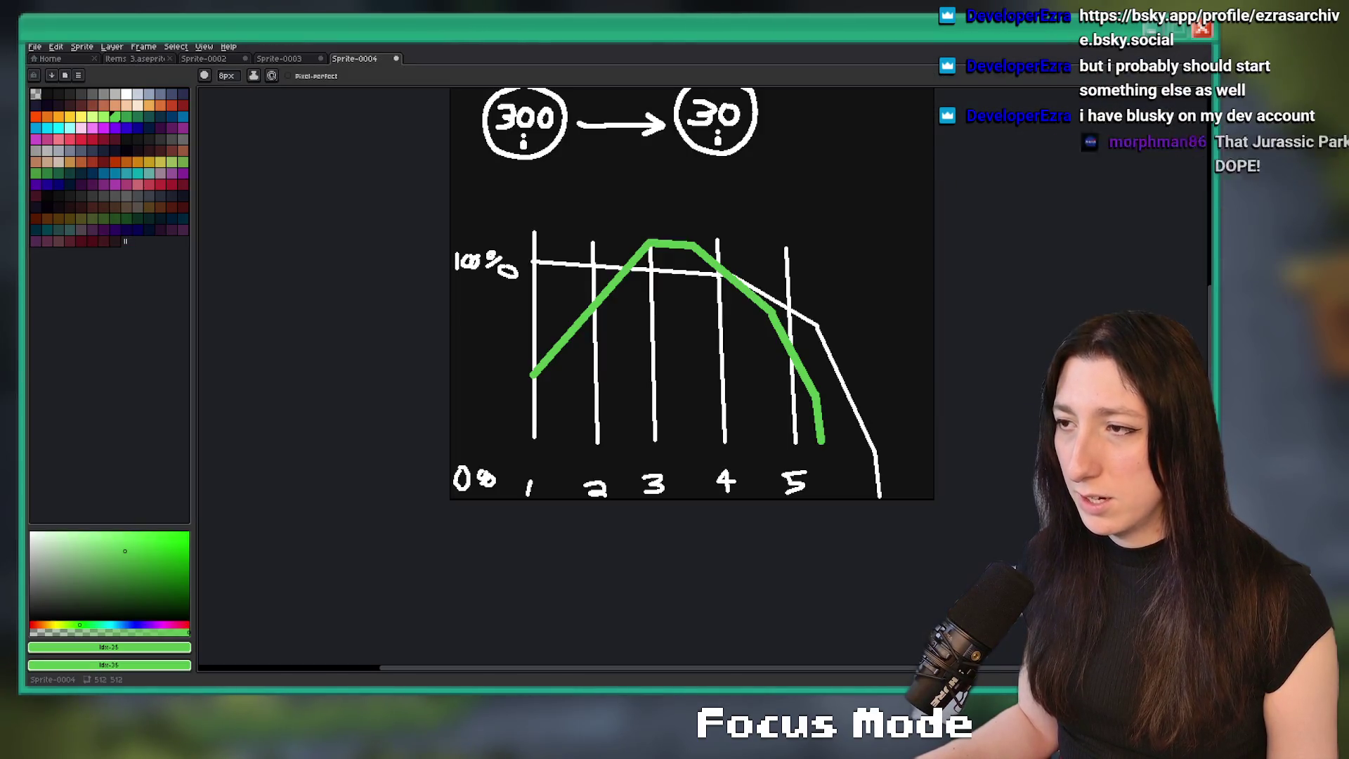
key("alt+Tab")
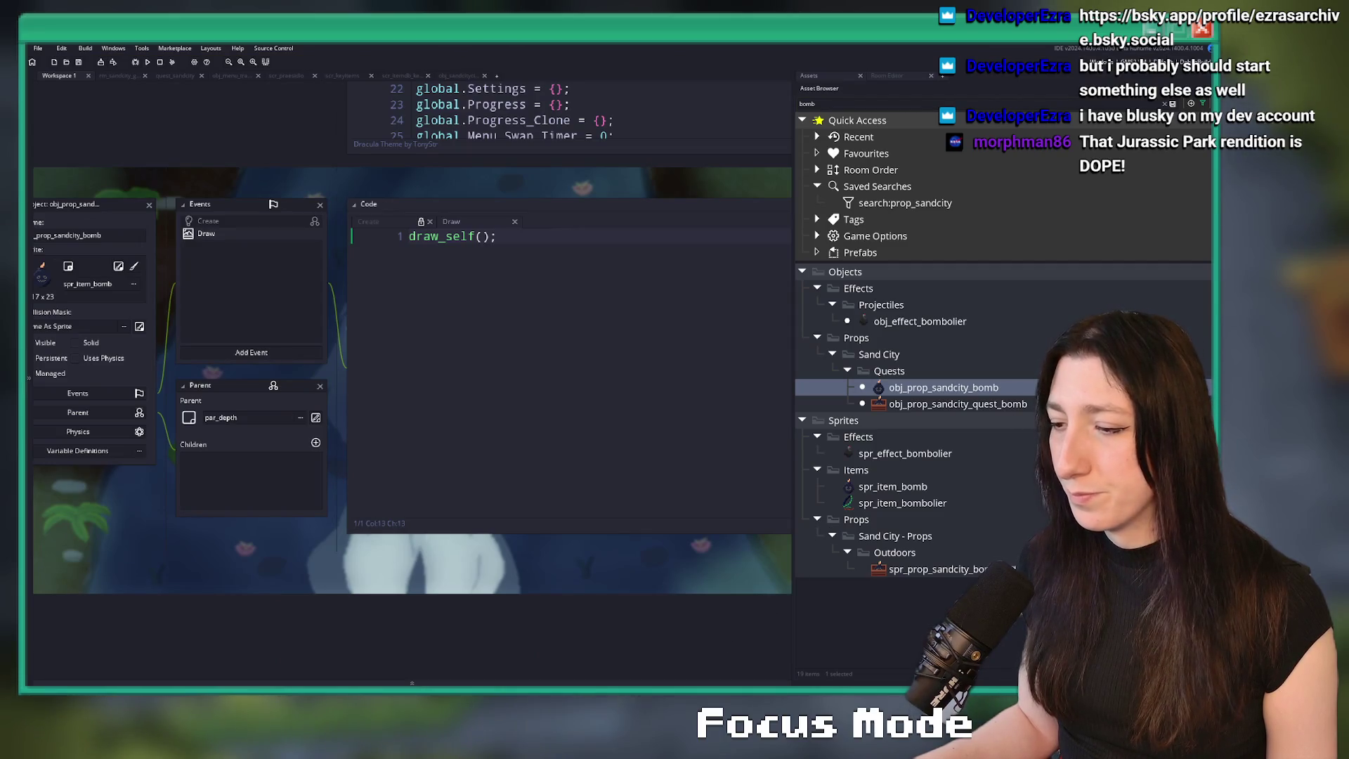
key("alt+Tab")
left_click(34, 46)
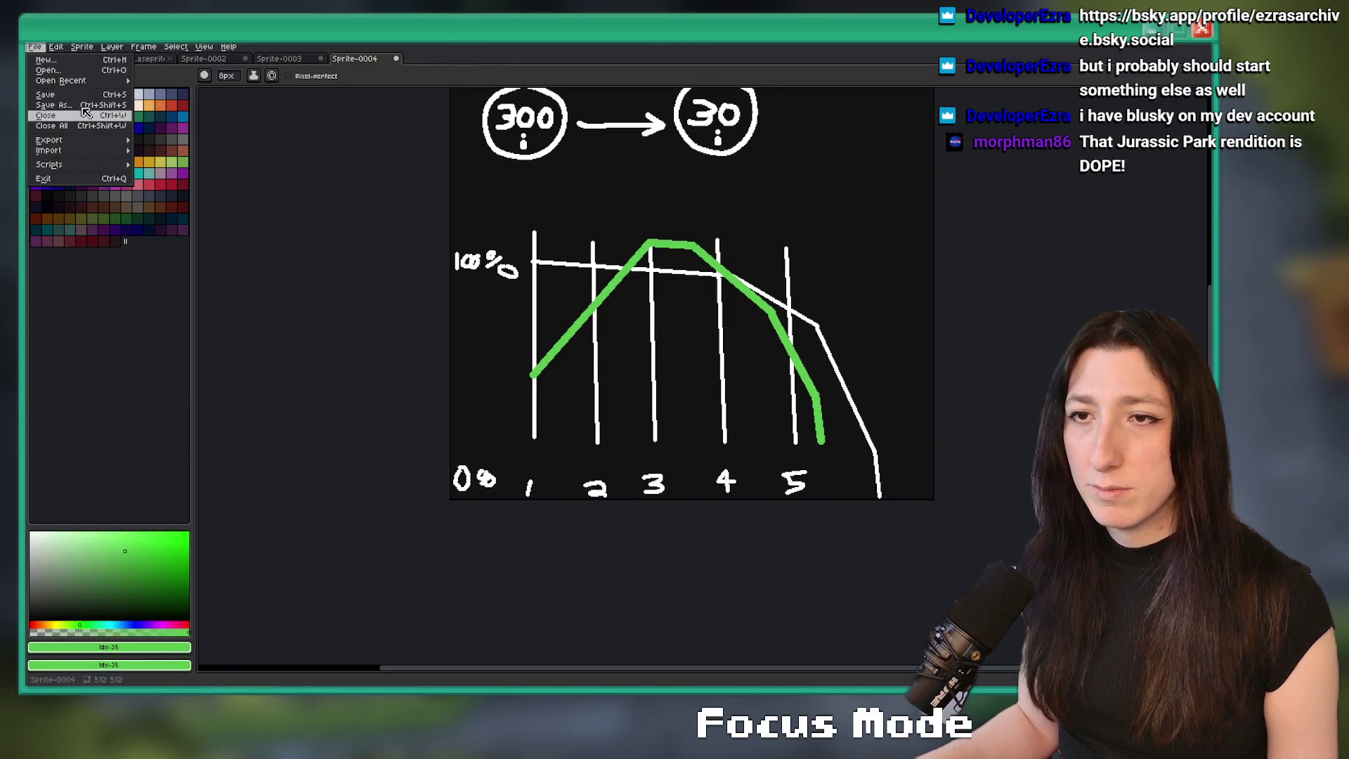
mouse_move(78, 81)
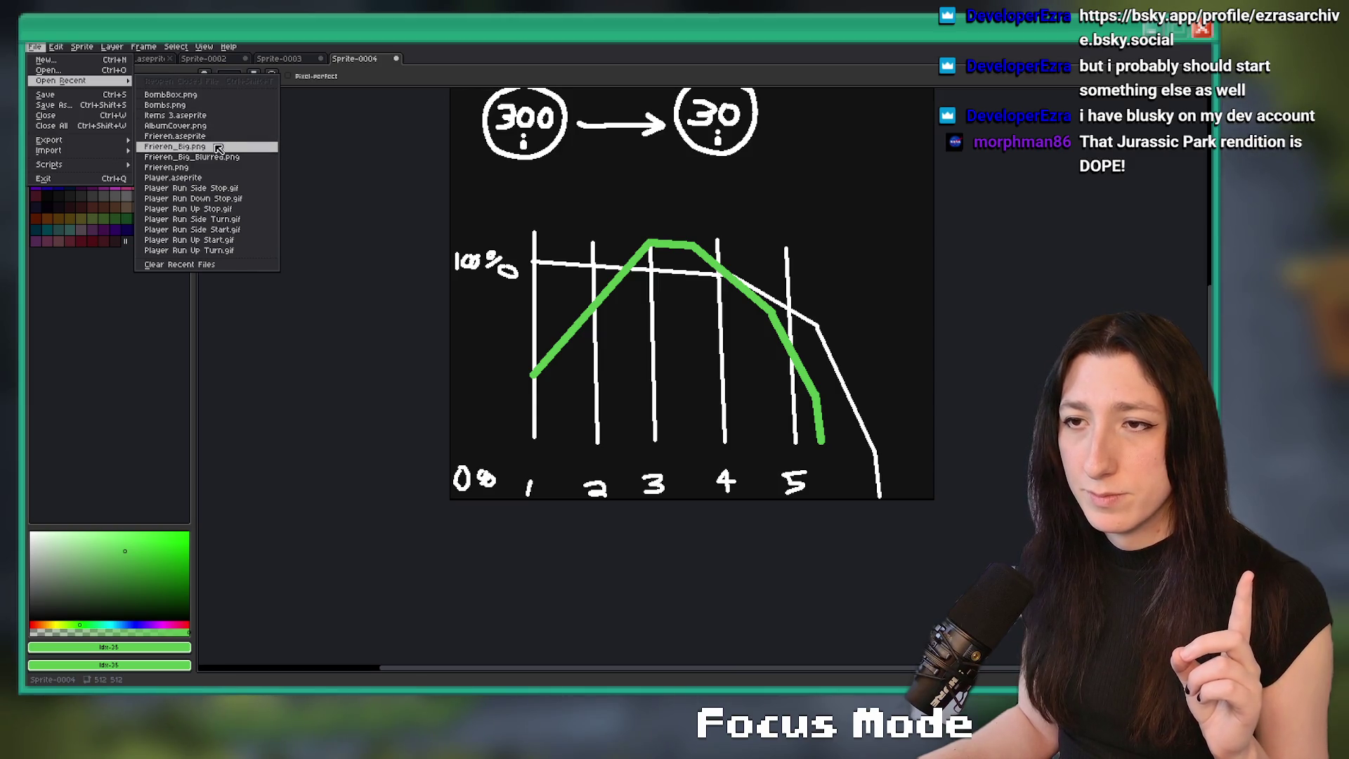
left_click(175, 135)
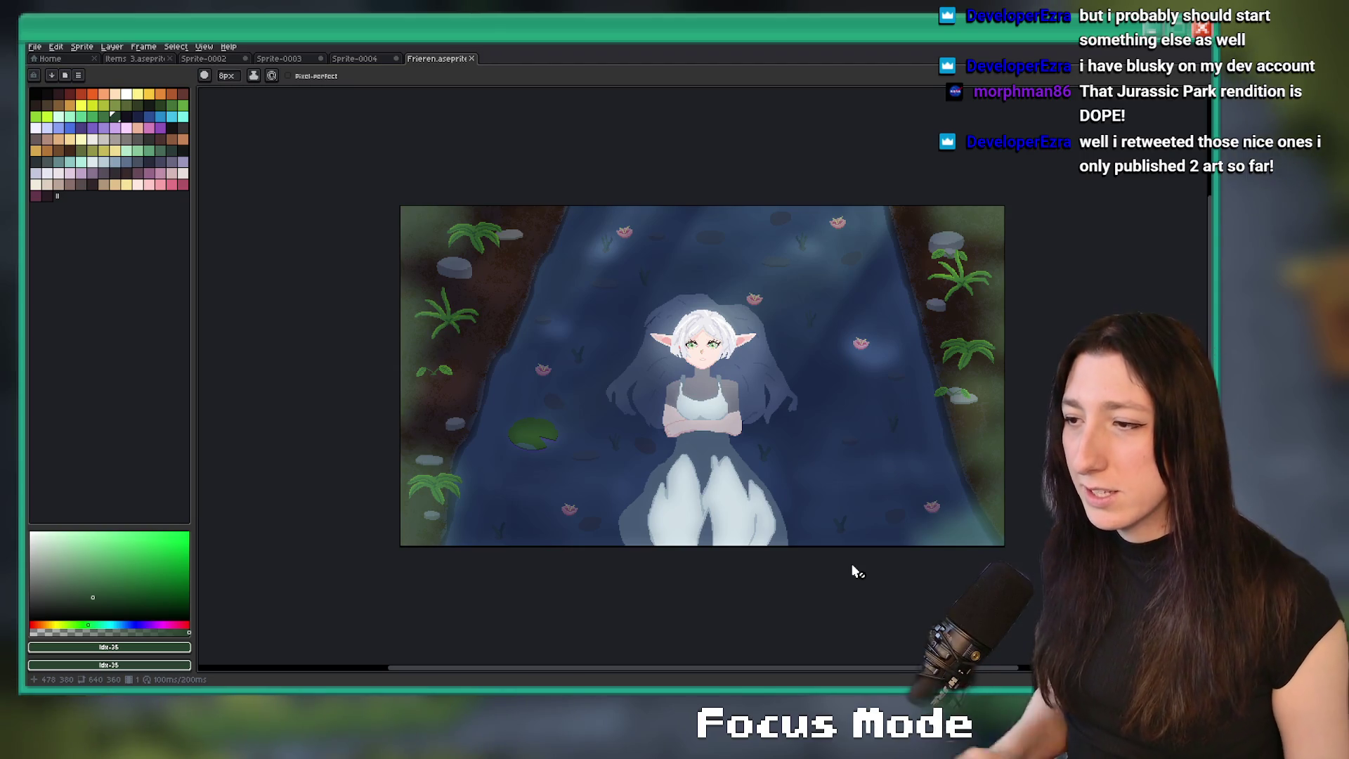
- Show the layer and frame timeline and compare frame 1 with frame 2
key("Tab")
left_click(355, 568)
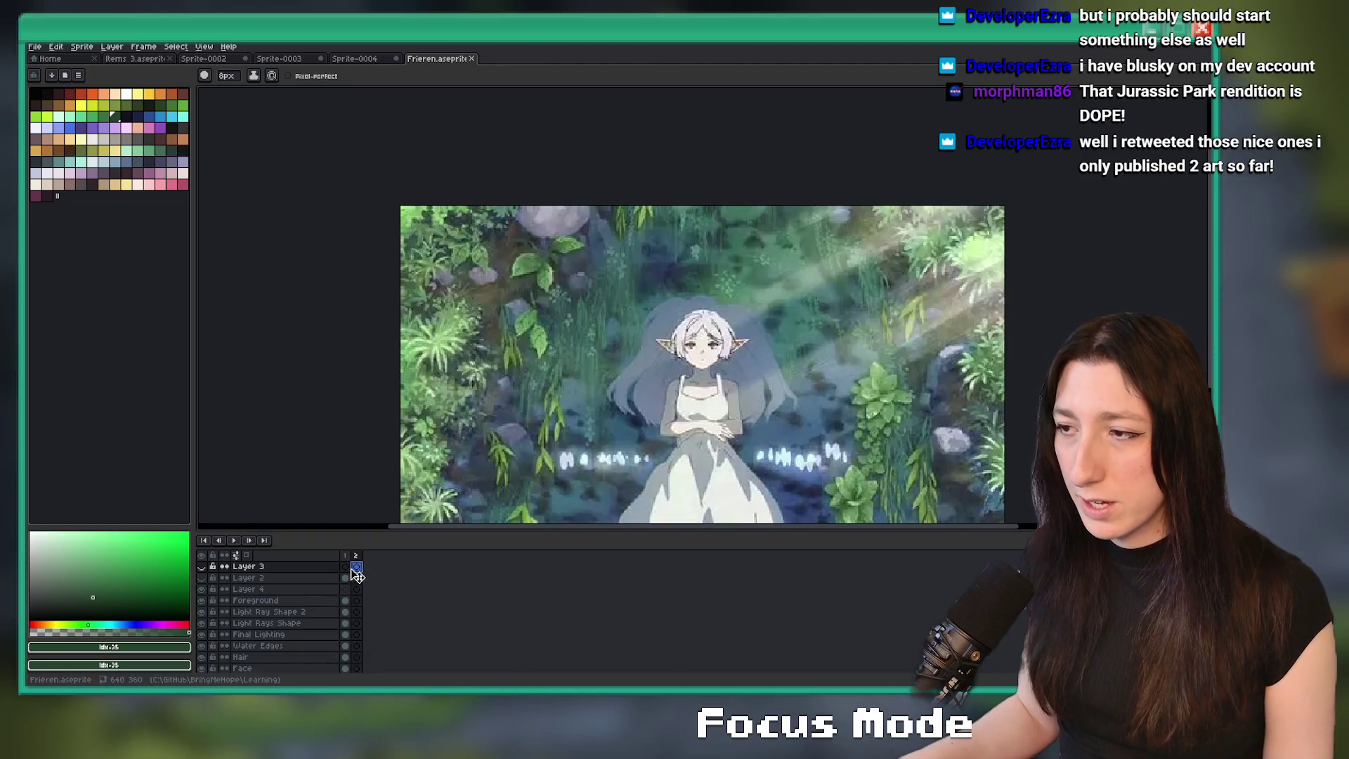
left_click(345, 567)
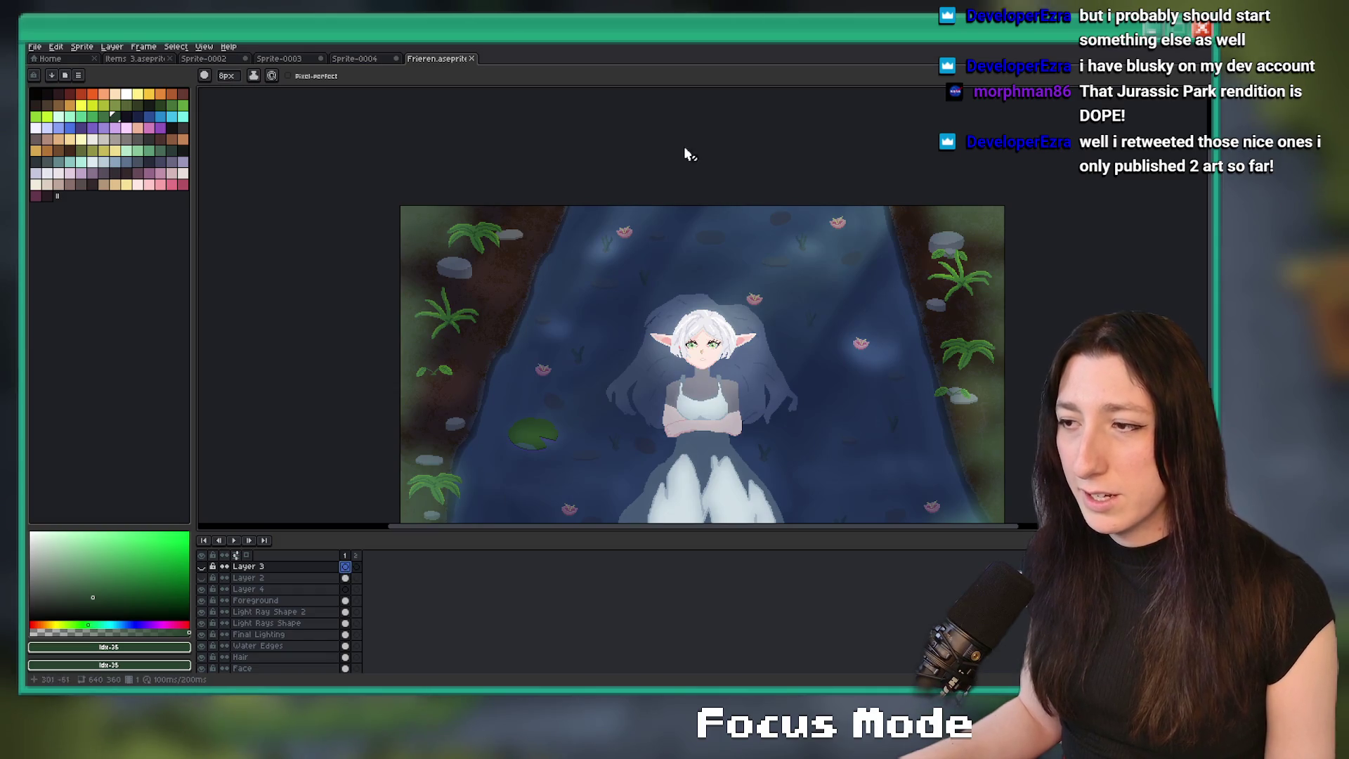
left_click(356, 567)
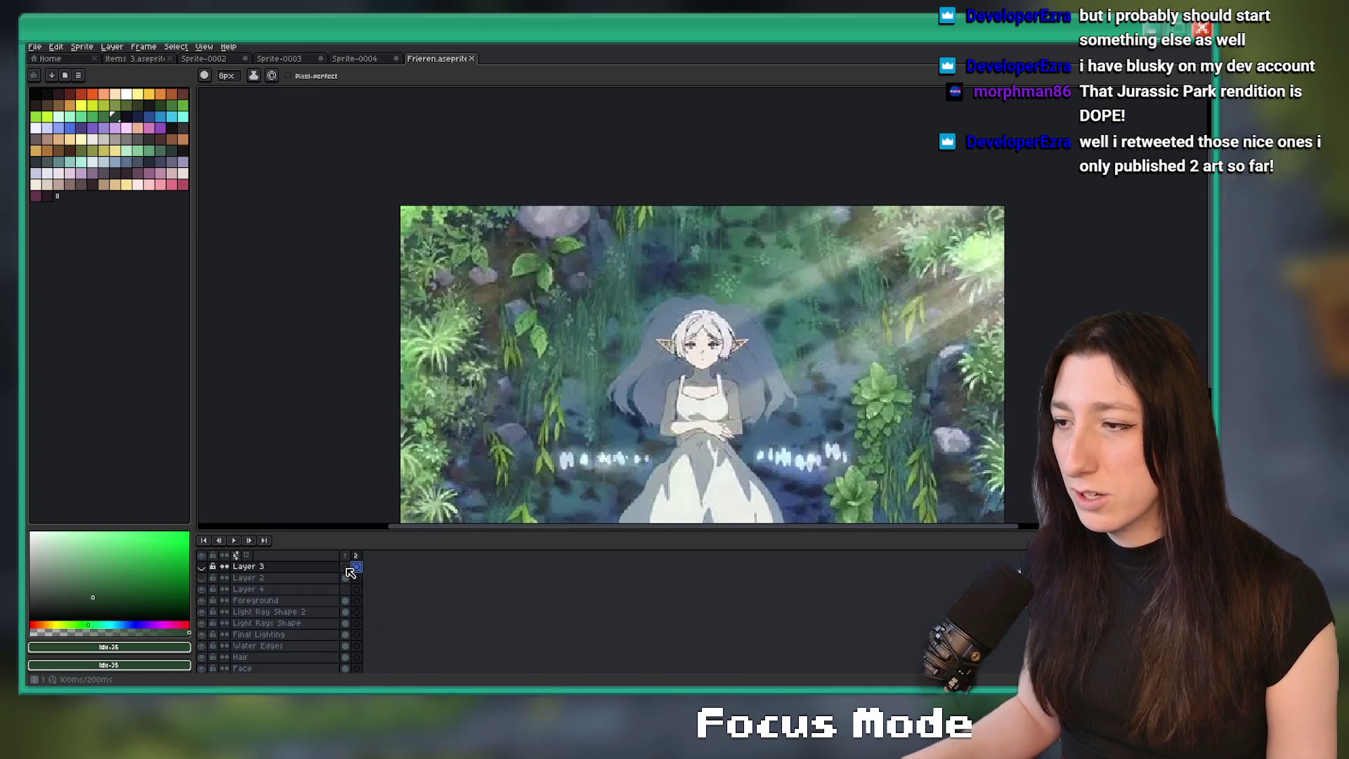
left_click(346, 568)
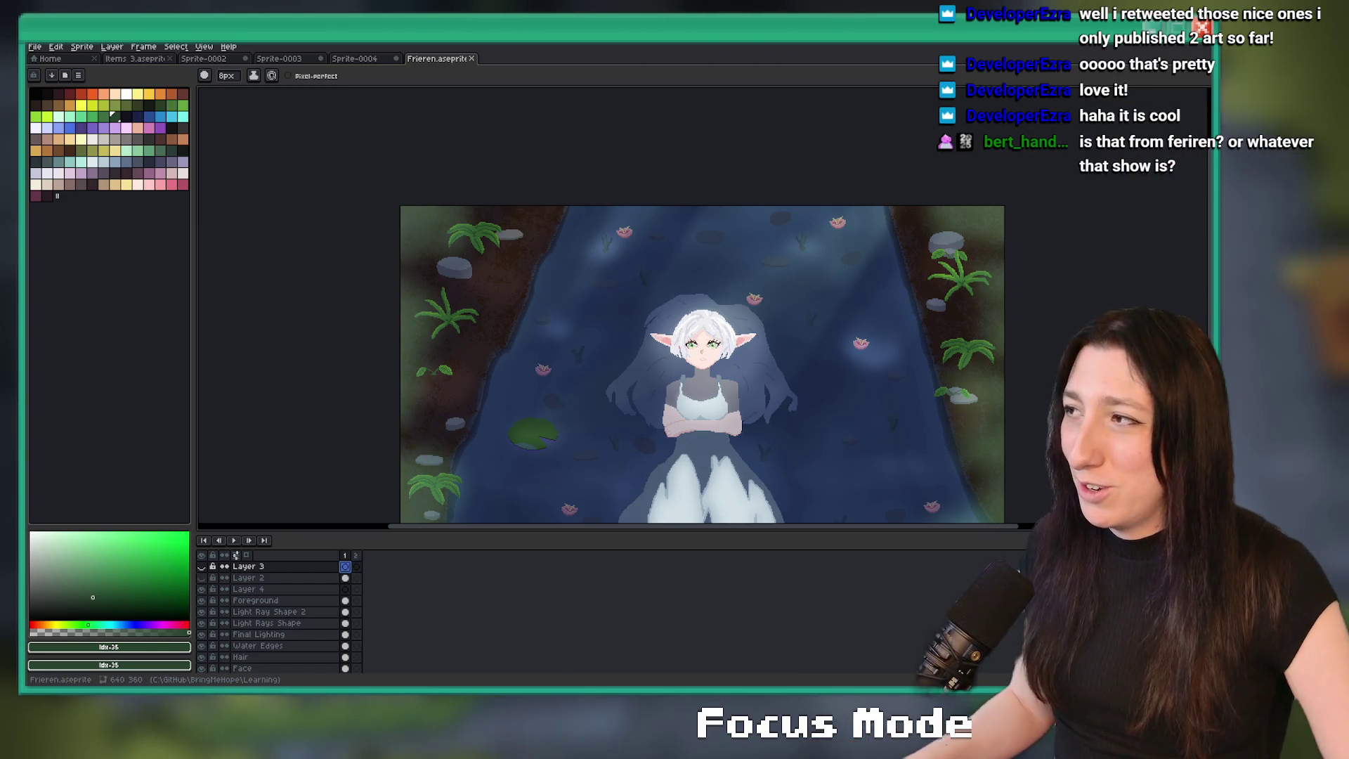
key("alt+Tab")
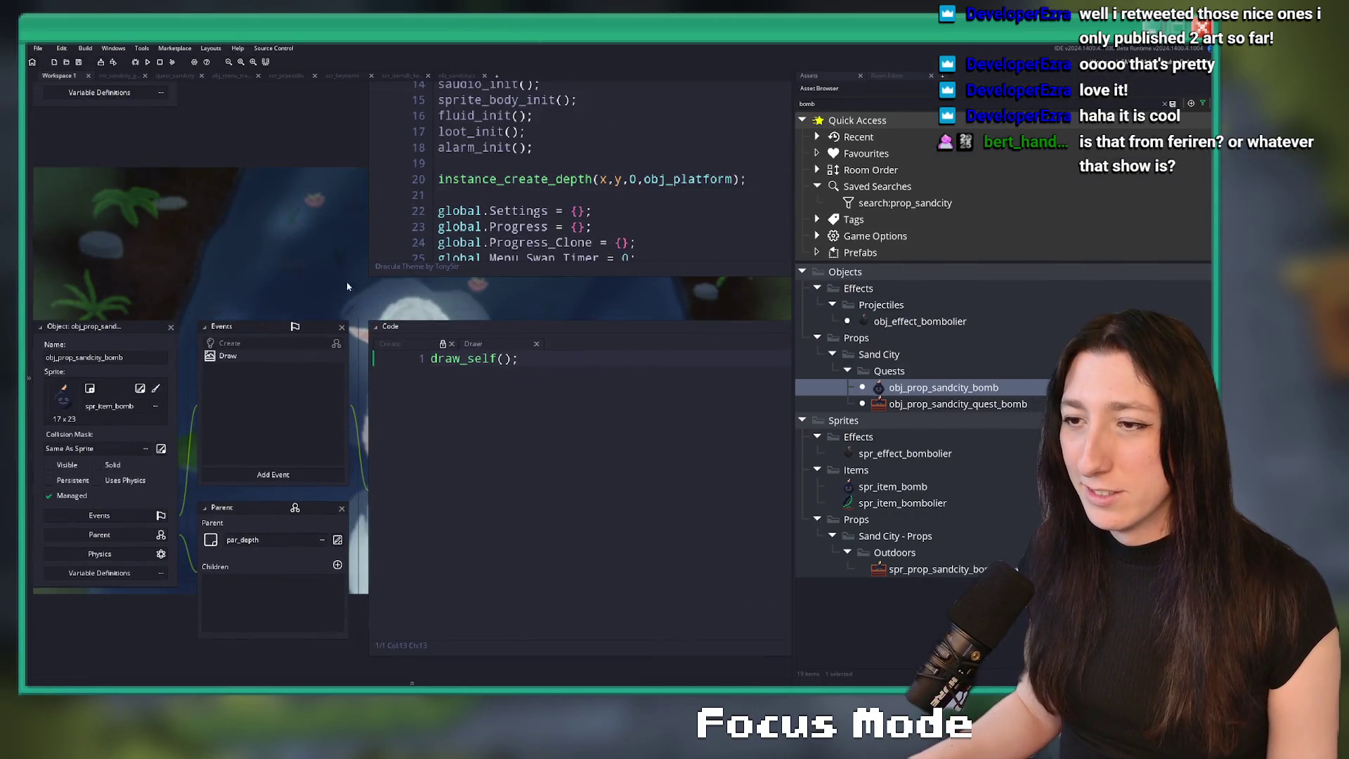
- Close the bomb object's editor windows and bring up the rm_sandcity_gubgubcaves room
right_click(284, 313)
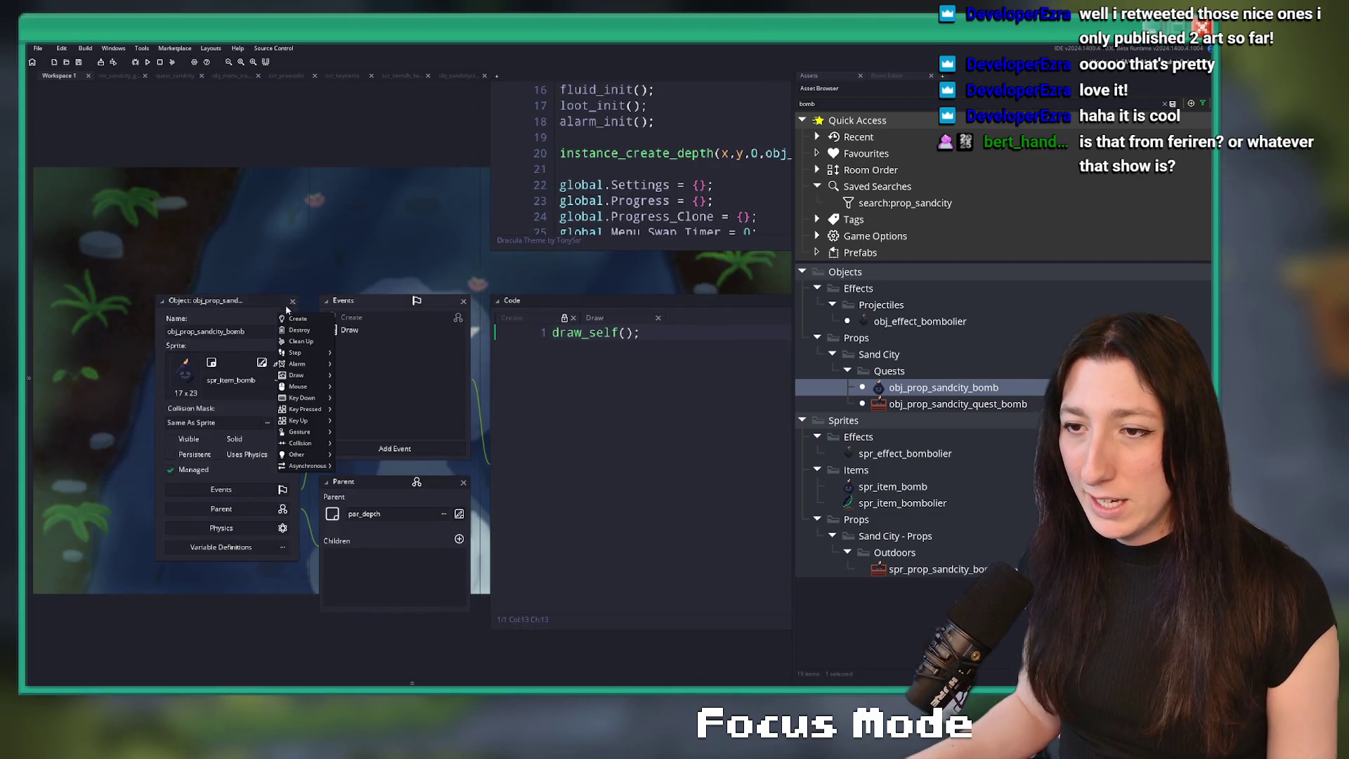
left_click(289, 311)
left_click(292, 303)
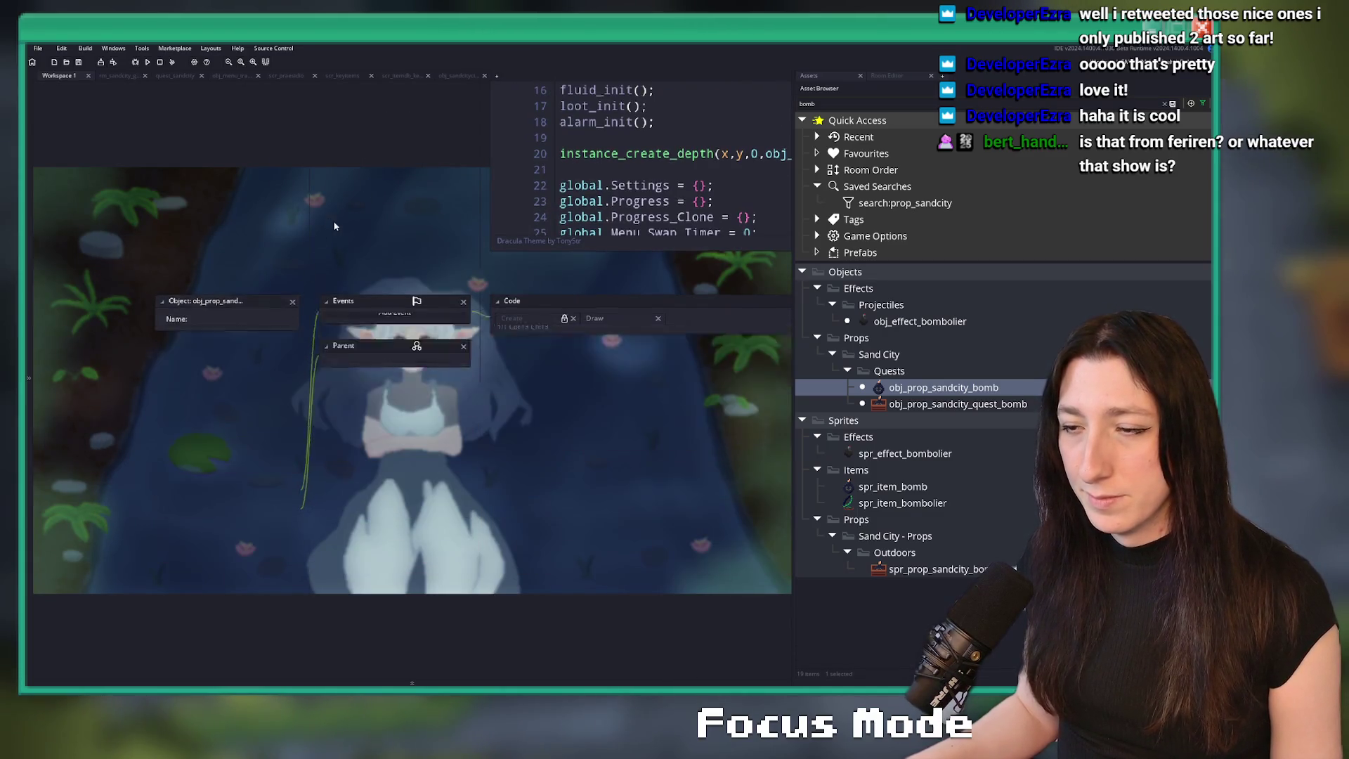
left_click(125, 76)
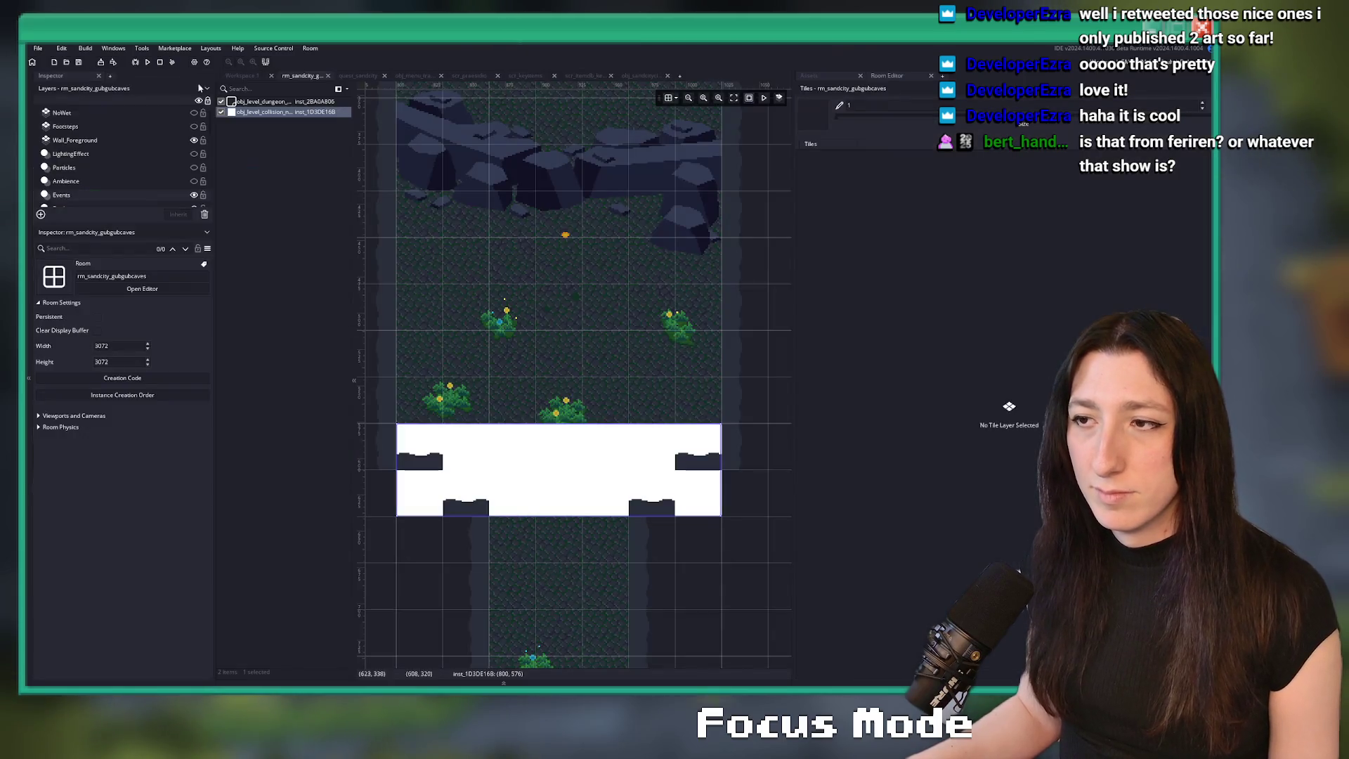
- Place an obj_prop_sandcity_bomb below the upper rocks and open the bomb object's editor
left_click(836, 75)
scroll(490, 313, "up", 5, "ctrl")
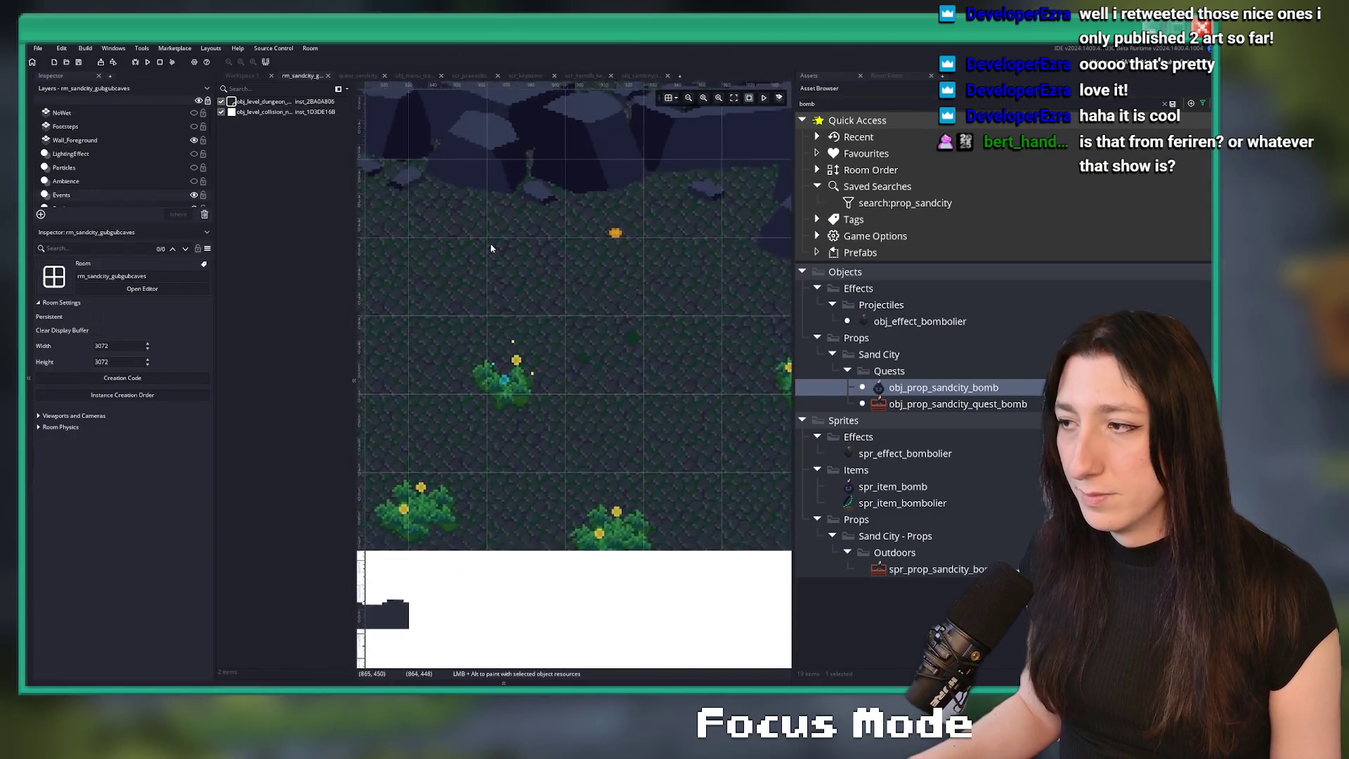
scroll(490, 313, "down", 5)
scroll(521, 319, "up", 5)
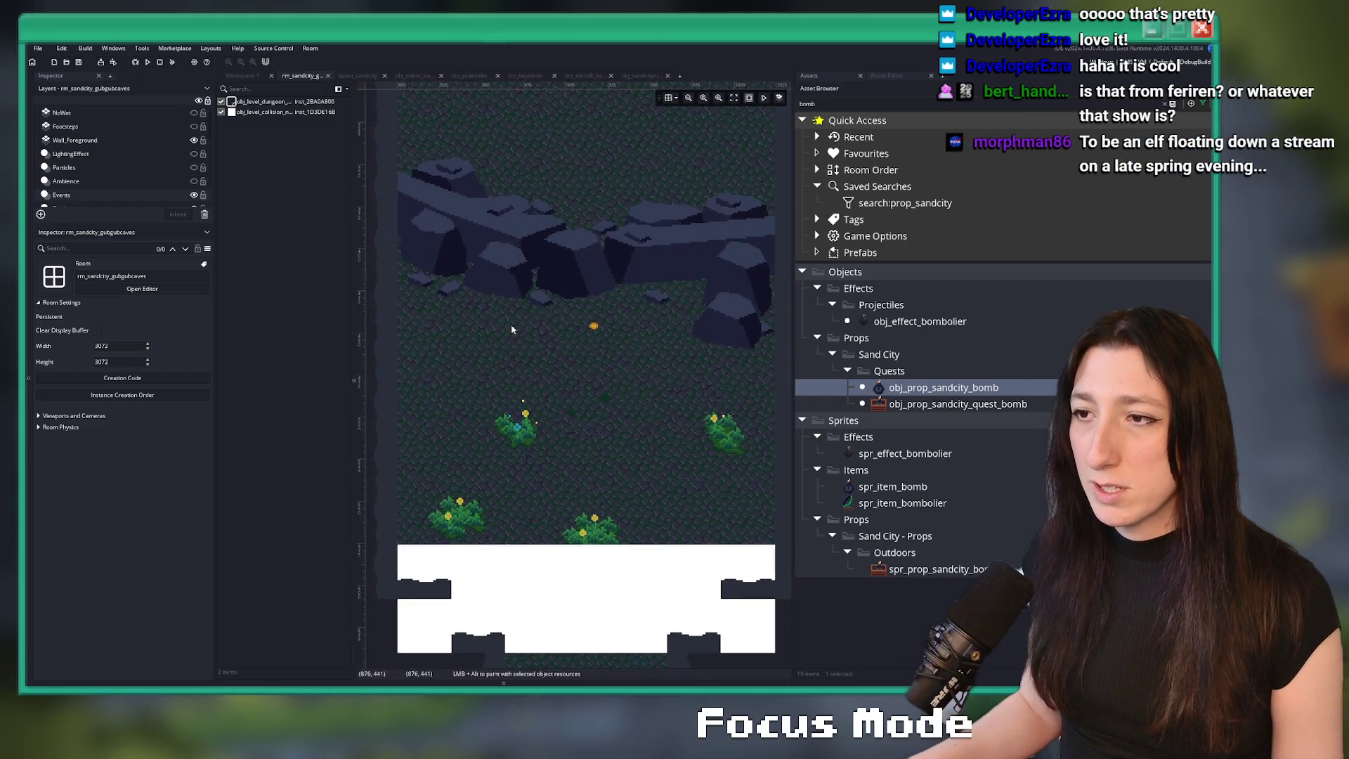
scroll(457, 290, "down", 2)
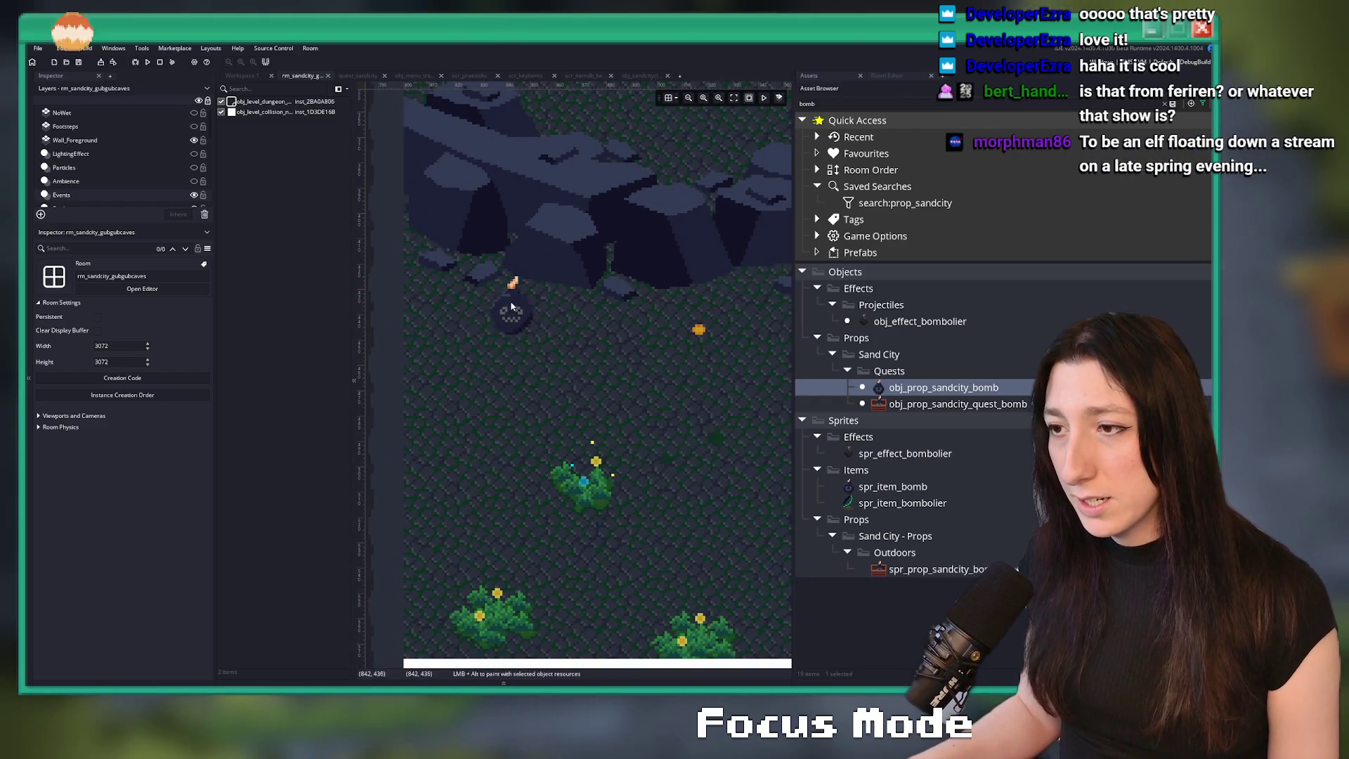
scroll(511, 299, "down", 3)
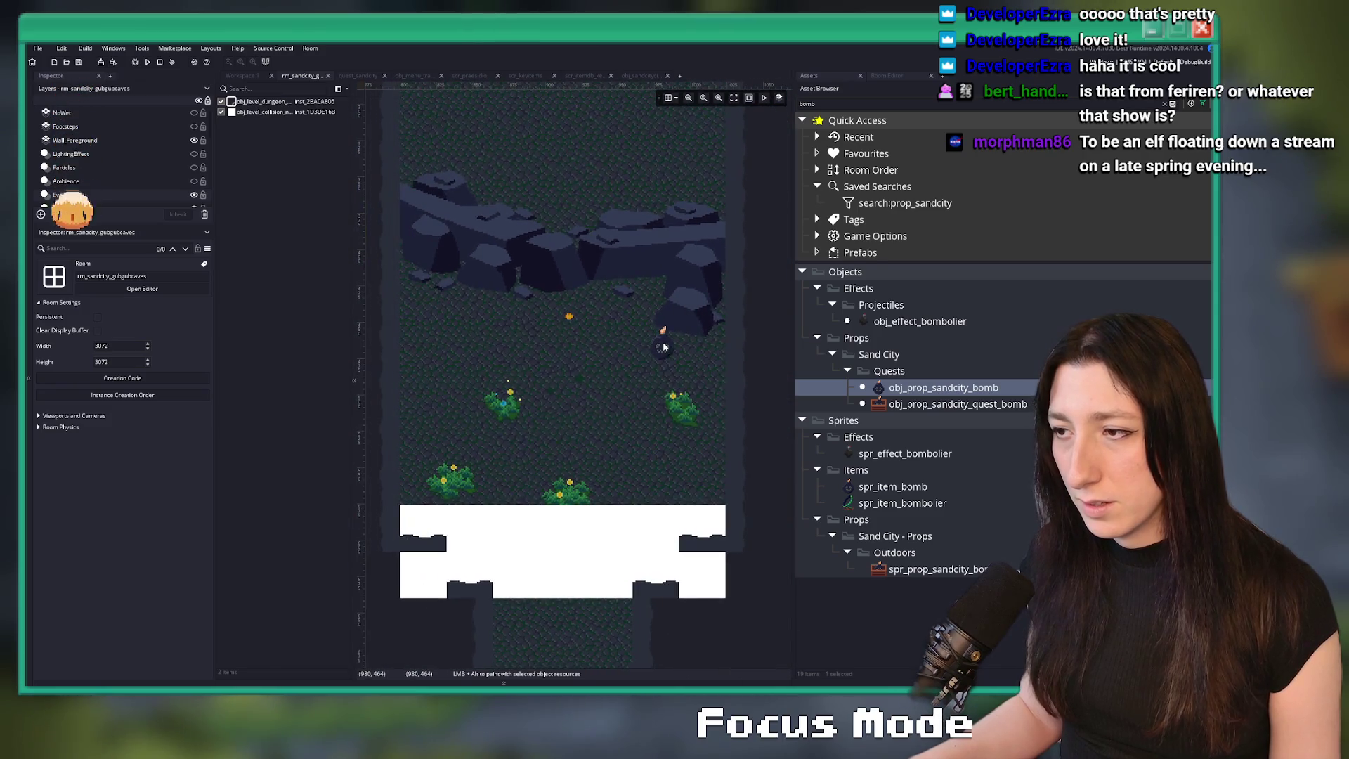
left_click(657, 342)
double_click(940, 388)
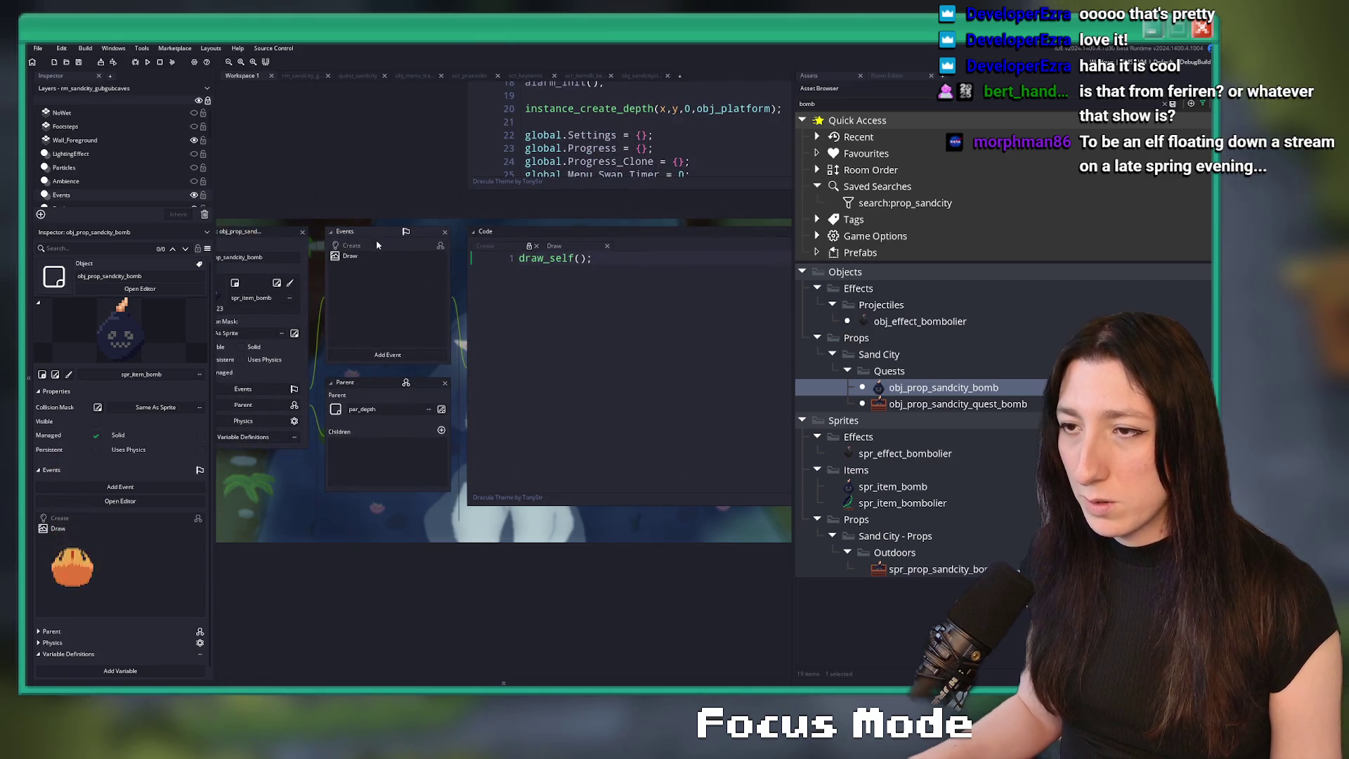
- Give obj_prop_sandcity_bomb a Create event setting draw_depth = y + 300 and overlay = false
left_click(376, 245)
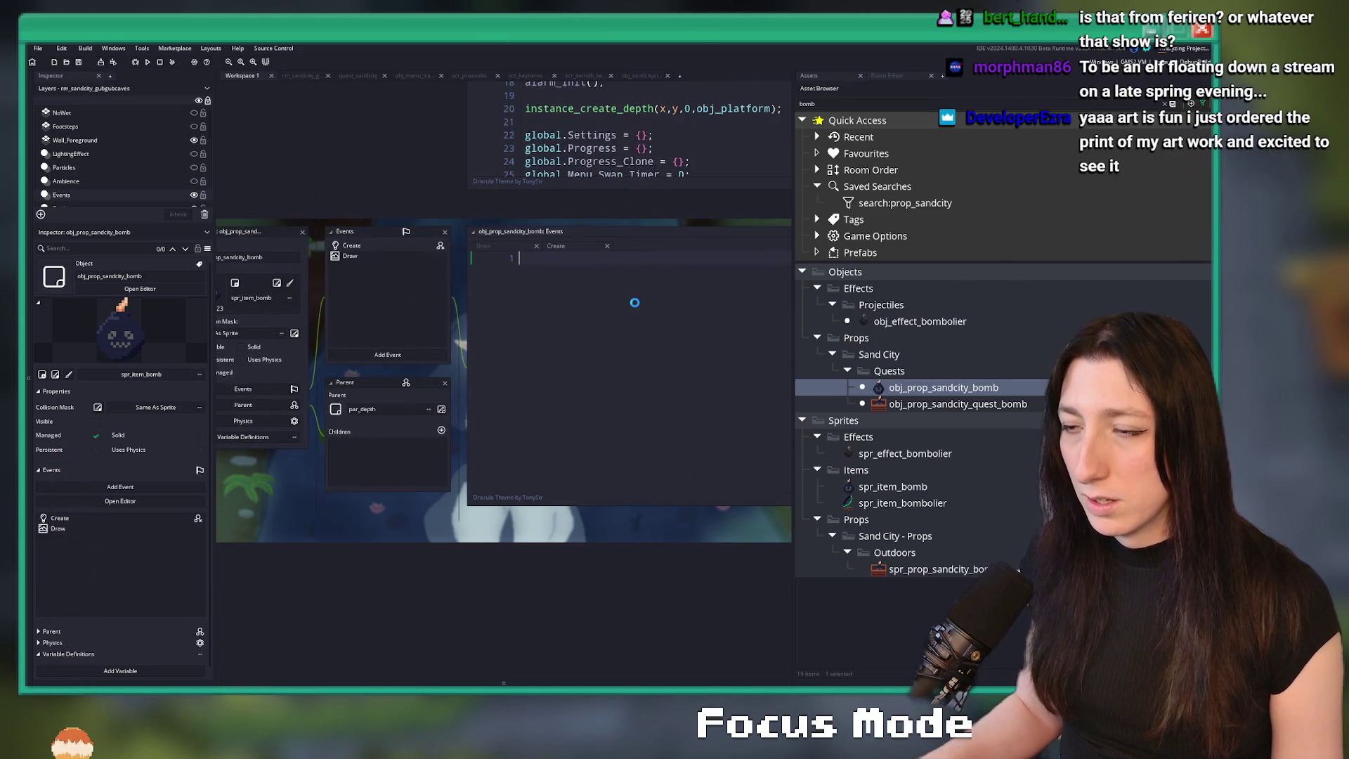
type("overlay= false;")
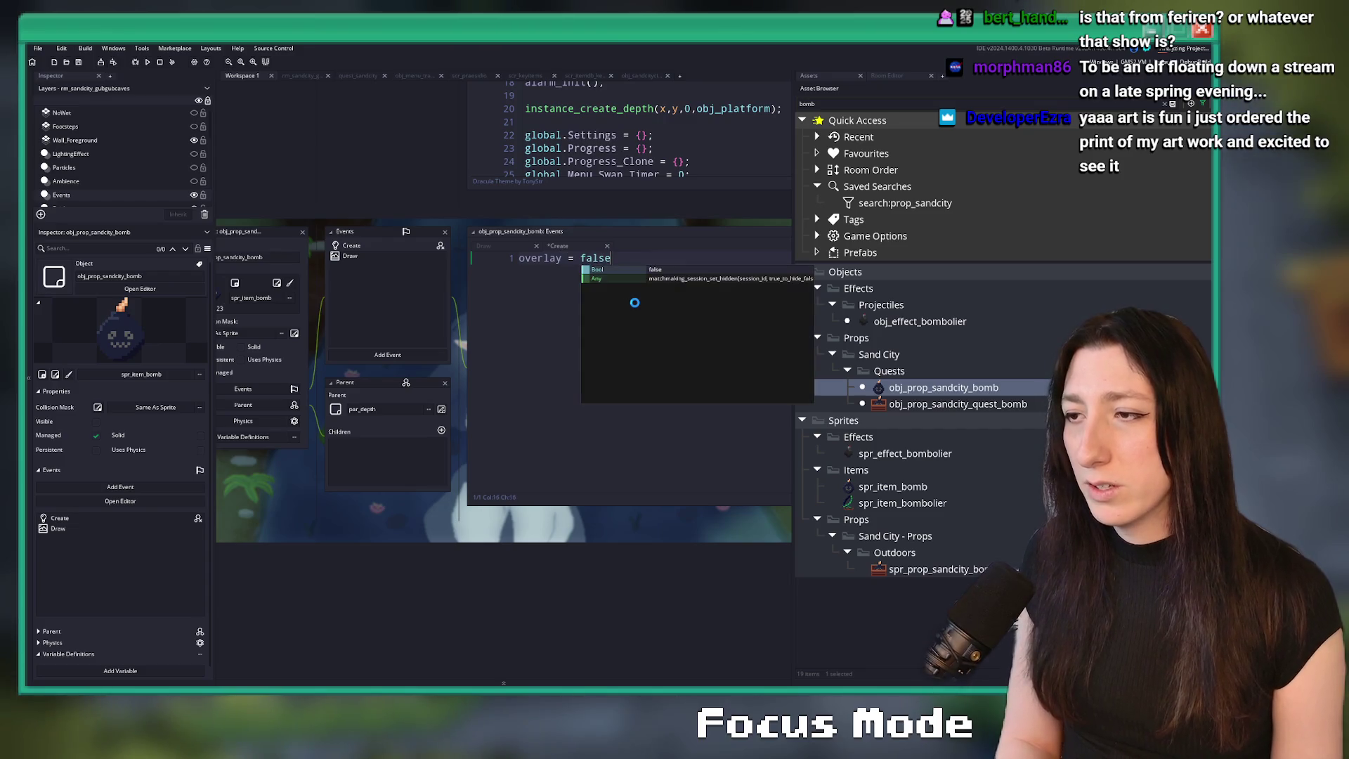
type("raw_depth = y +")
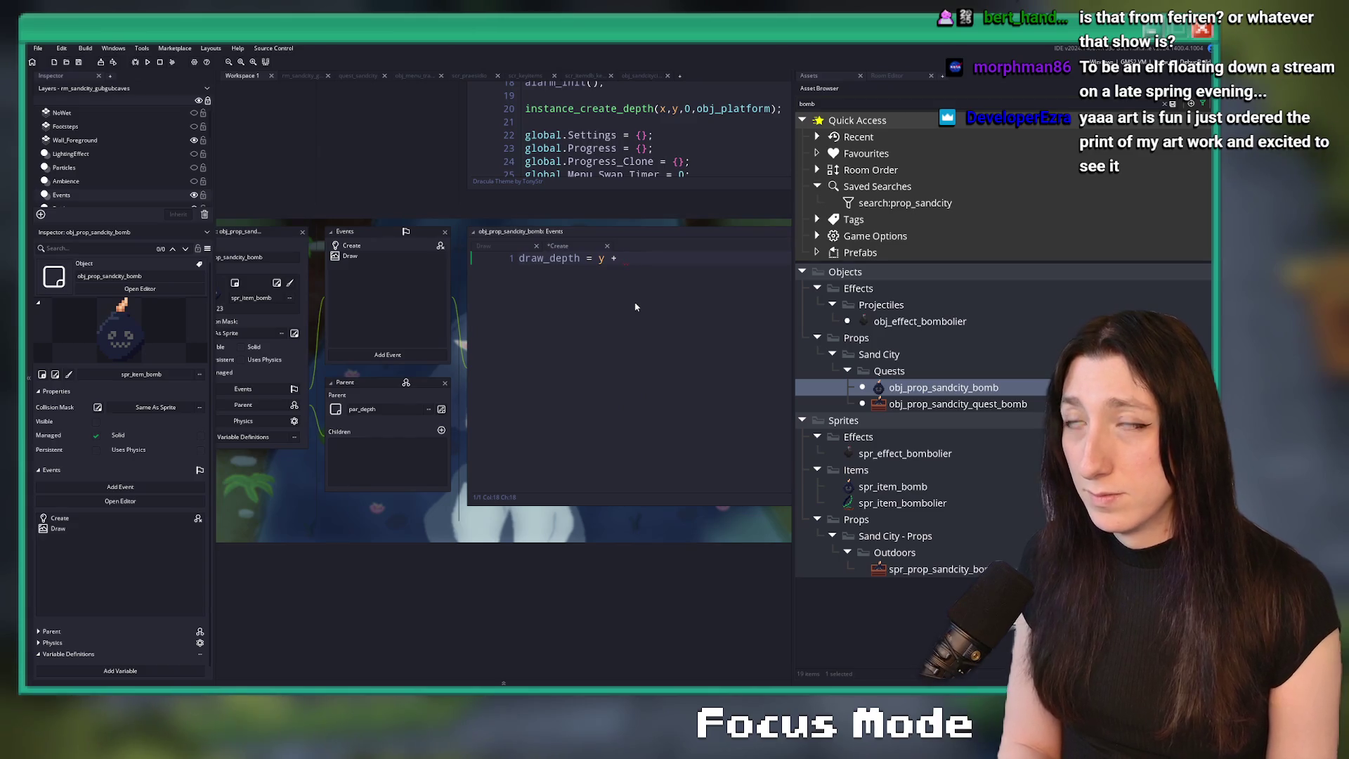
type("300;")
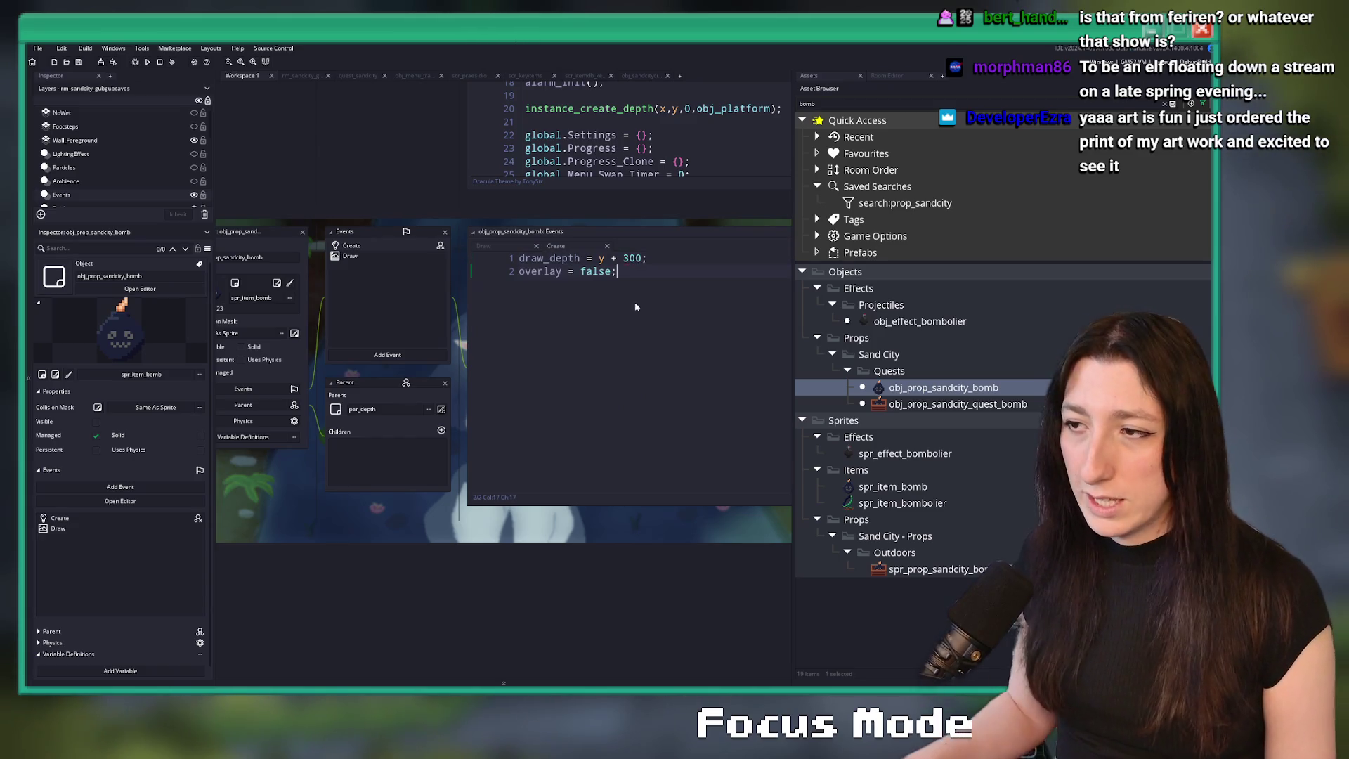
left_click(305, 76)
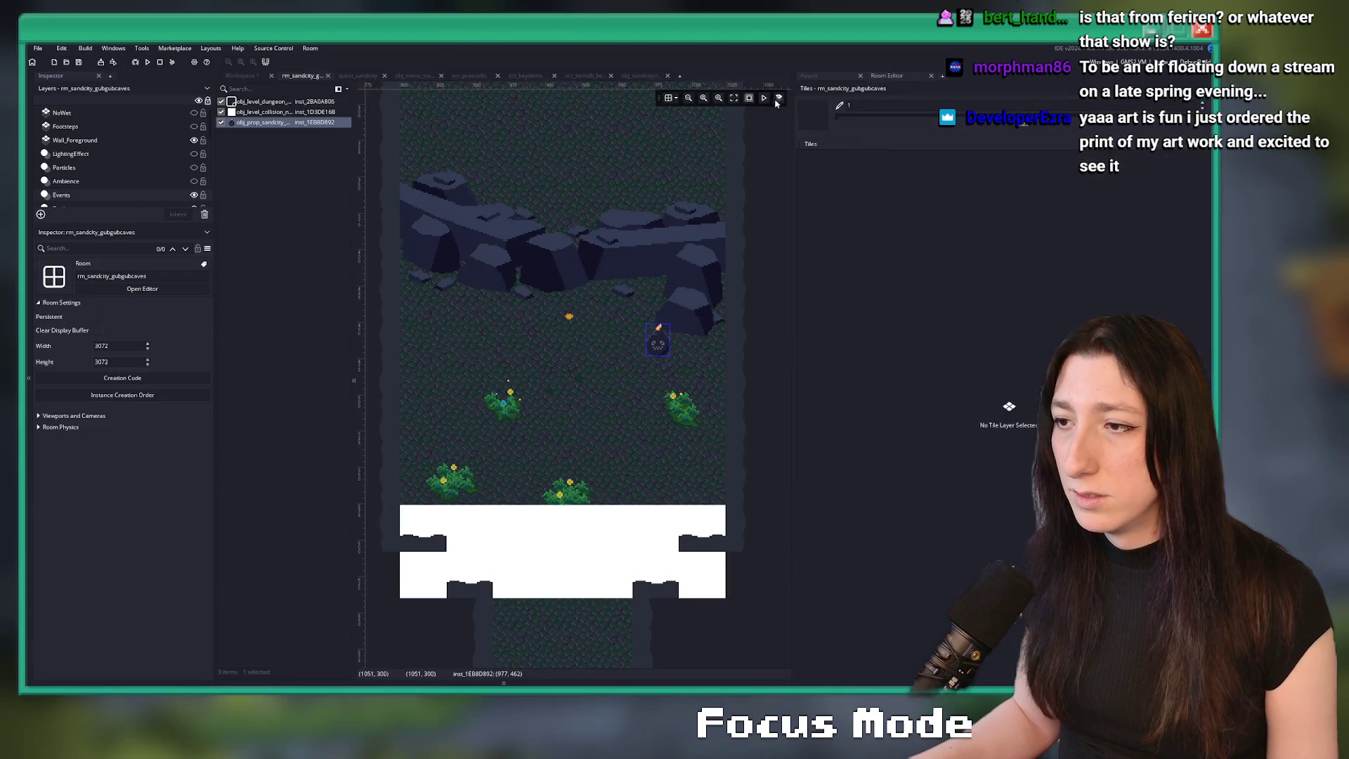
- Move the first bomb up to the rocks and add three more bombs along the rock ledge
left_click(826, 72)
mouse_move(659, 343)
left_mouse_down()
mouse_move(606, 282)
mouse_move(613, 299)
left_mouse_up()
scroll(552, 298, "up", 3)
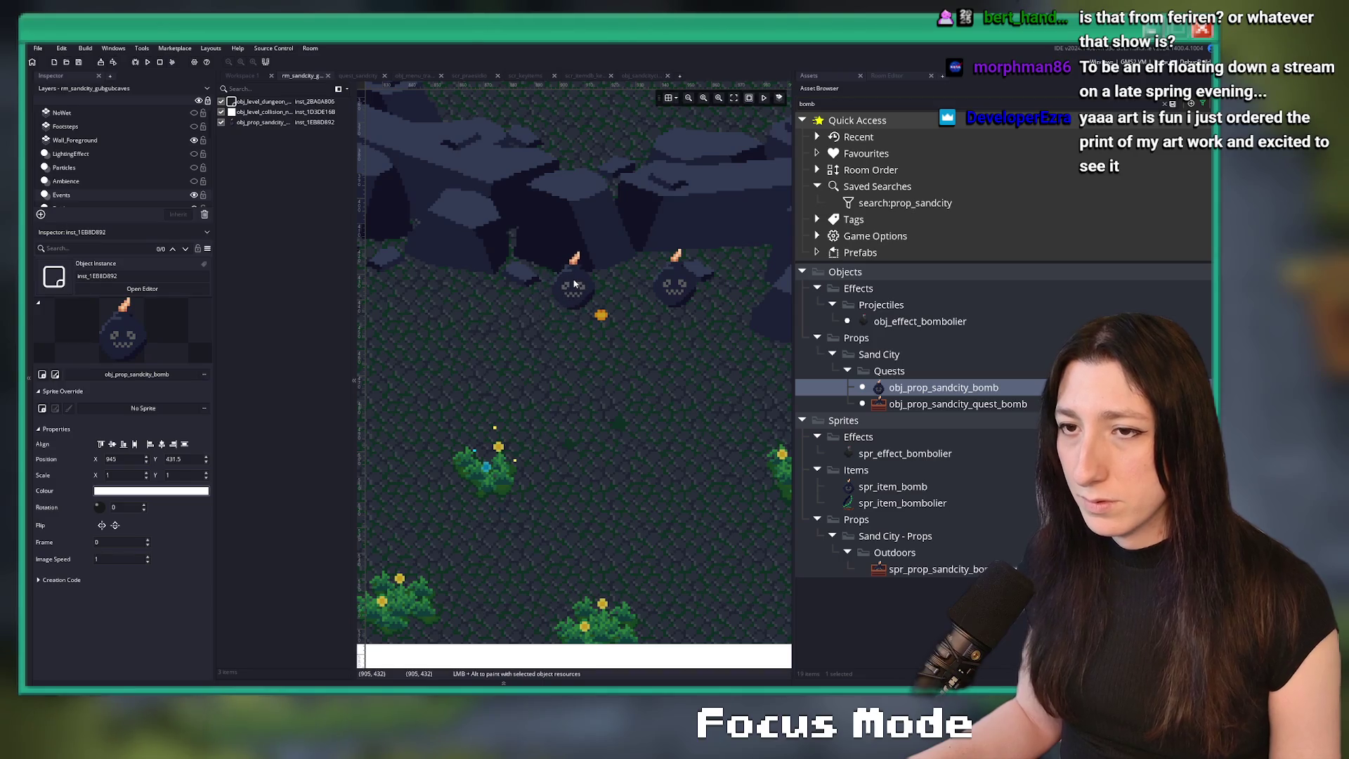
left_click(574, 284, "alt")
left_click(427, 281, "alt")
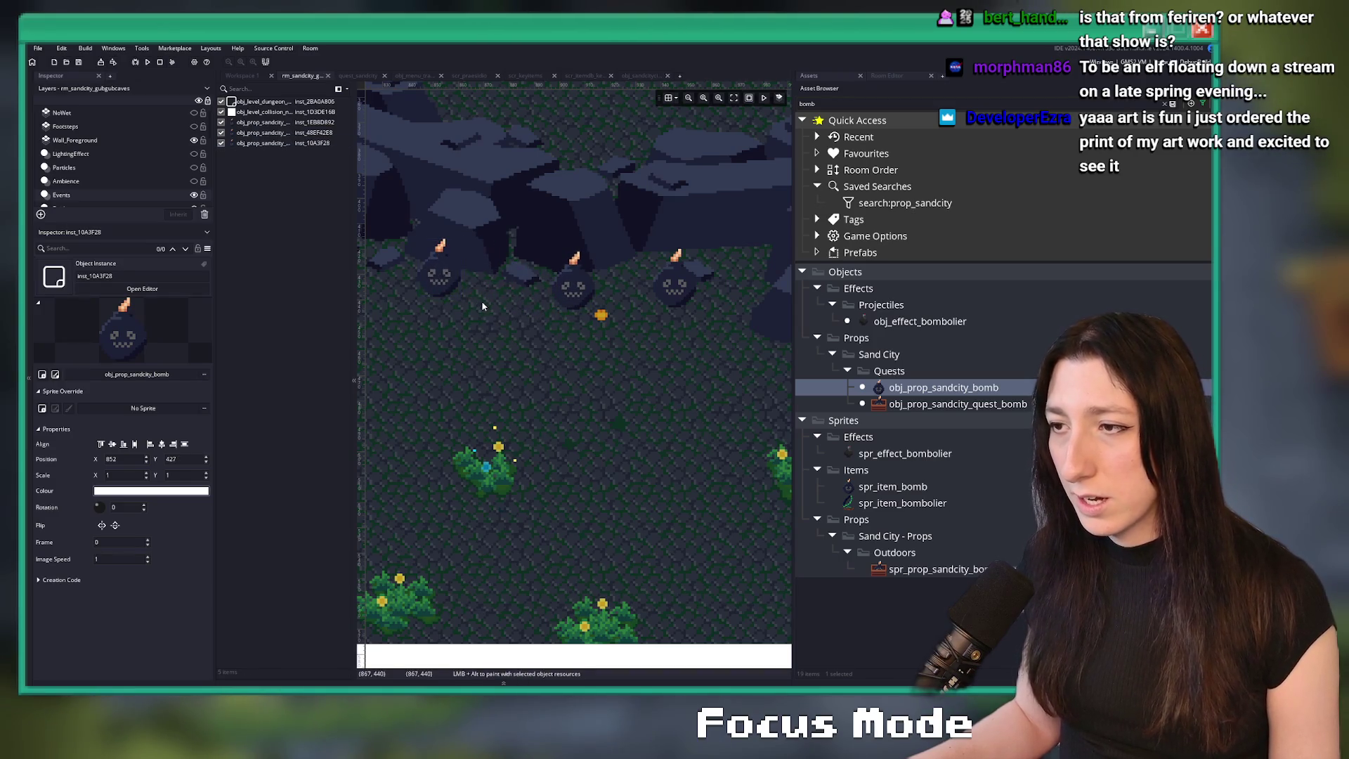
scroll(482, 302, "down", 2)
scroll(521, 348, "left", 2)
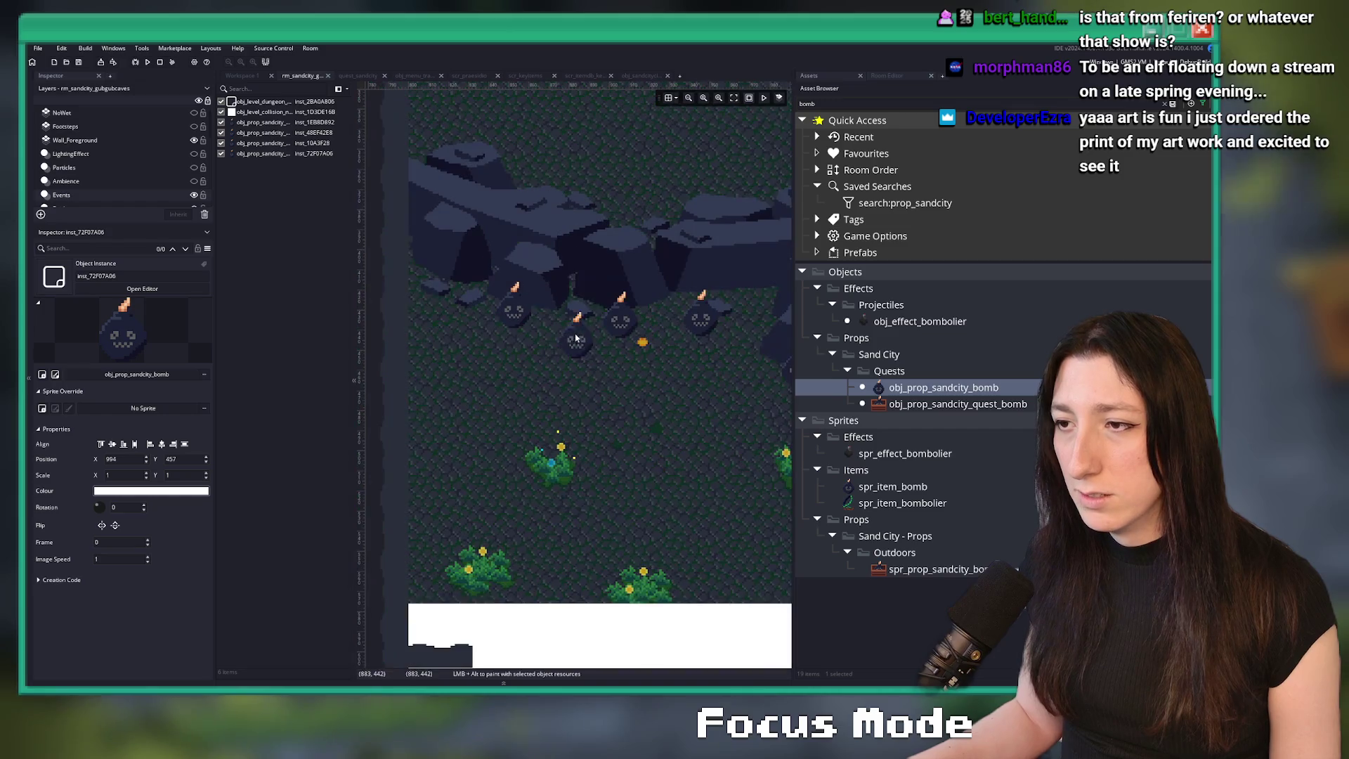
left_click(437, 292, "alt")
scroll(496, 337, "down", 1)
scroll(520, 336, "down", 2)
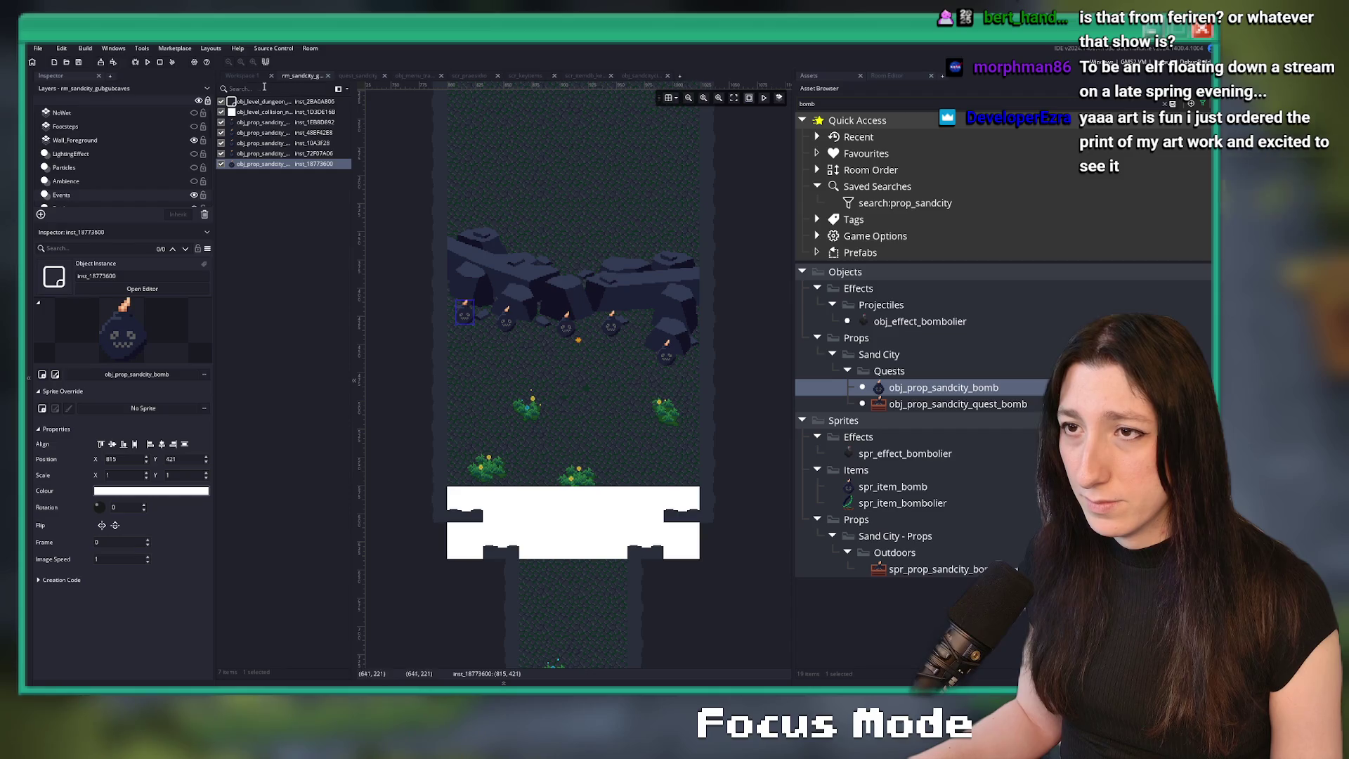
left_click(355, 75)
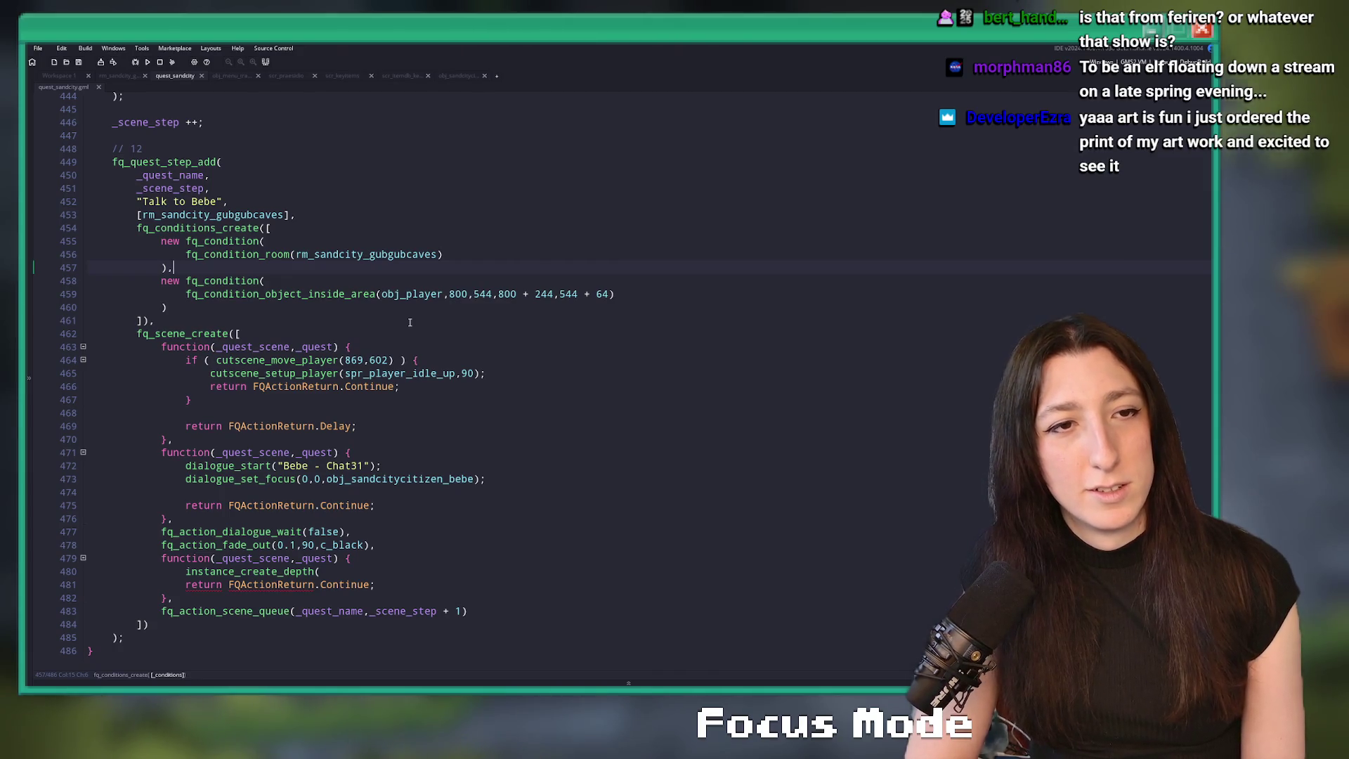
- Close the instance_create_depth call on line 480 of quest_sandcity with ');'
left_click(63, 77)
mouse_move(433, 552)
left_mouse_down()
mouse_move(473, 286)
mouse_move(499, 211)
left_mouse_up()
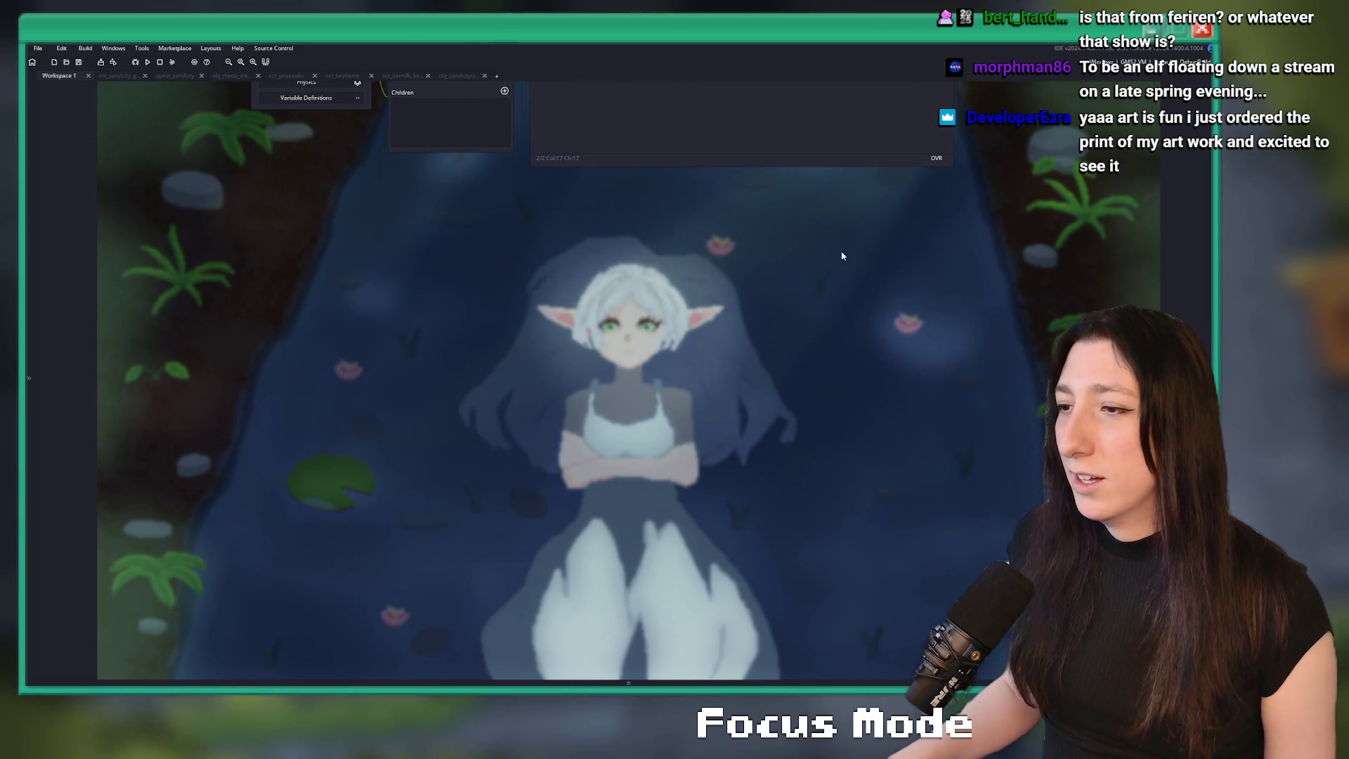
scroll(467, 407, "up", 5)
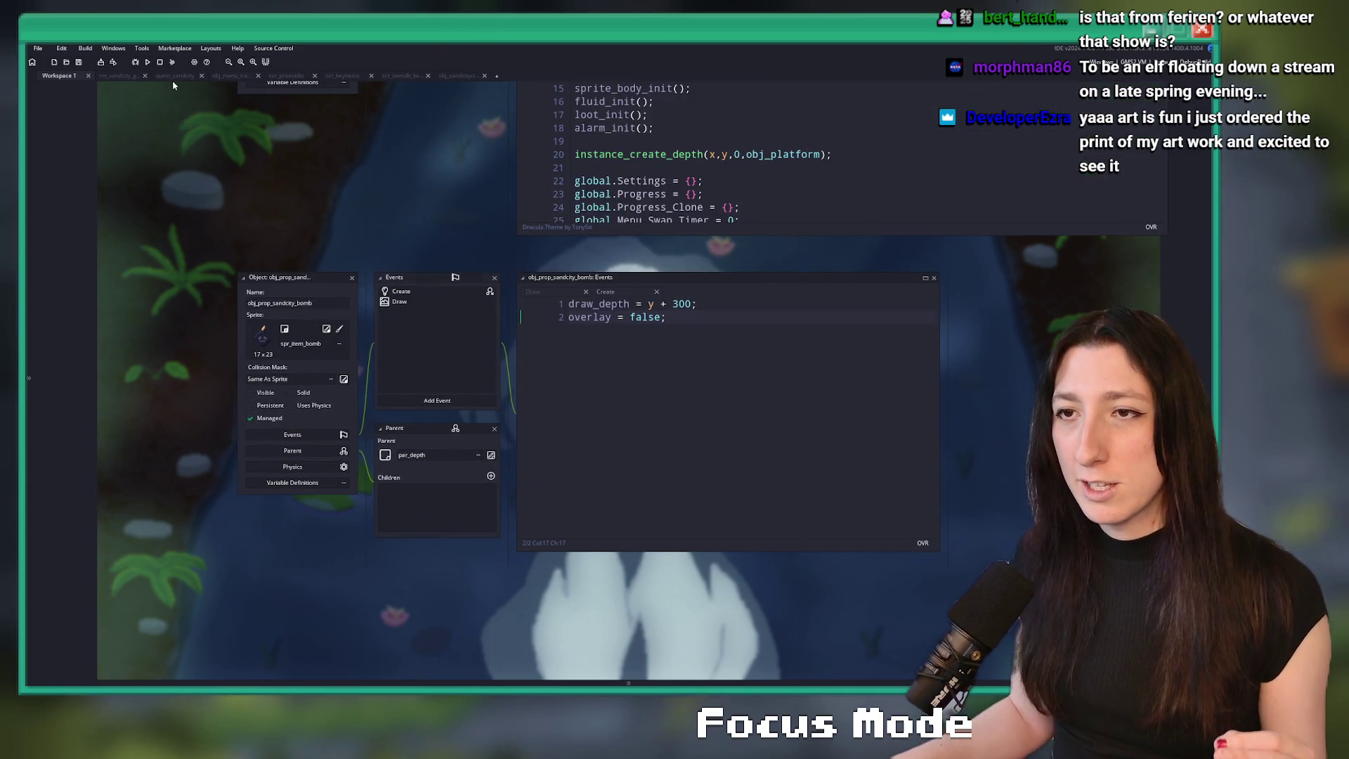
left_click(170, 77)
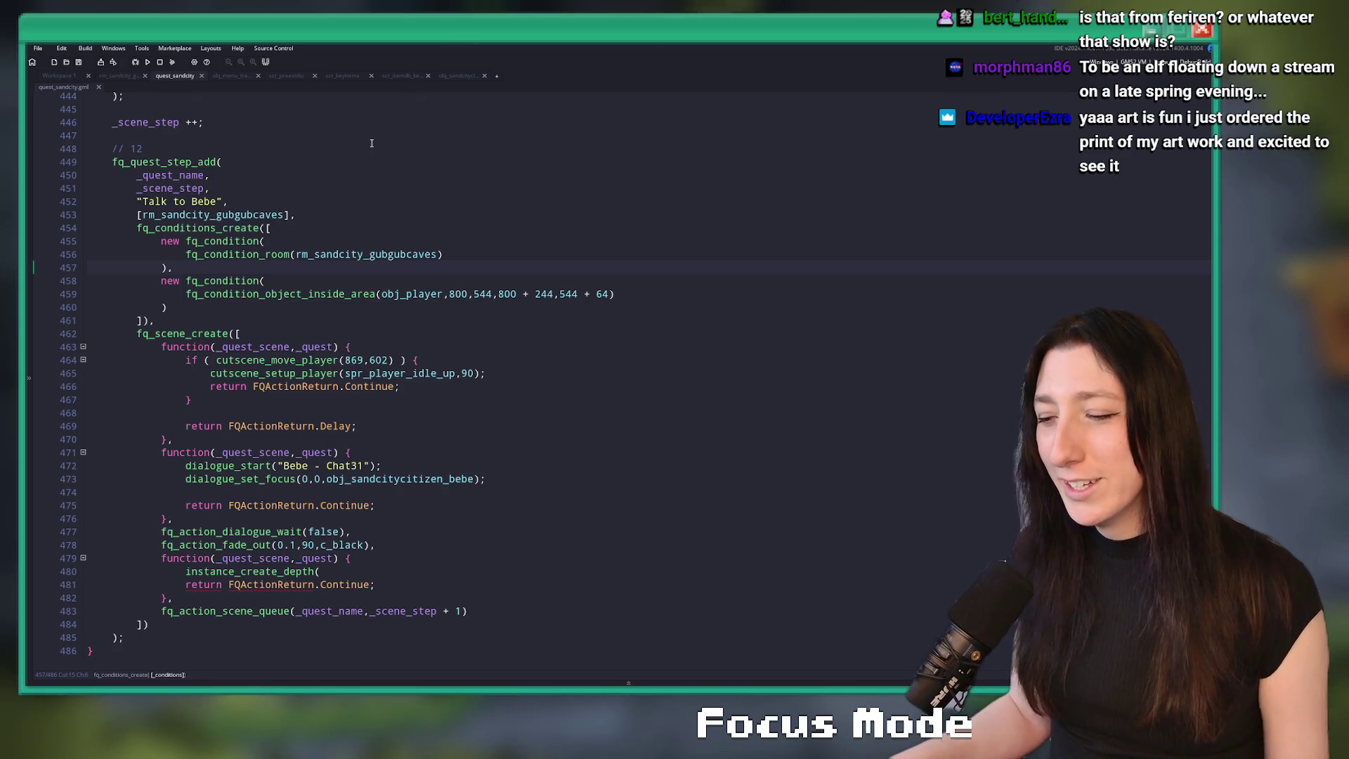
scroll(367, 335, "down", 1)
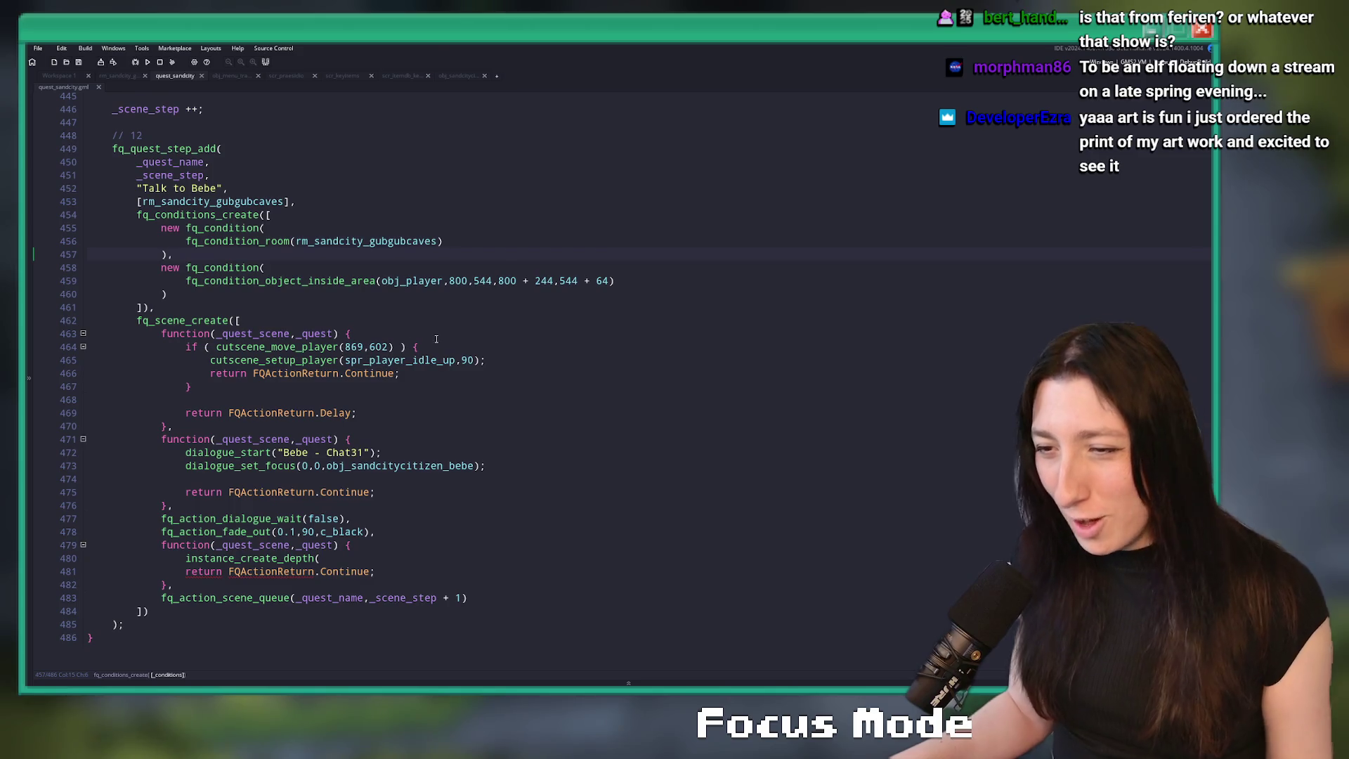
left_click(433, 407)
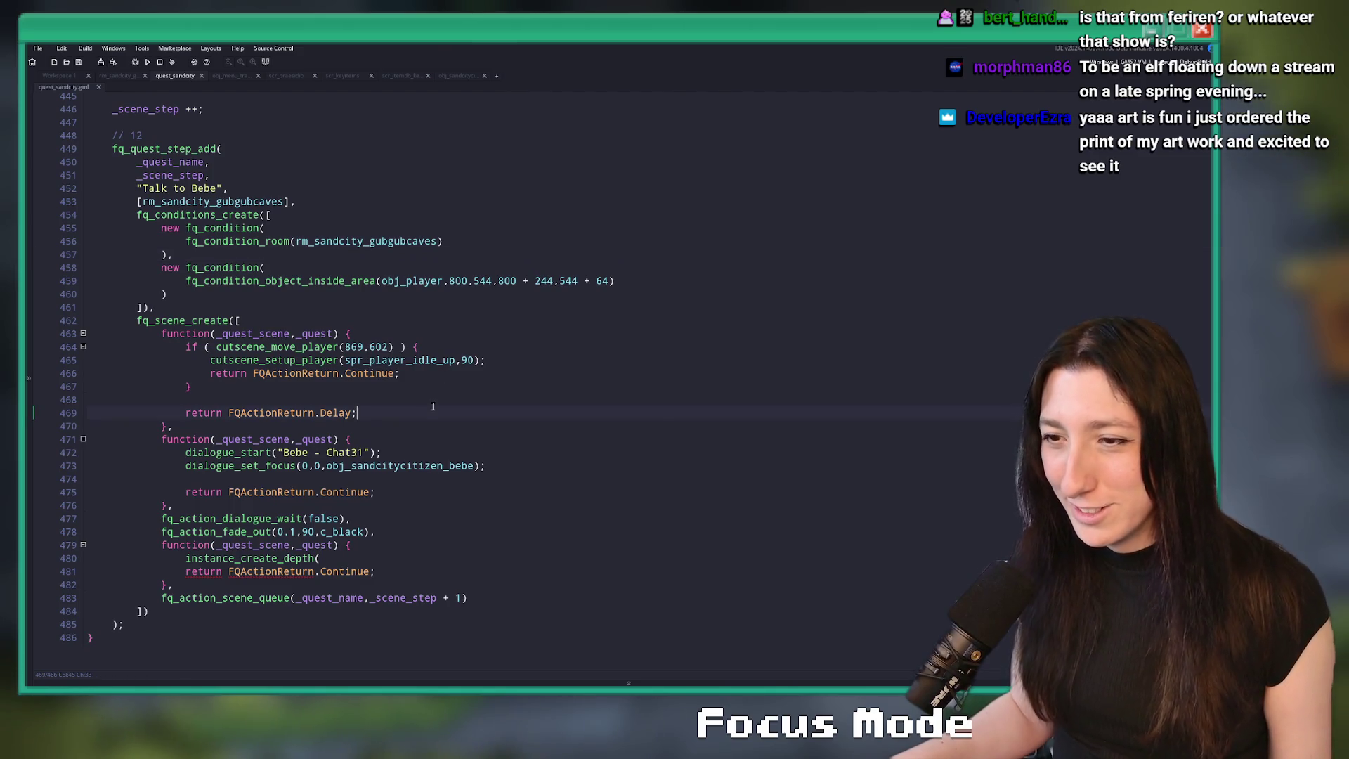
left_click(355, 555)
left_click(1207, 176)
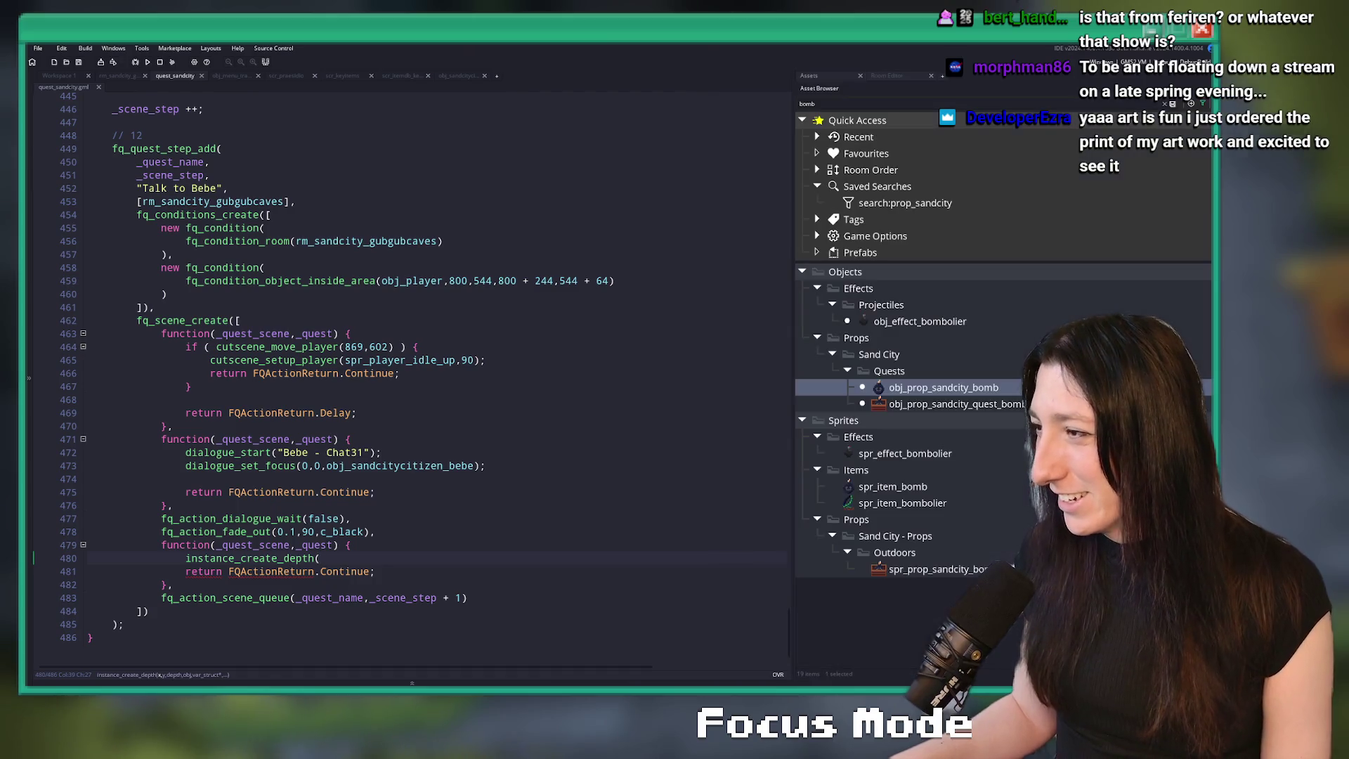
left_click(447, 556)
type("obj_prop_sandcity_bomb,")
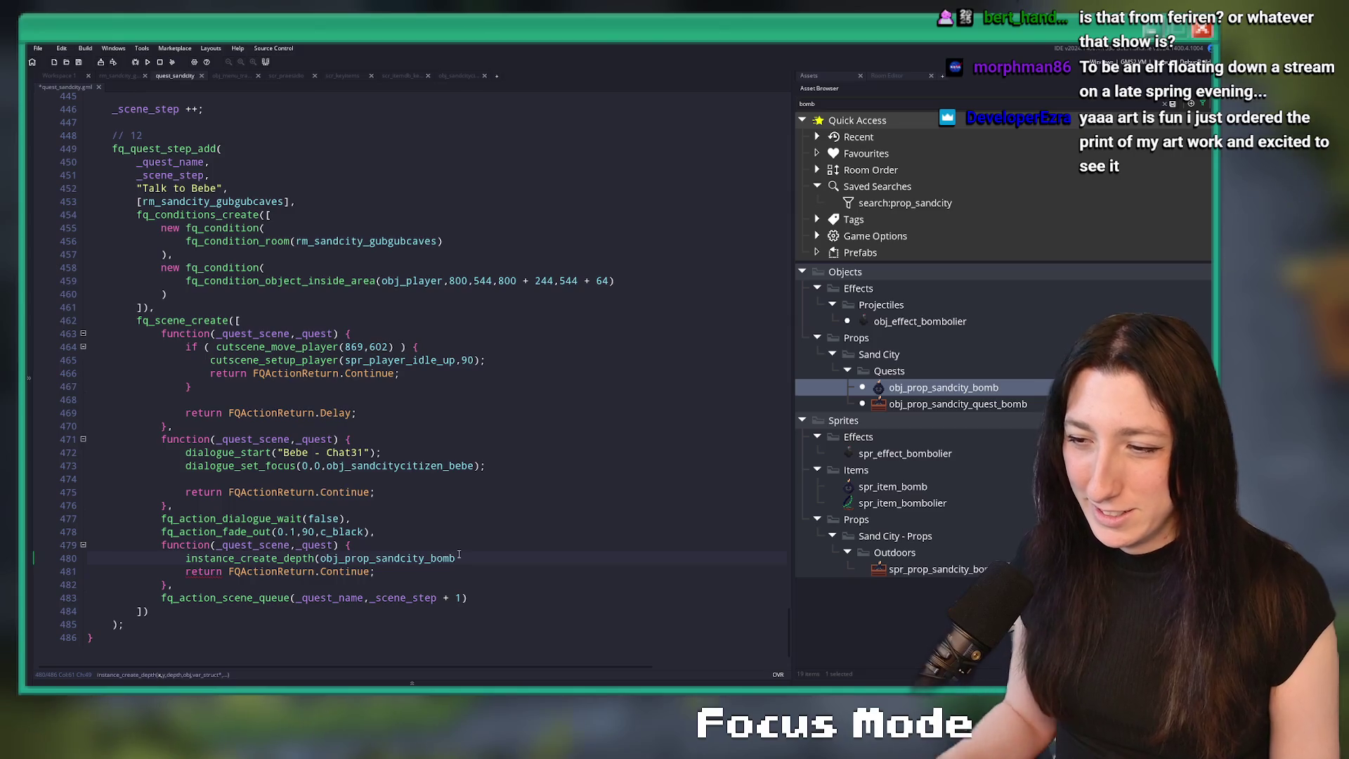
type(");")
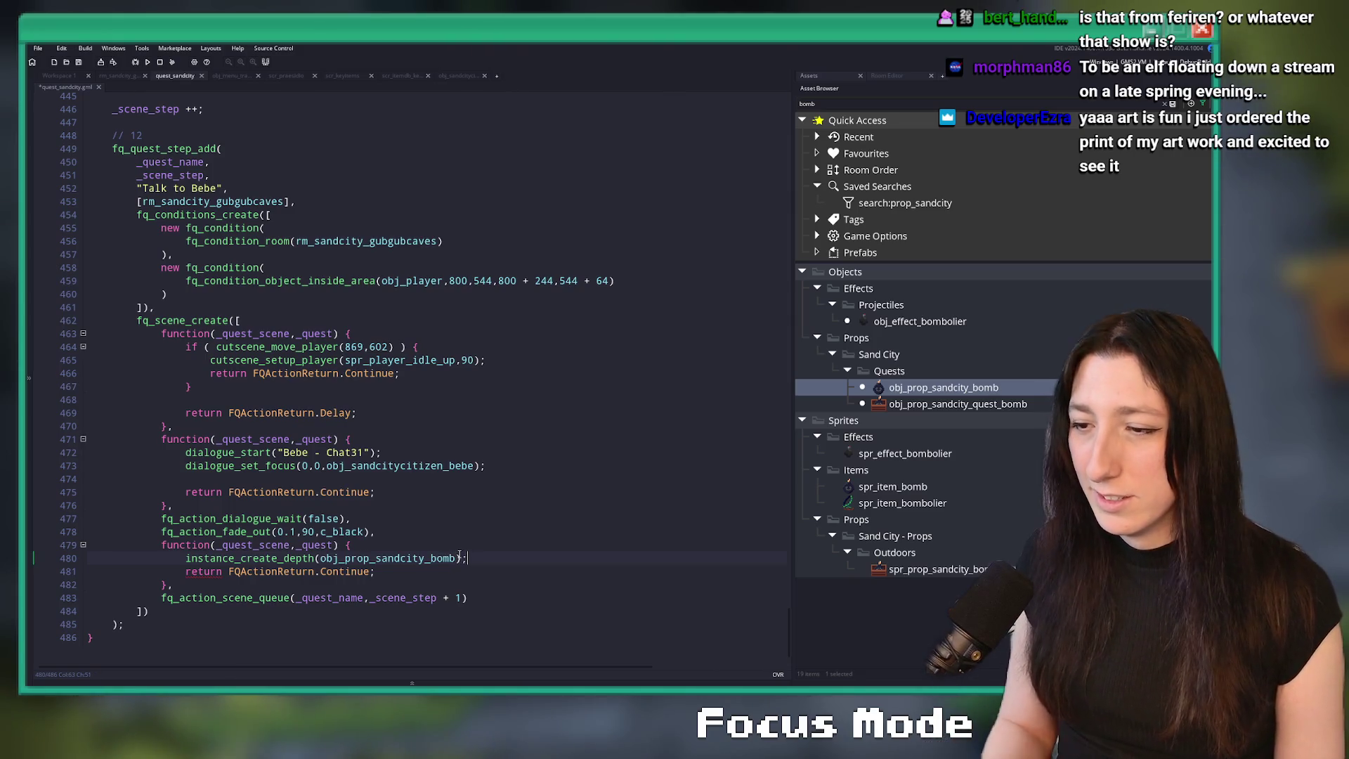
- Spawn the first bomb at 815,421, read from the room Inspector
left_click(120, 75)
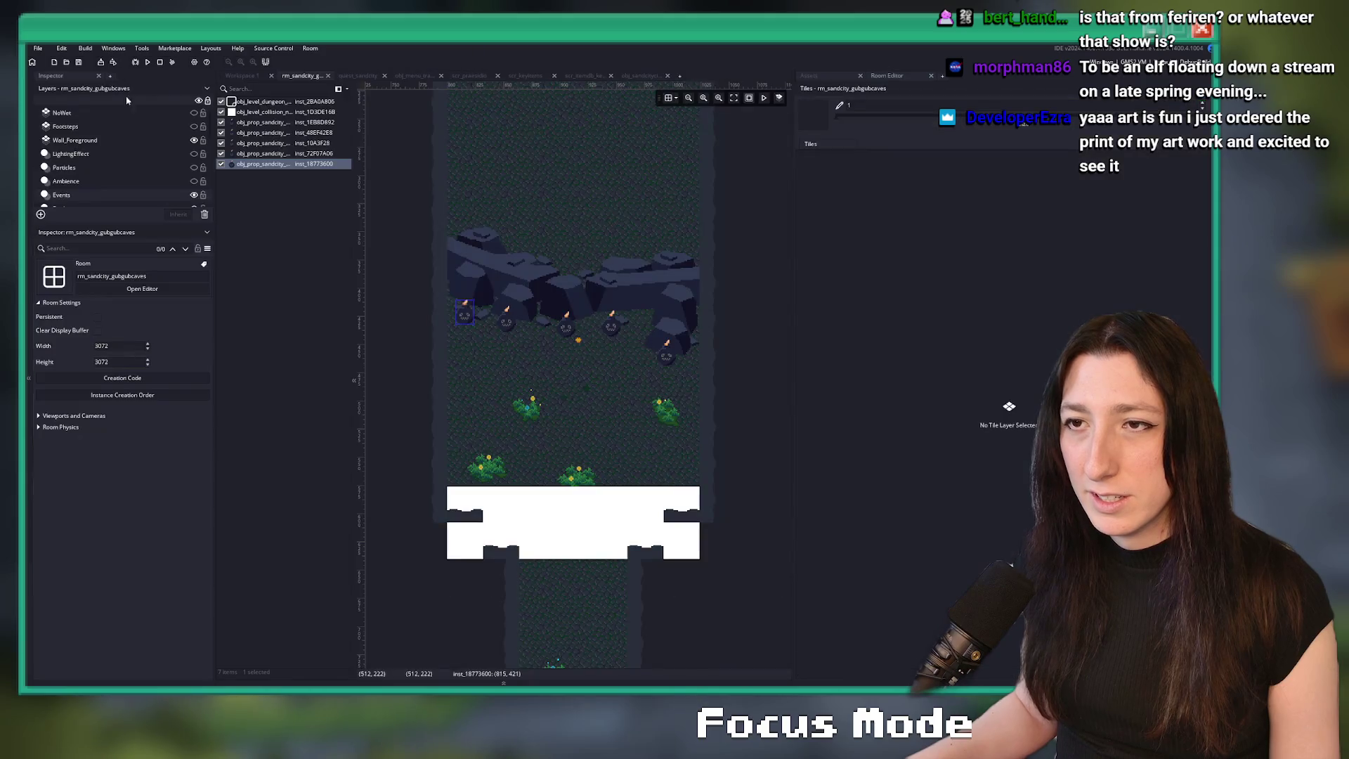
left_click(310, 164)
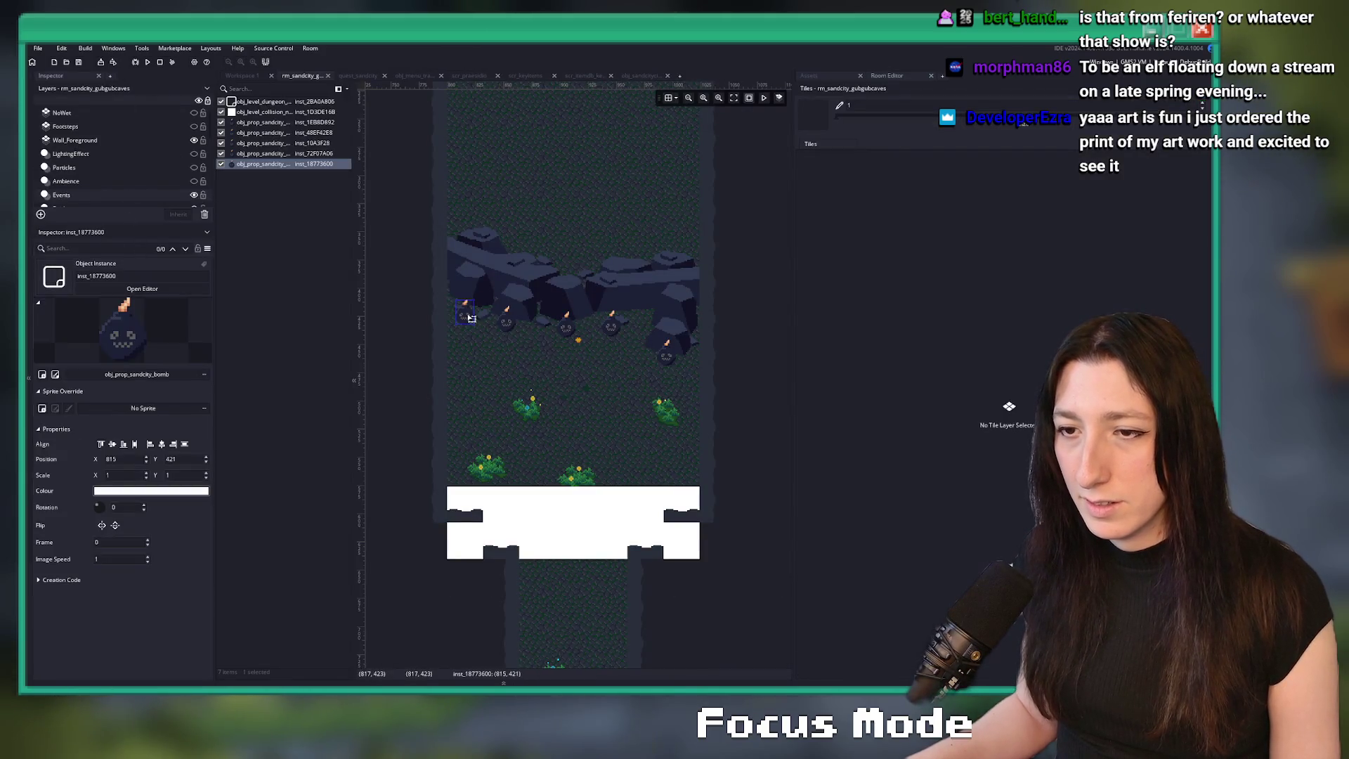
left_click(358, 75)
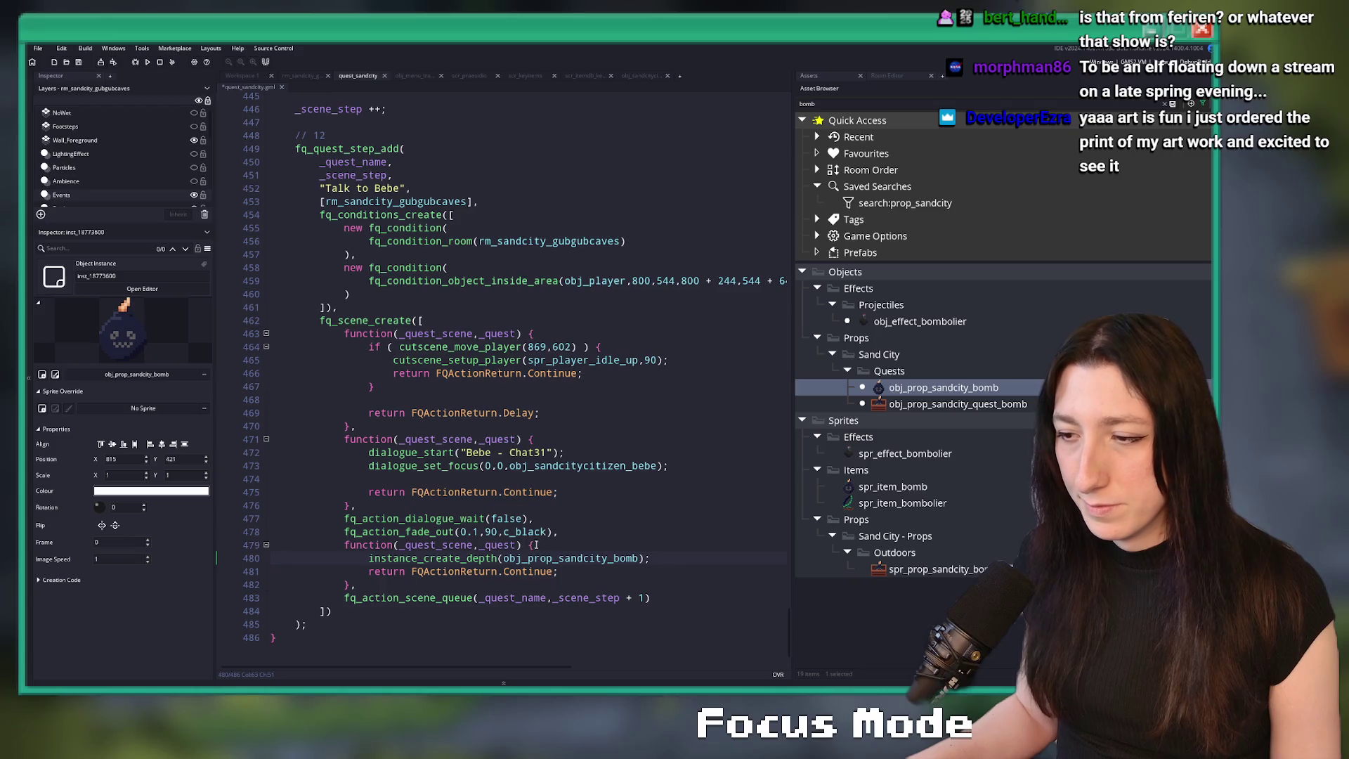
left_click(504, 558)
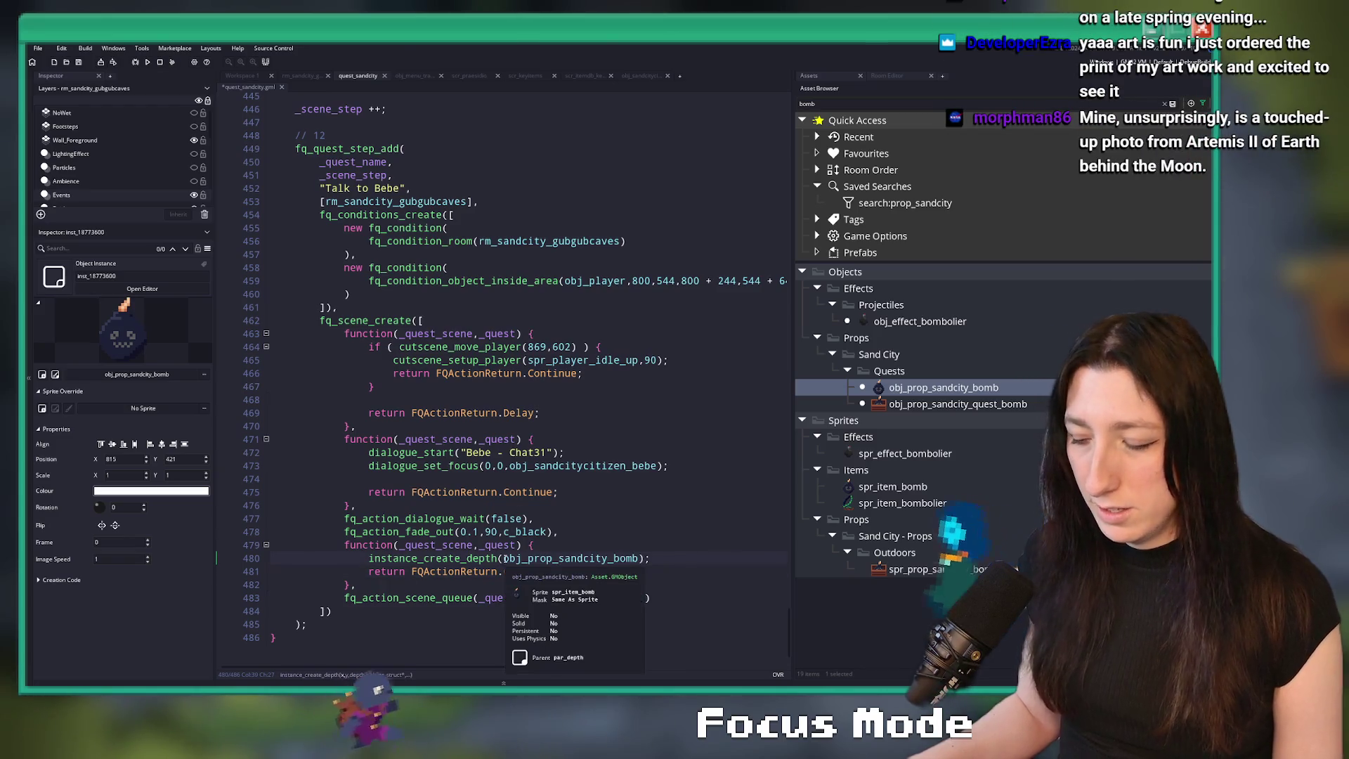
key("Insert")
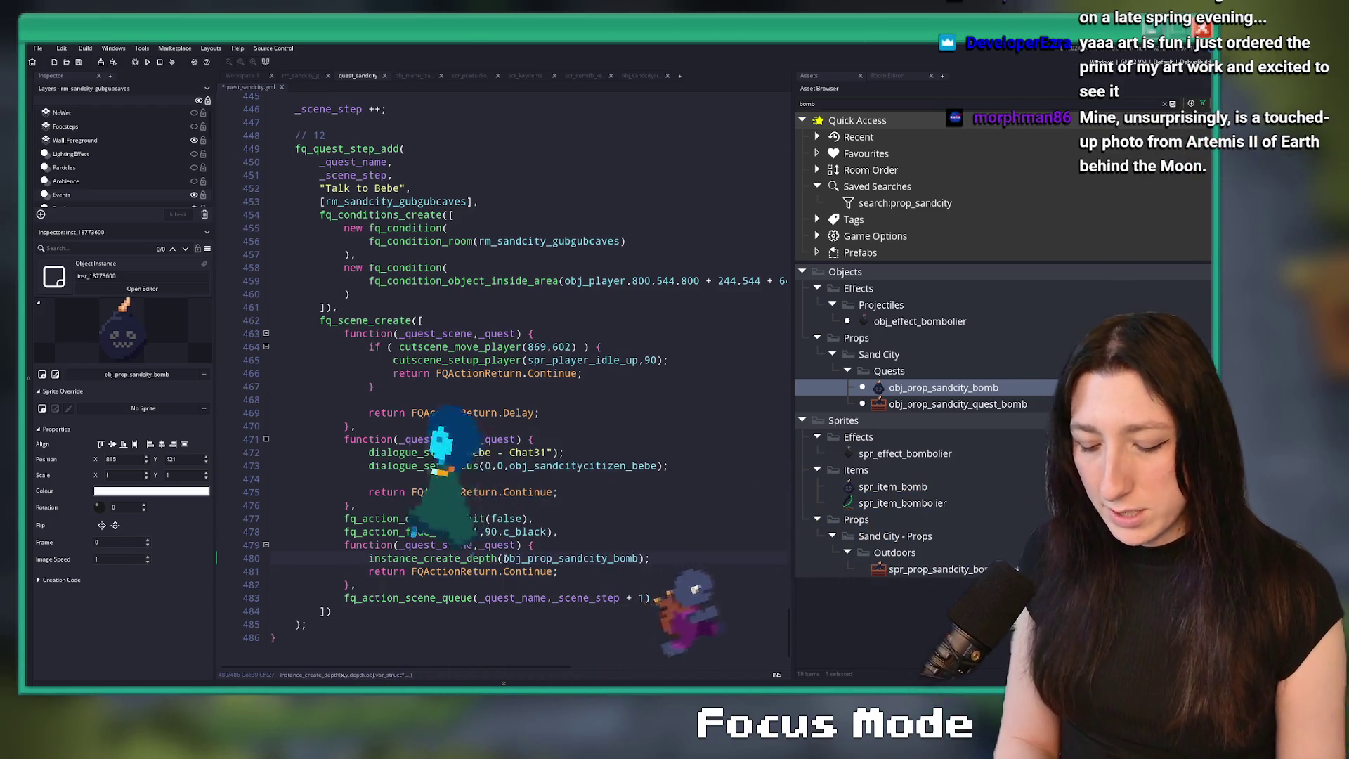
type("815,")
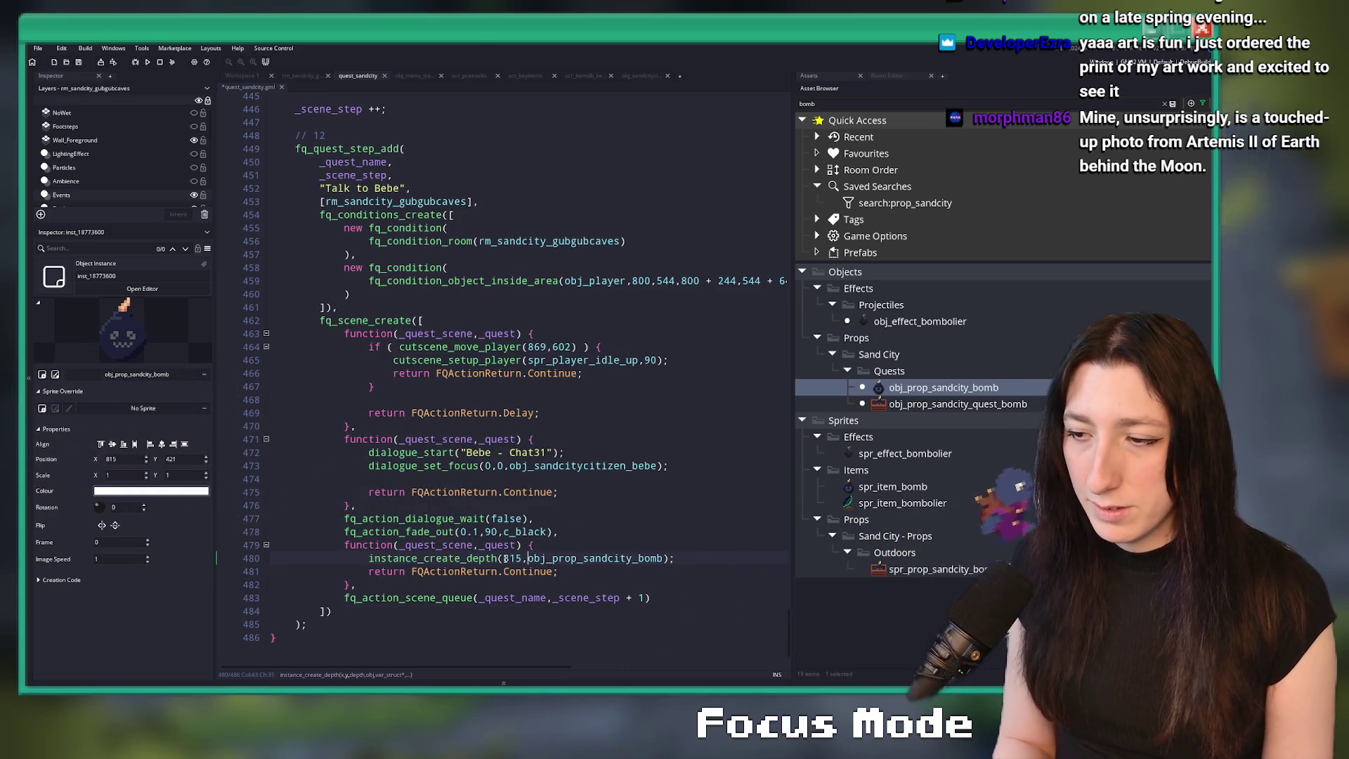
type("421,0,")
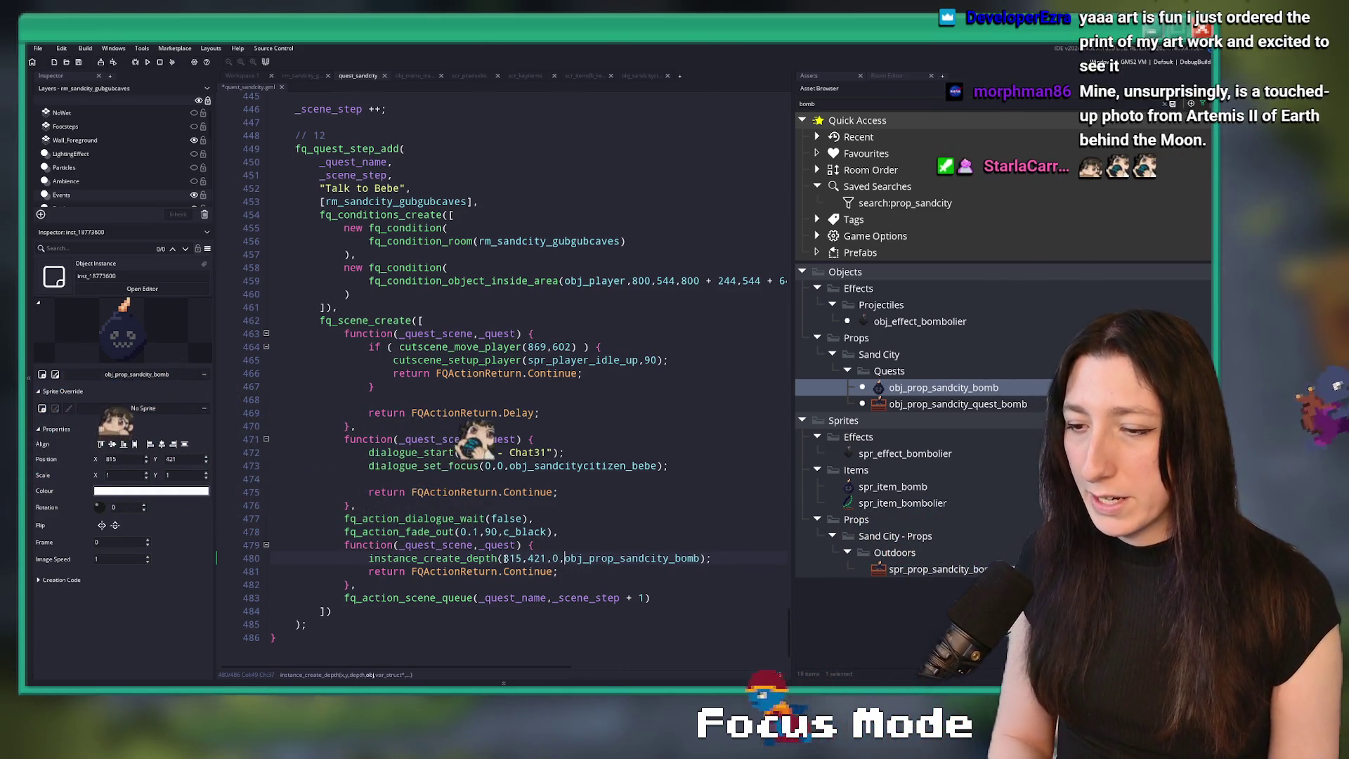
- Duplicate the spawn line for a second bomb at 852,427
left_click(296, 76)
left_click(361, 112)
left_click(358, 75)
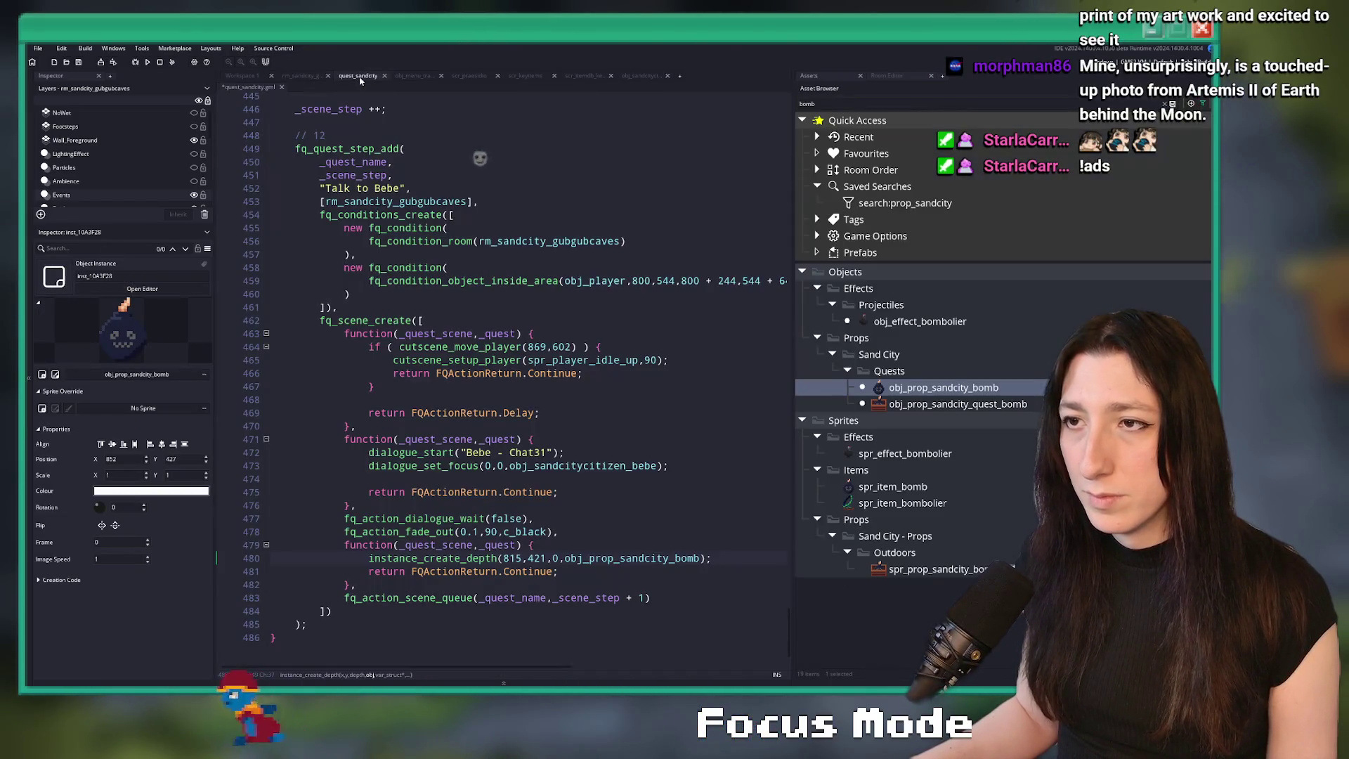
left_click(547, 558)
key("ctrl+d")
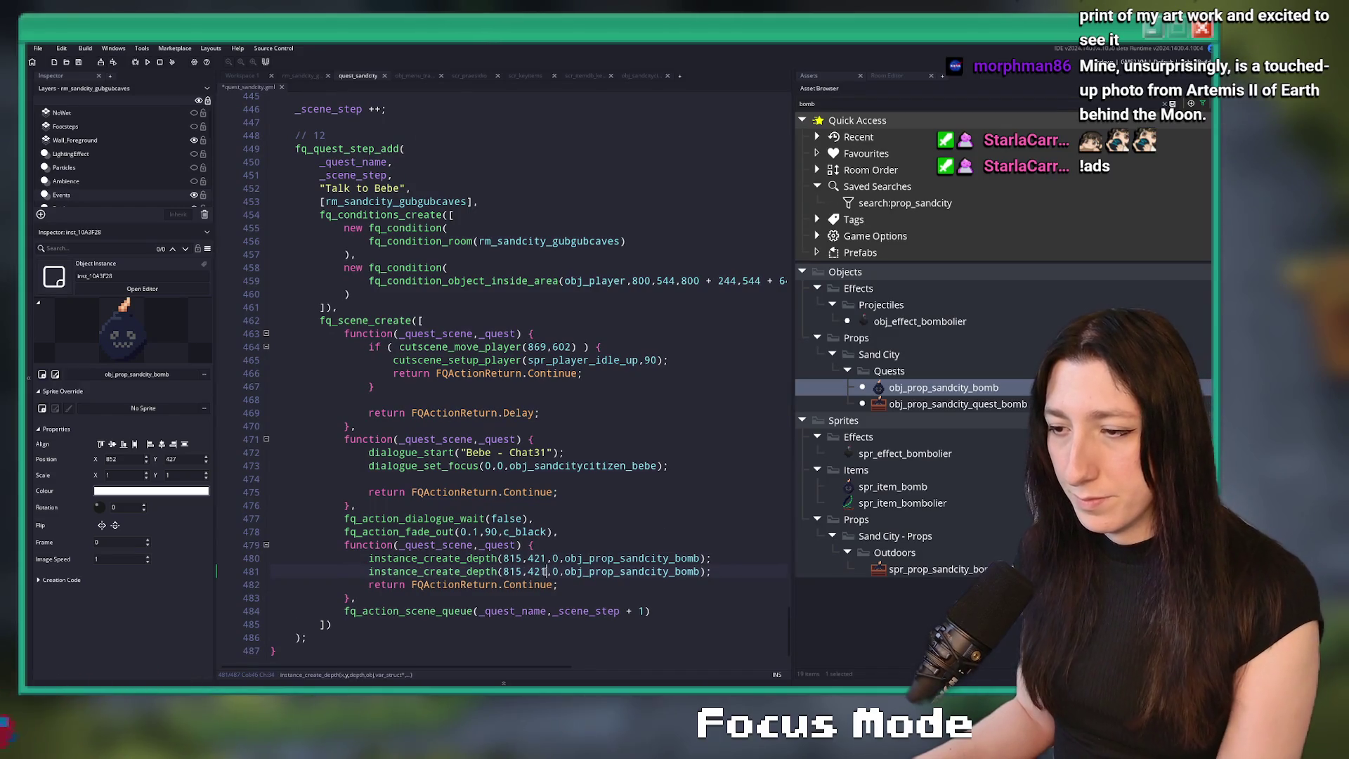
type("852")
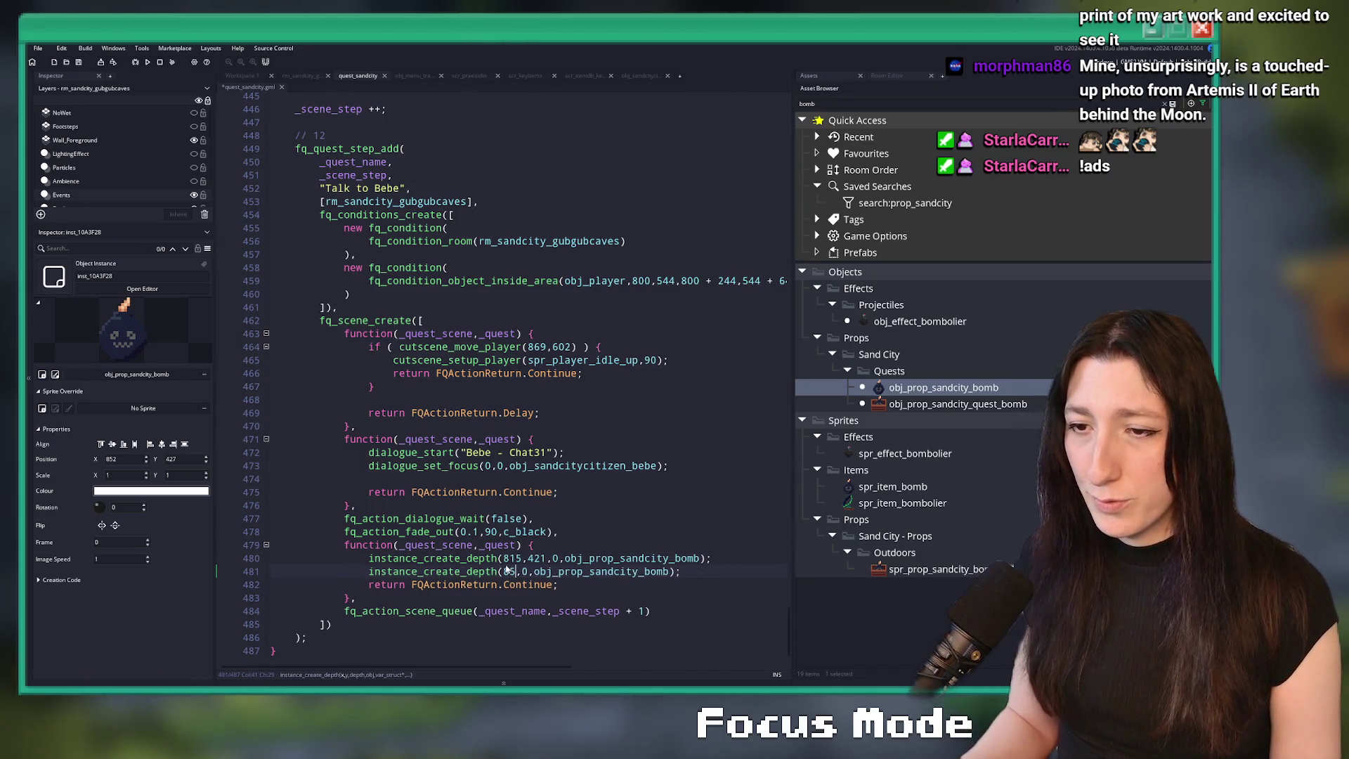
type(",427")
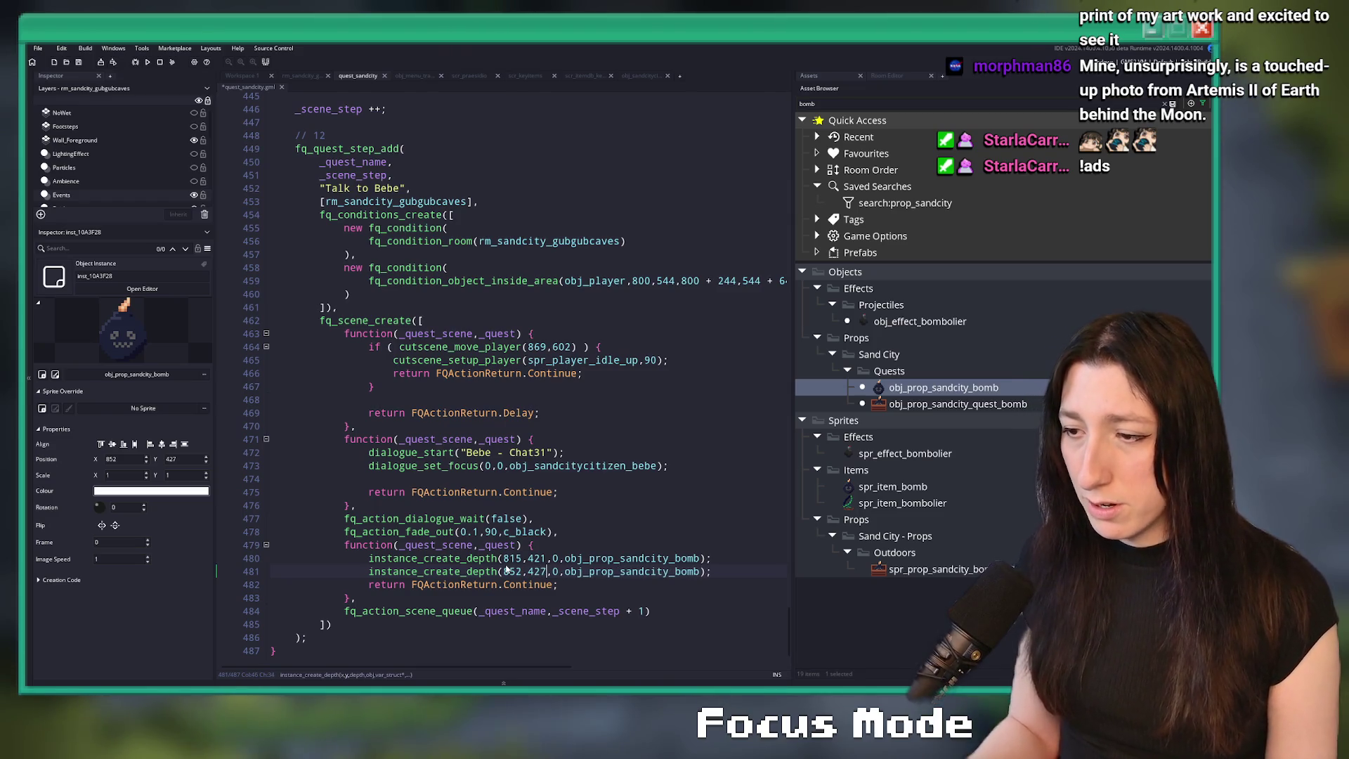
key("End")
key("ctrl+d")
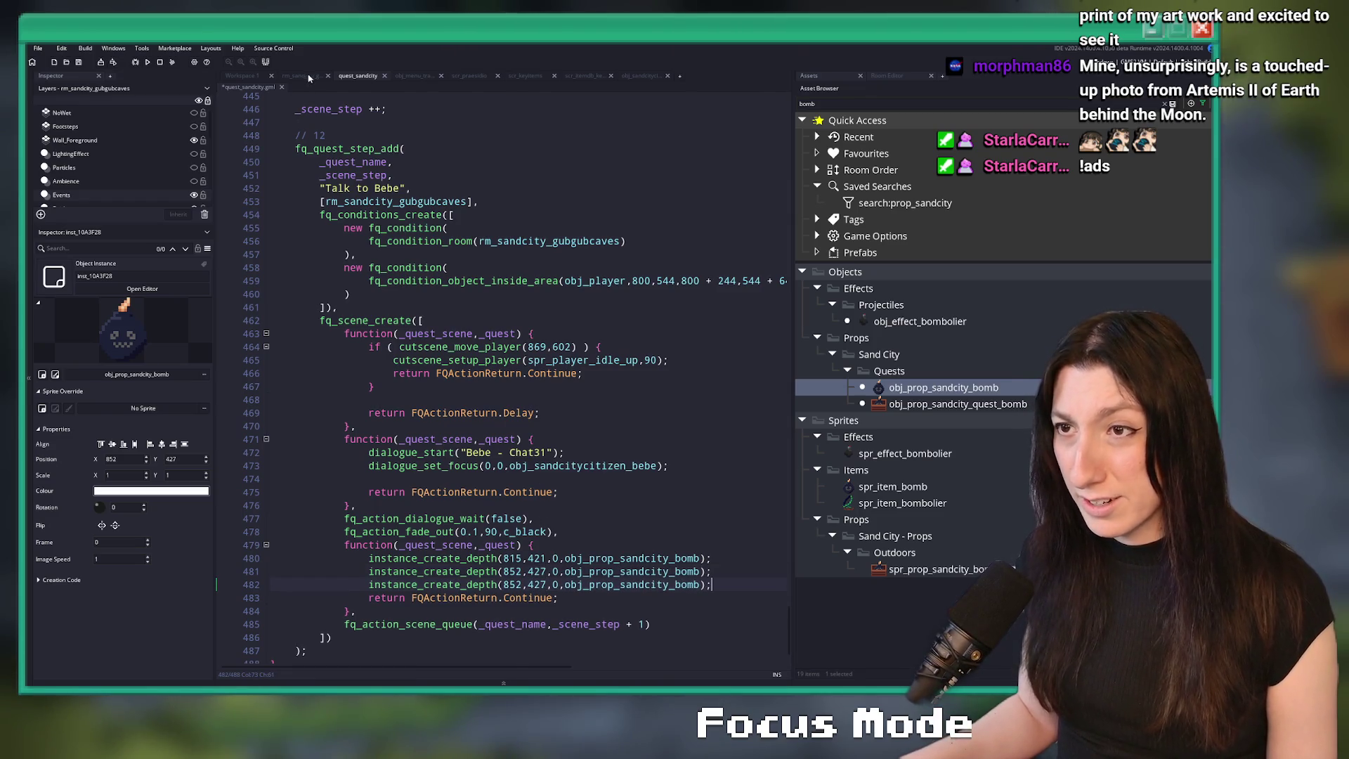
- Add duplicated spawn lines for the third and fourth bombs at 905,432 and 945,432
left_click(302, 75)
left_click(281, 132)
left_click(358, 75)
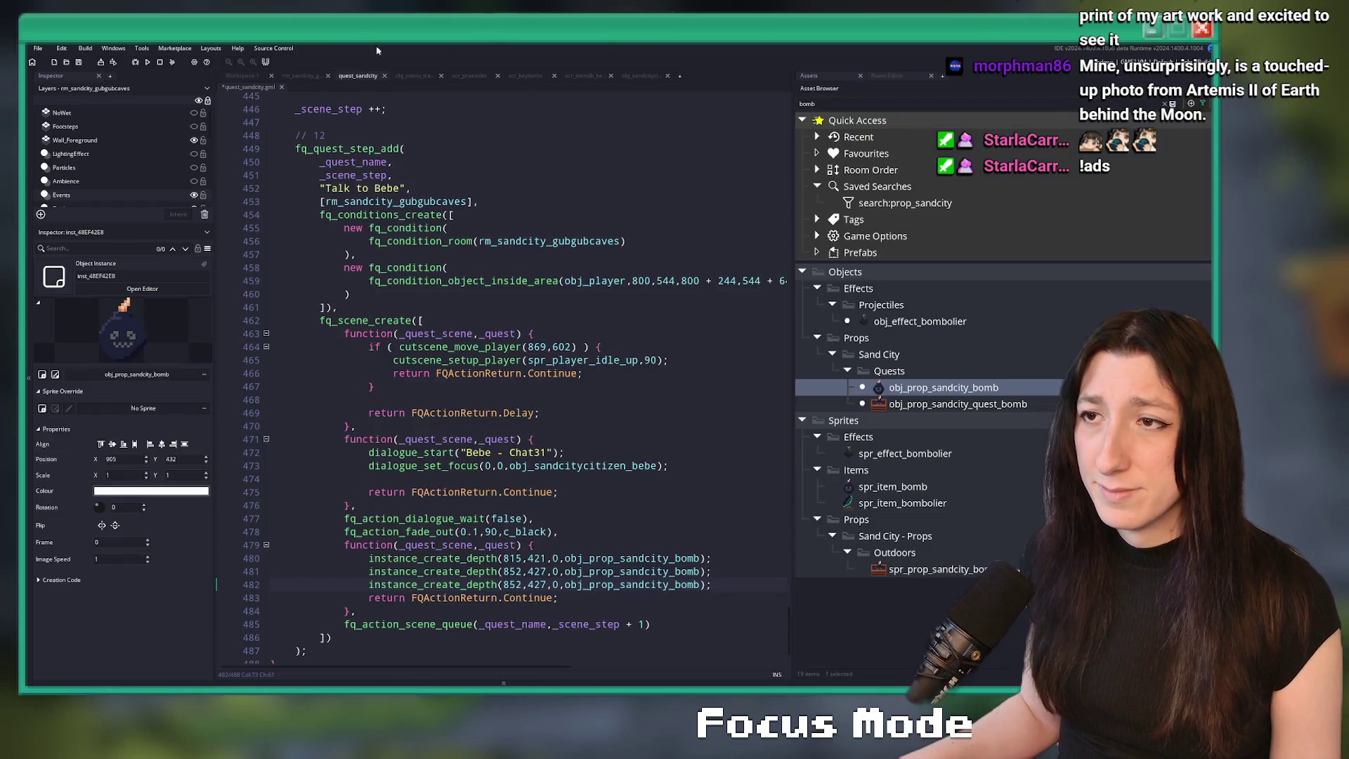
left_click_drag(547, 588, 504, 587)
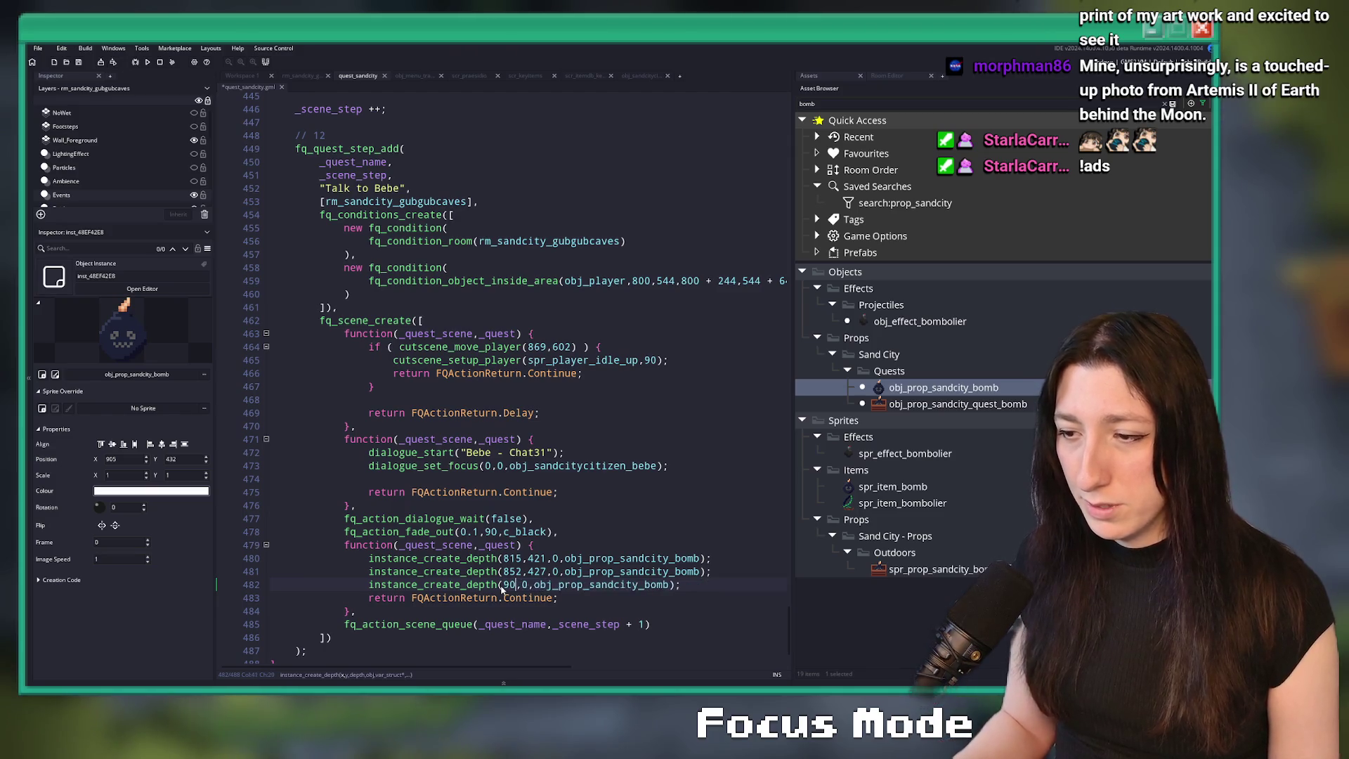
type("5,432")
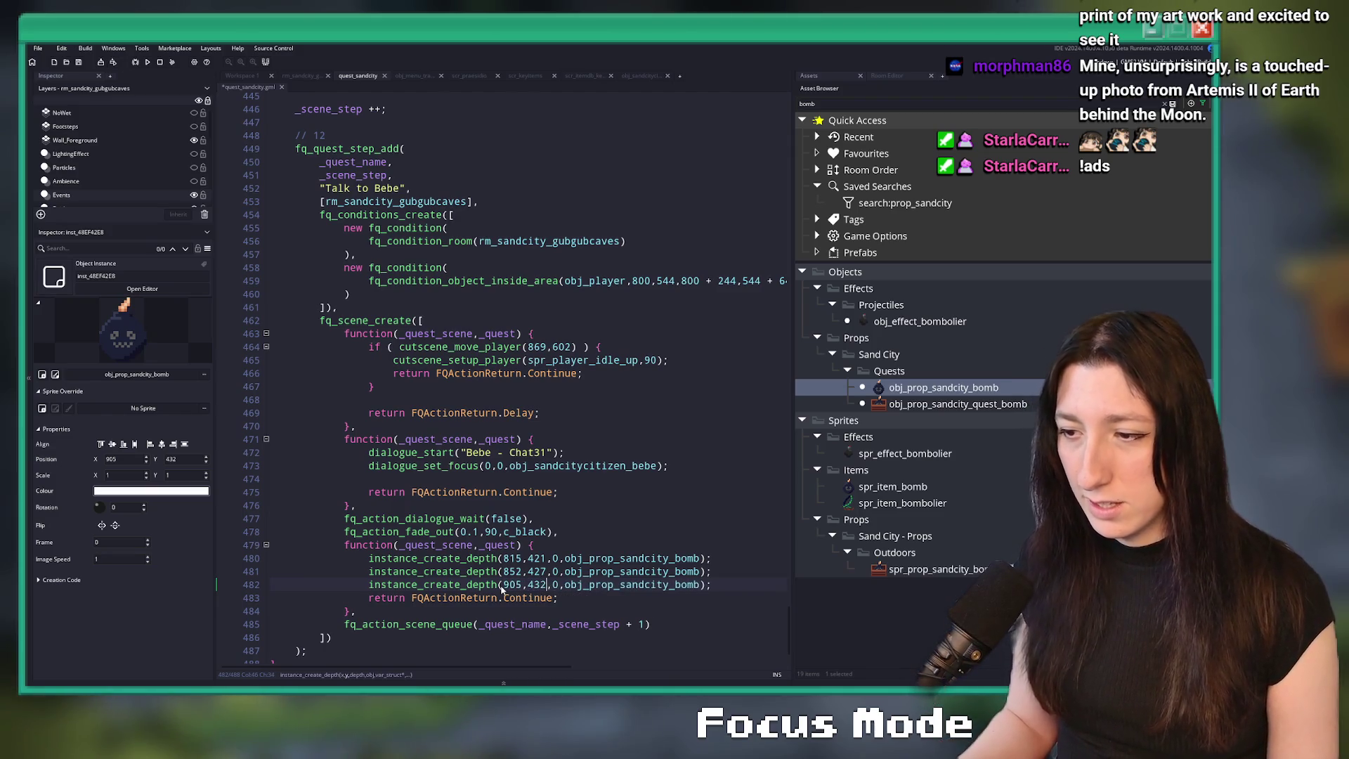
key("End")
key("ctrl+d")
key("ctrl+Tab")
left_click(545, 229)
key("ctrl+Tab")
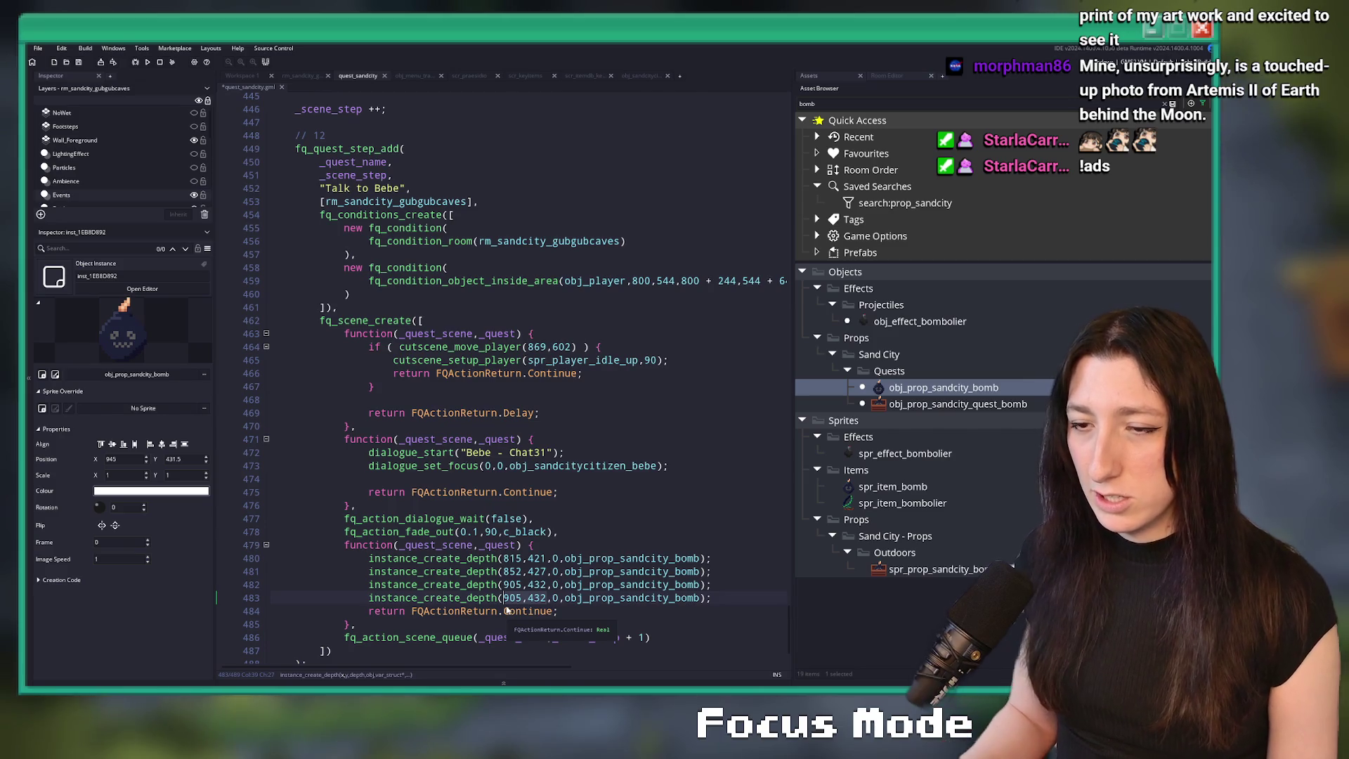
key("BackSpace")
key("BackSpace")
key("BackSpace")
type("945")
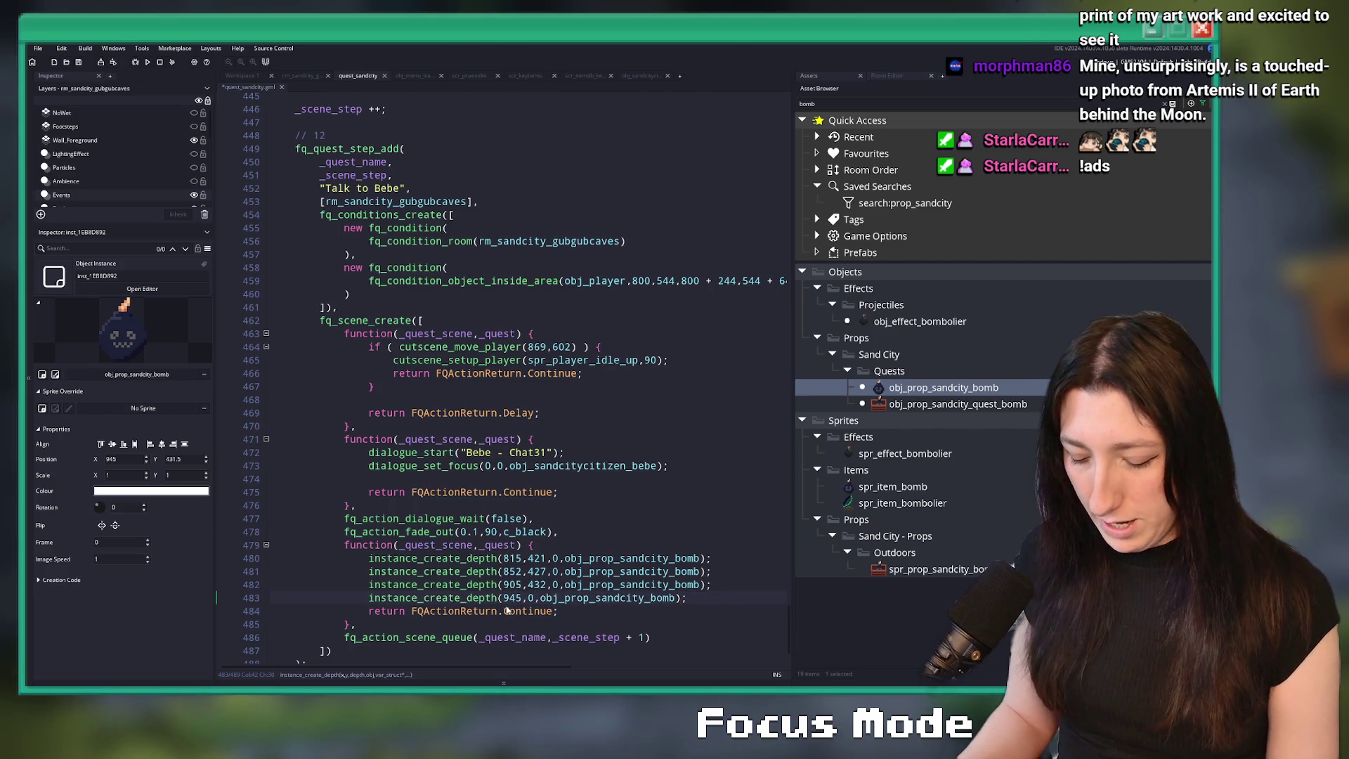
type(",432")
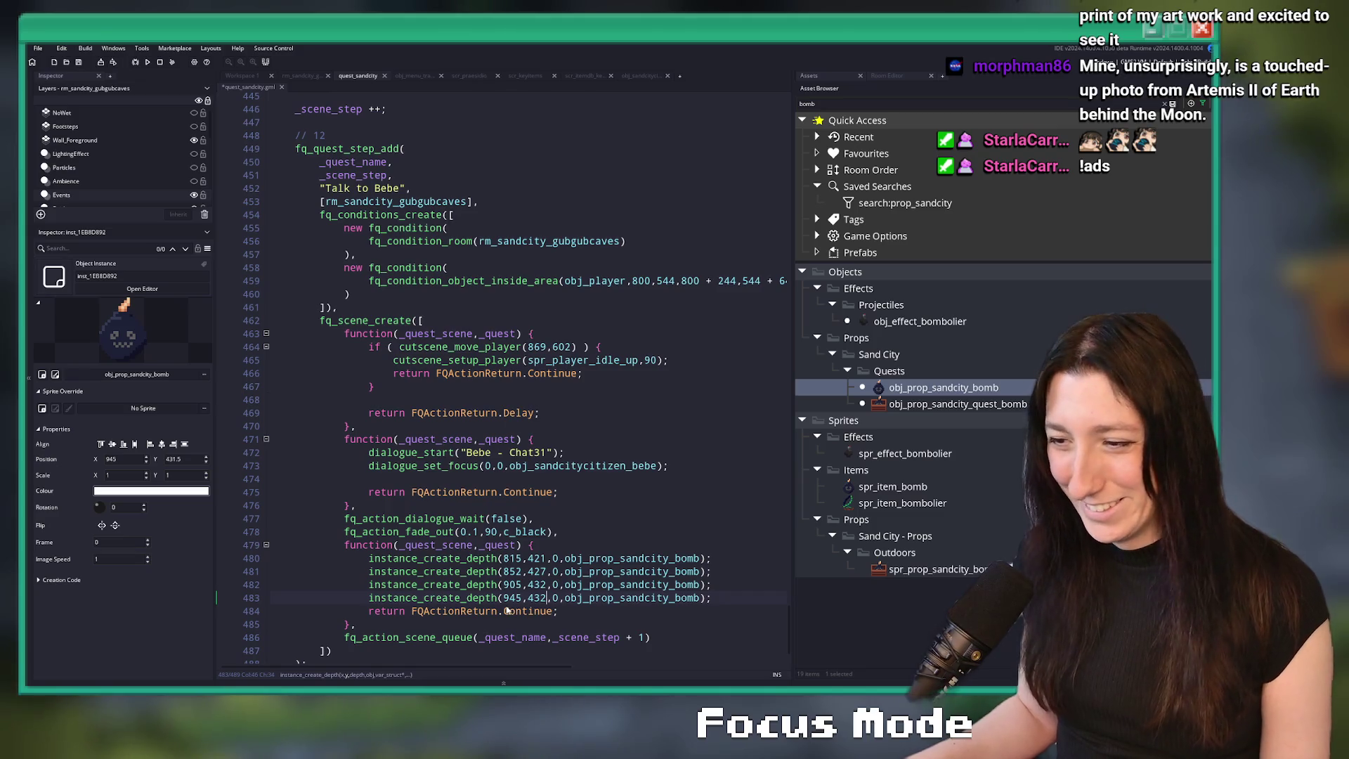
- Set the fifth bomb spawn to 994,457, matching the last bomb's room position
left_click(302, 75)
left_click(673, 354)
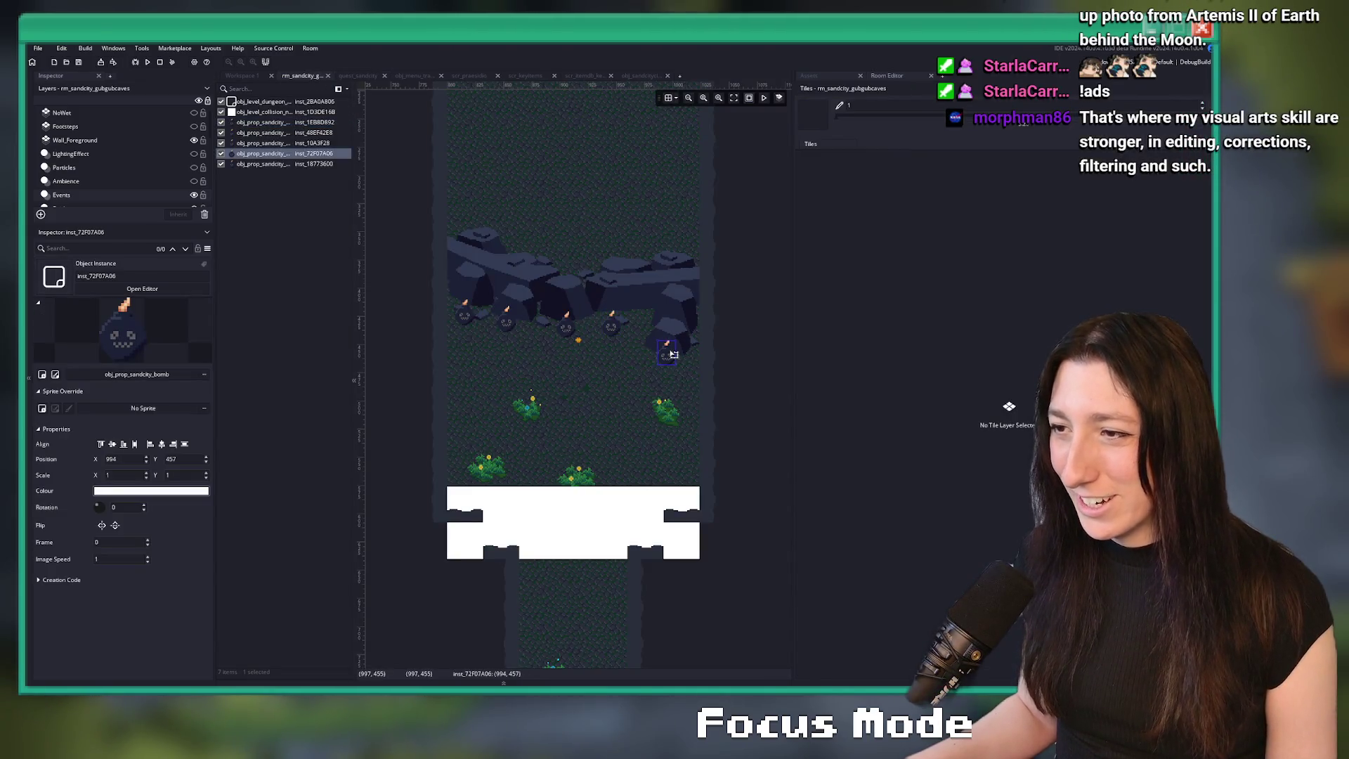
left_click(357, 75)
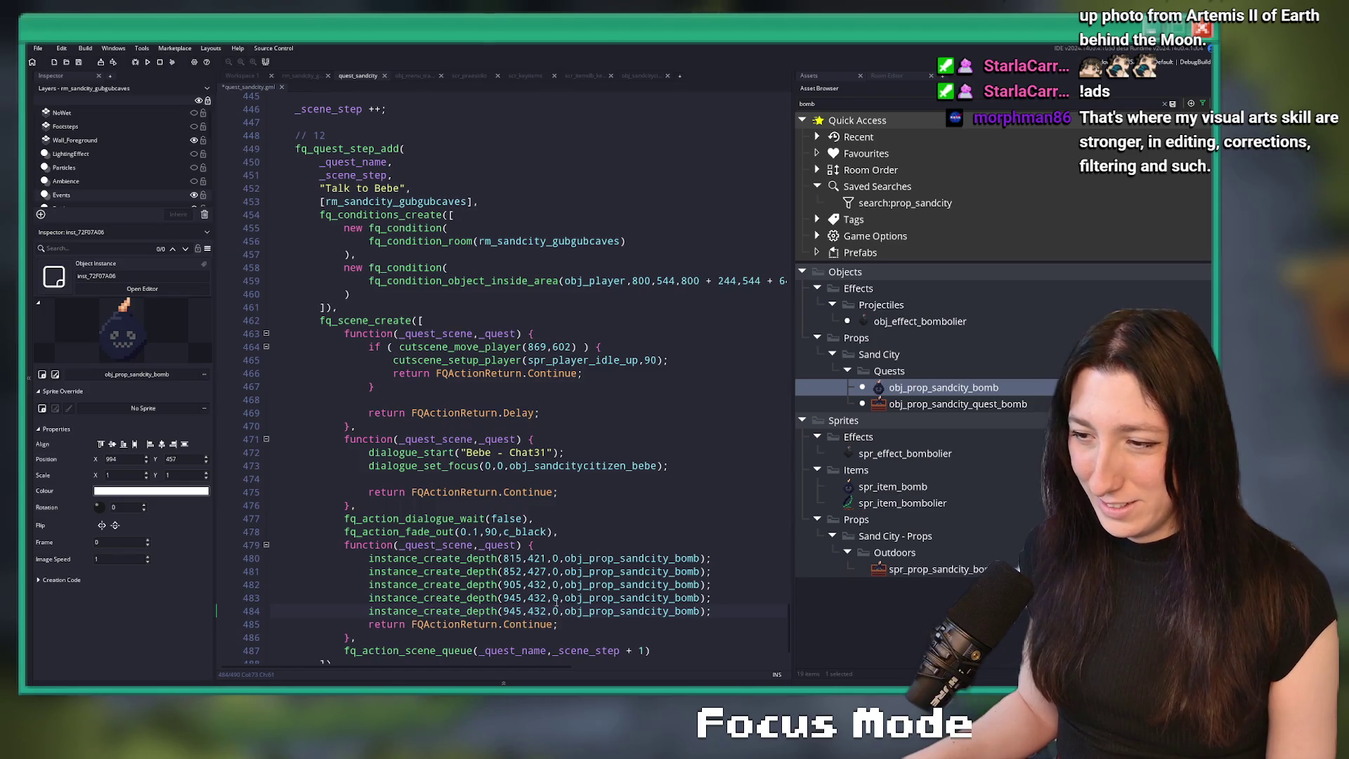
type("994,4")
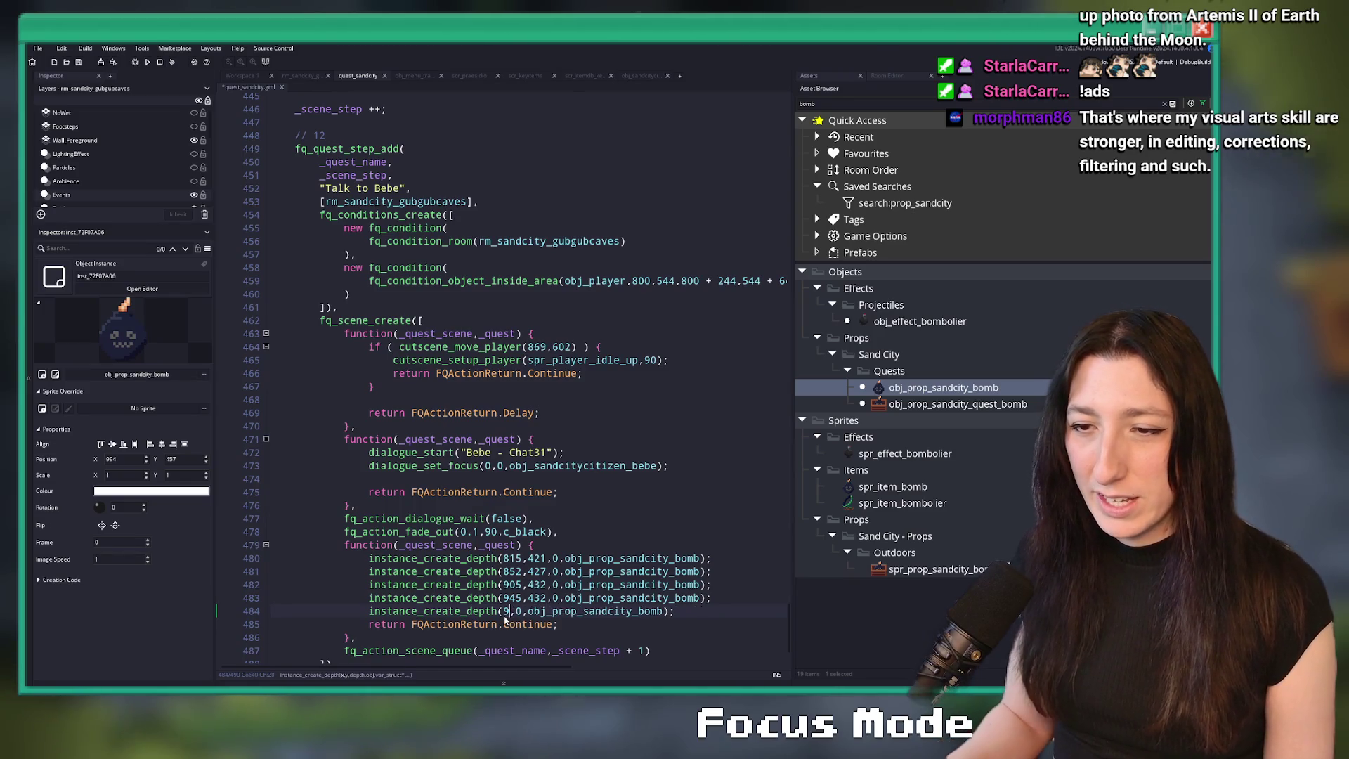
type("57")
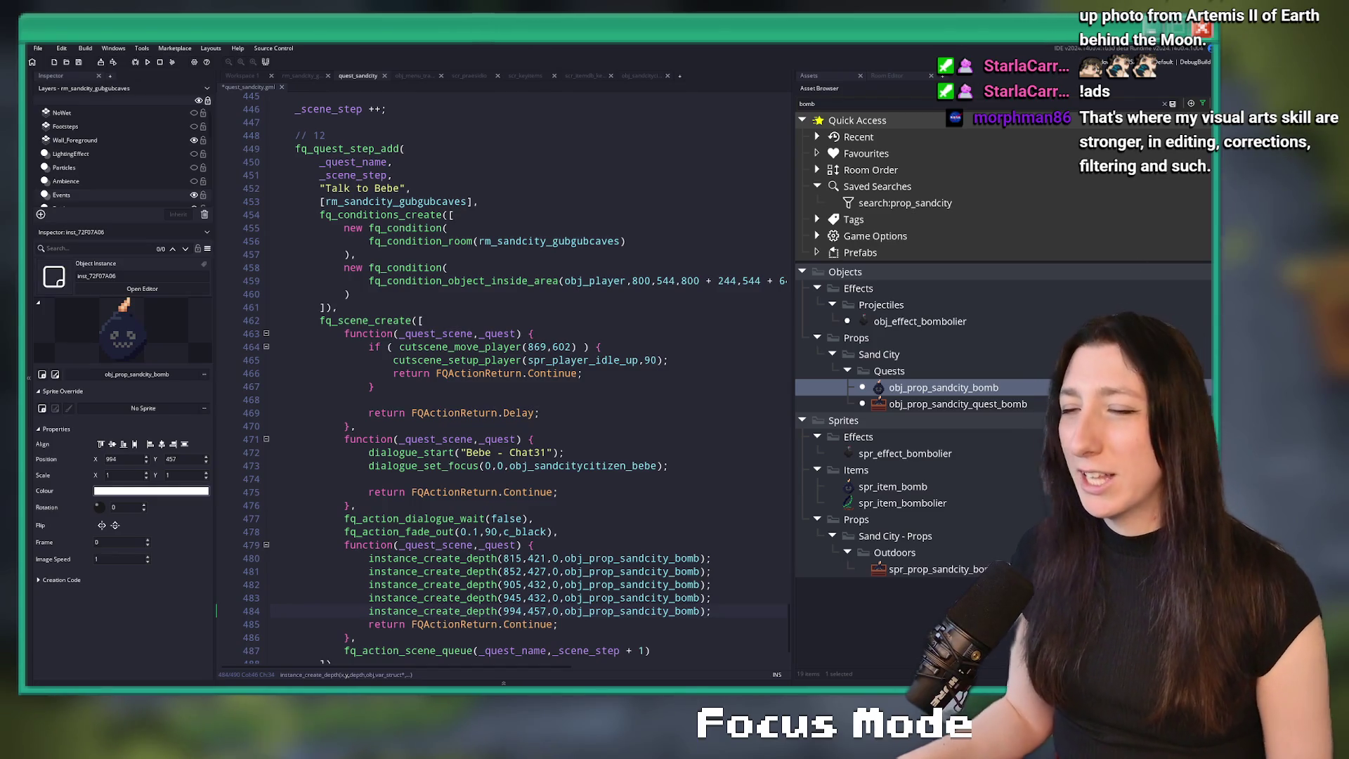
left_click(502, 294)
scroll(502, 441, "down", 2)
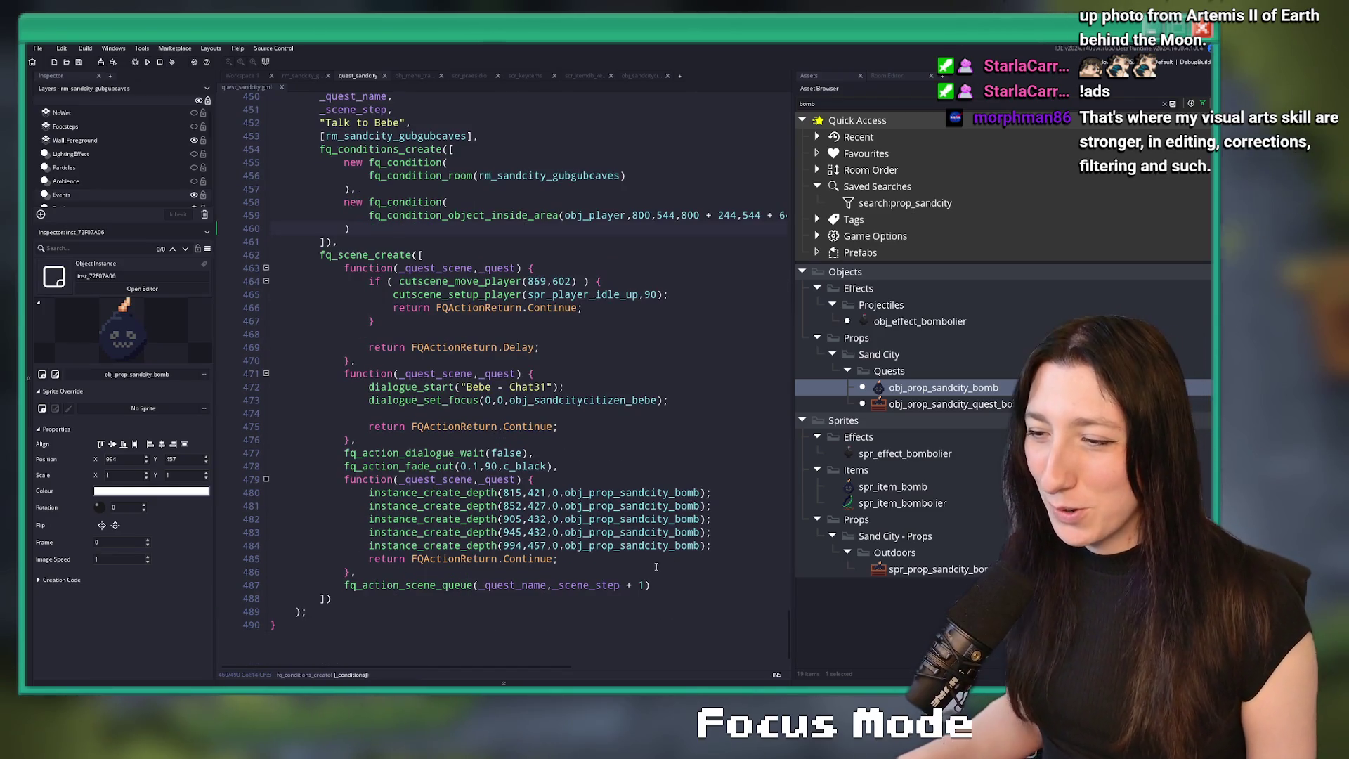
left_click(623, 579)
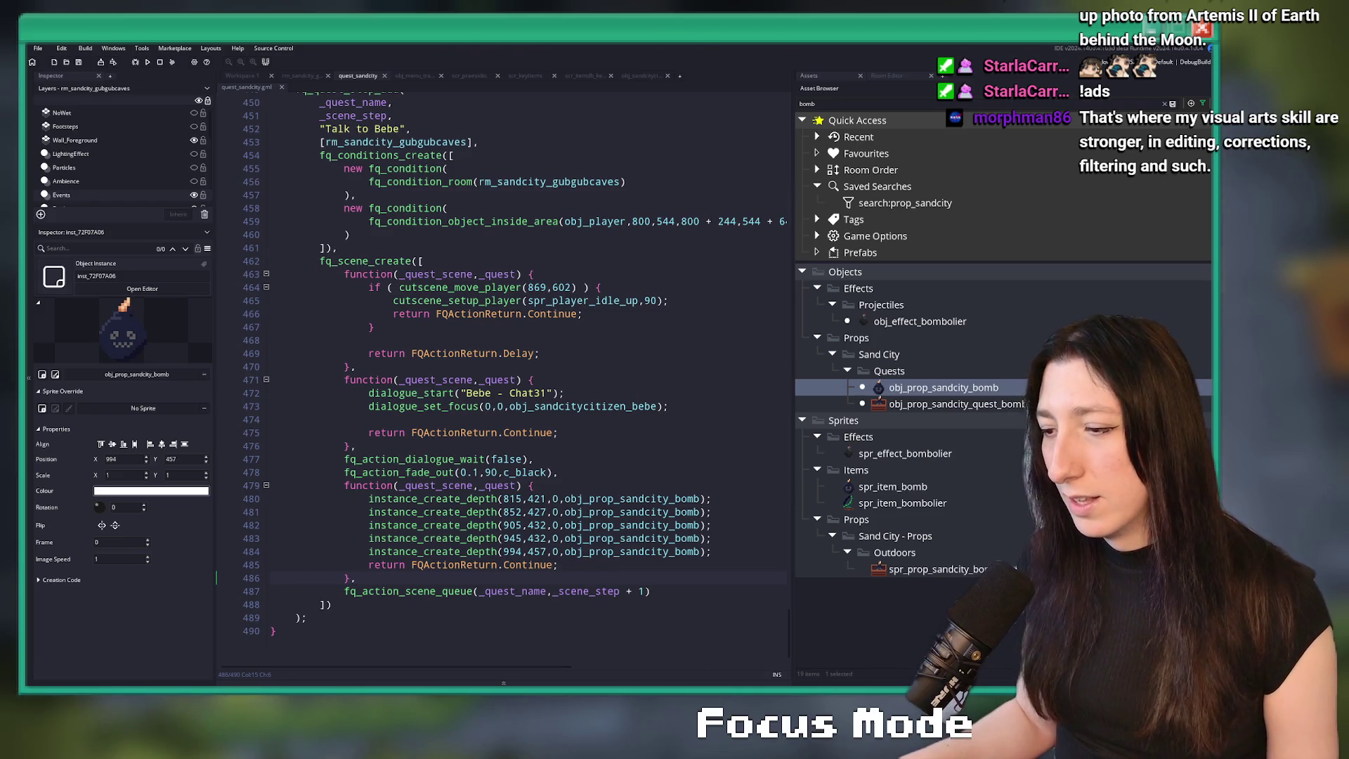
left_click(757, 643)
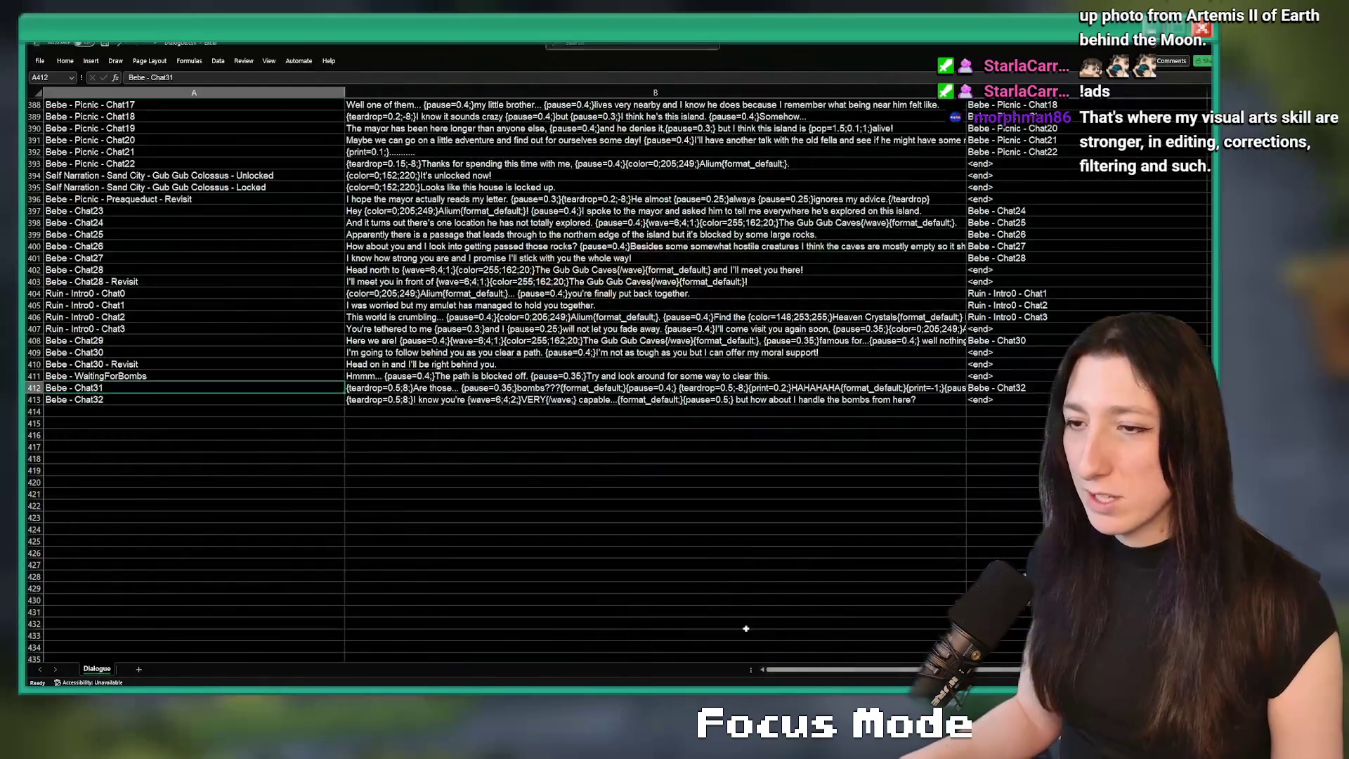
- Add row 414 labelled Bebe - Chat33, pasting the Hmmm dialogue line into B414
left_click(293, 405)
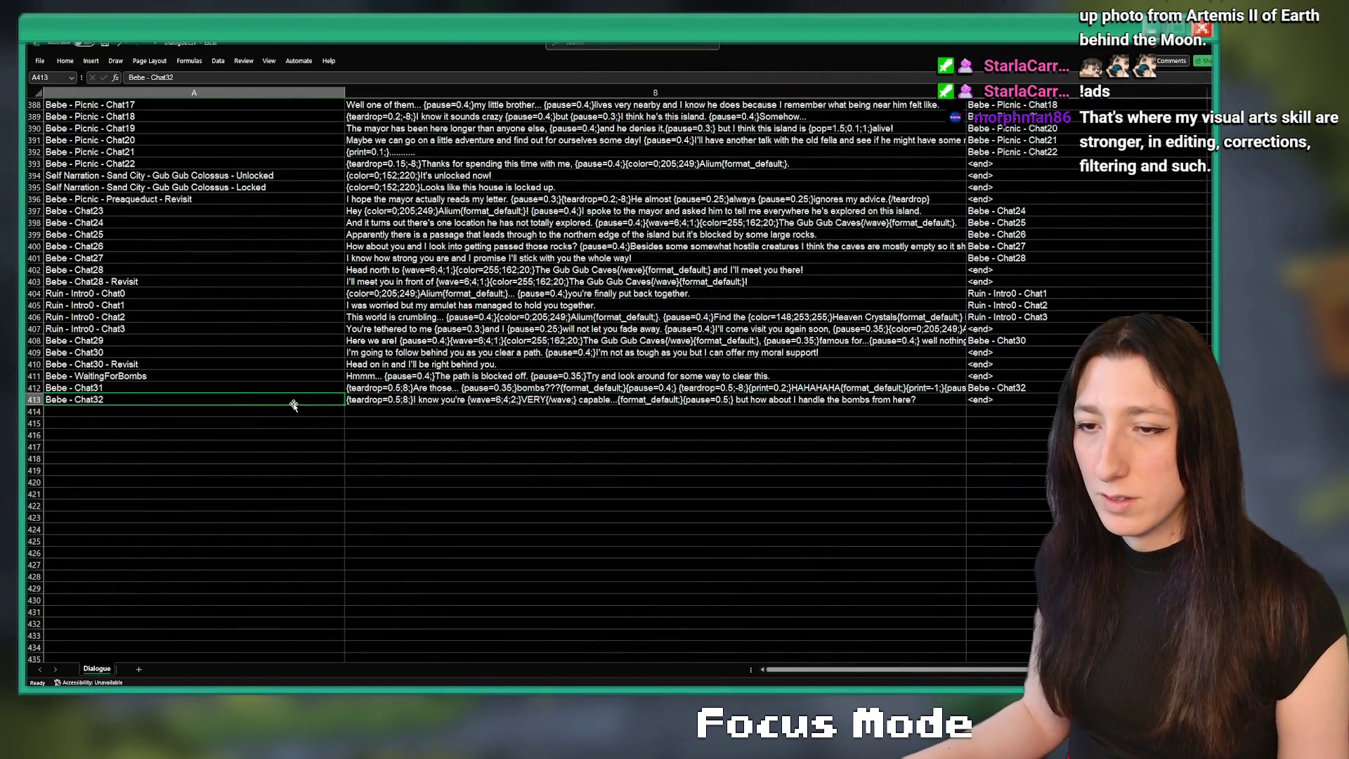
key("Down")
type("Bebe - Chat323")
left_click(386, 411)
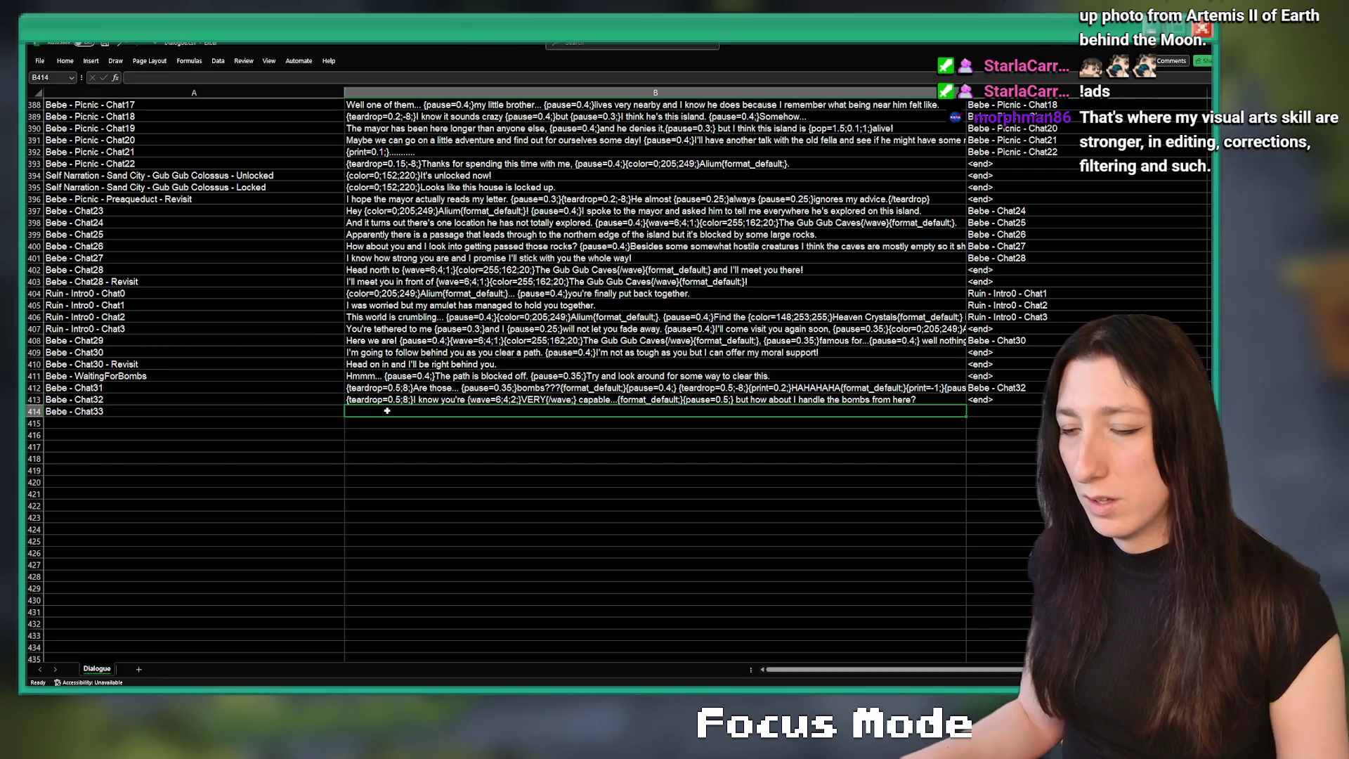
left_click(415, 377)
key("ctrl+c")
left_click(391, 412)
key("ctrl+v")
double_click(402, 411)
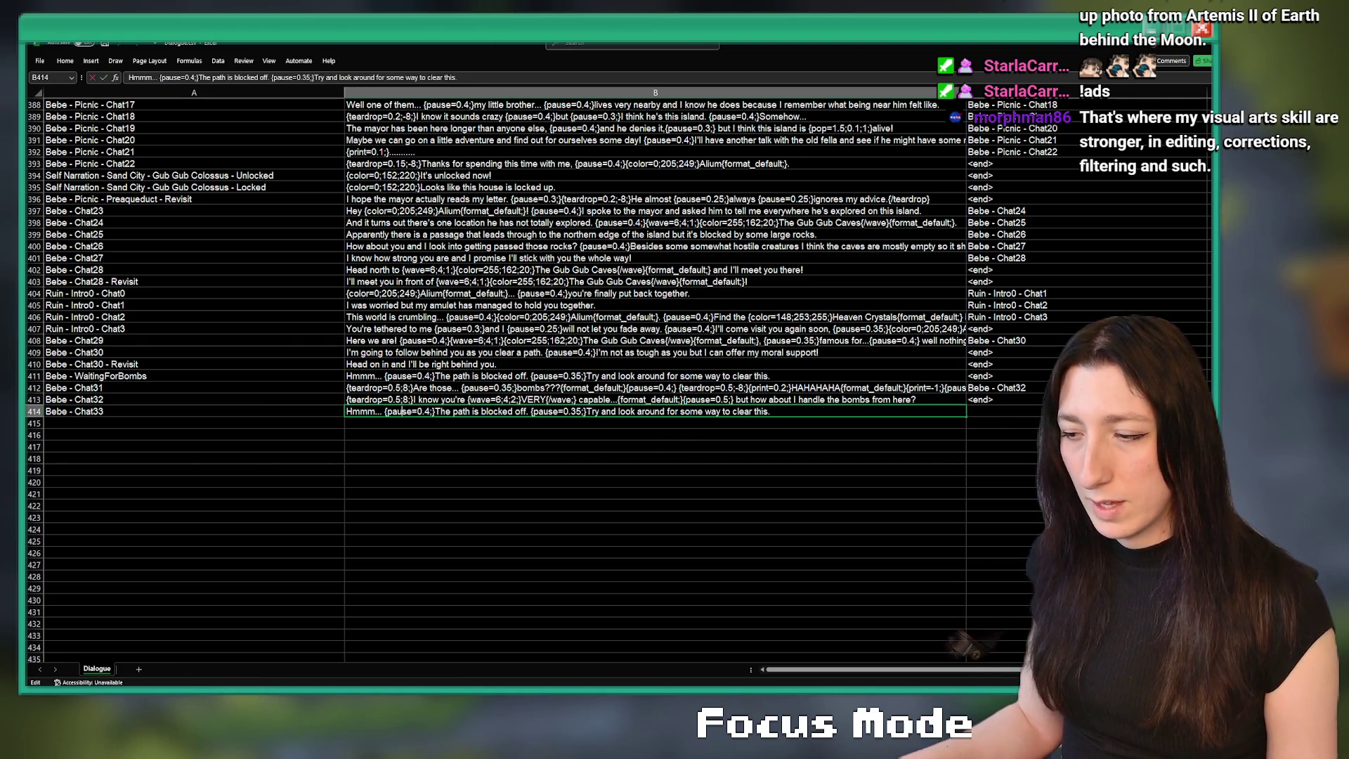
key("alt+Tab")
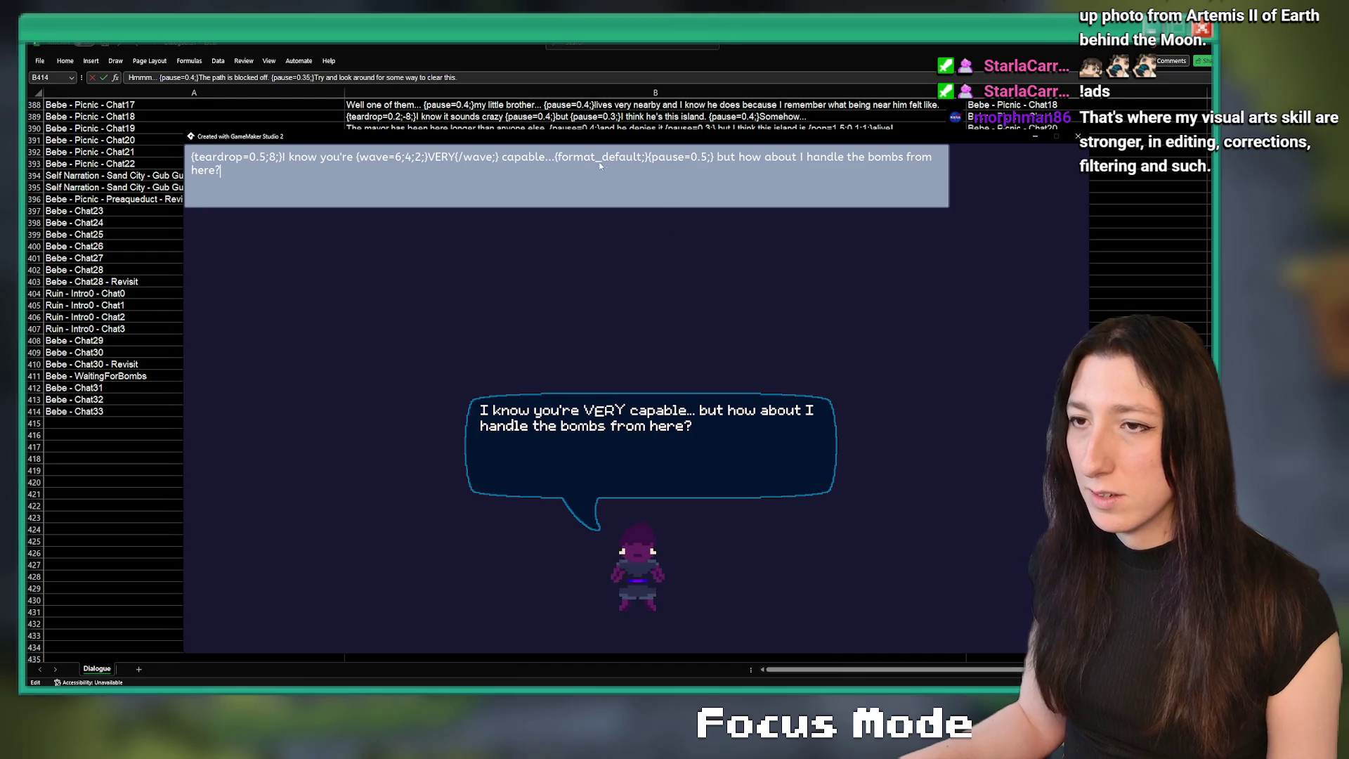
- Draft 'Alright... {pause=0.4;}HERE WE GO!' in the dialogue preview and check the bubble
key("ctrl+a")
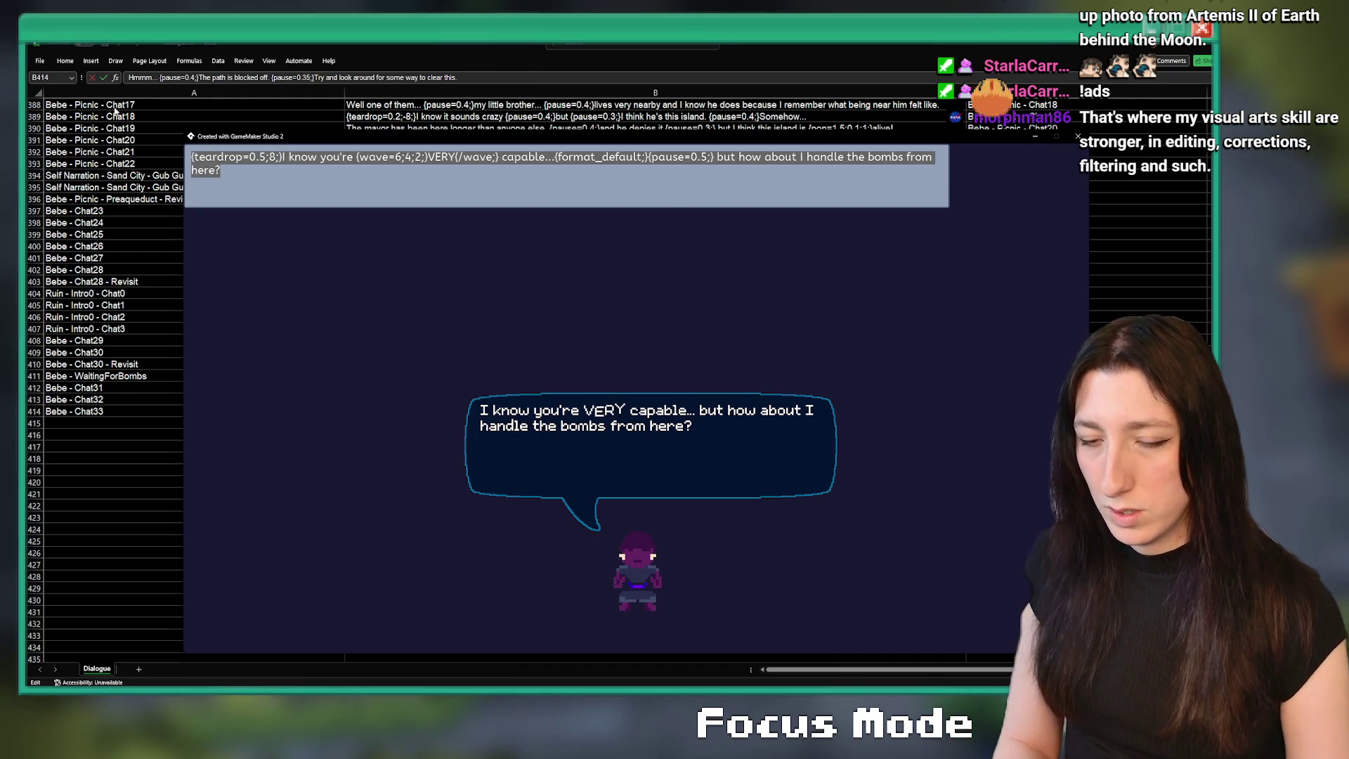
type("Ooook")
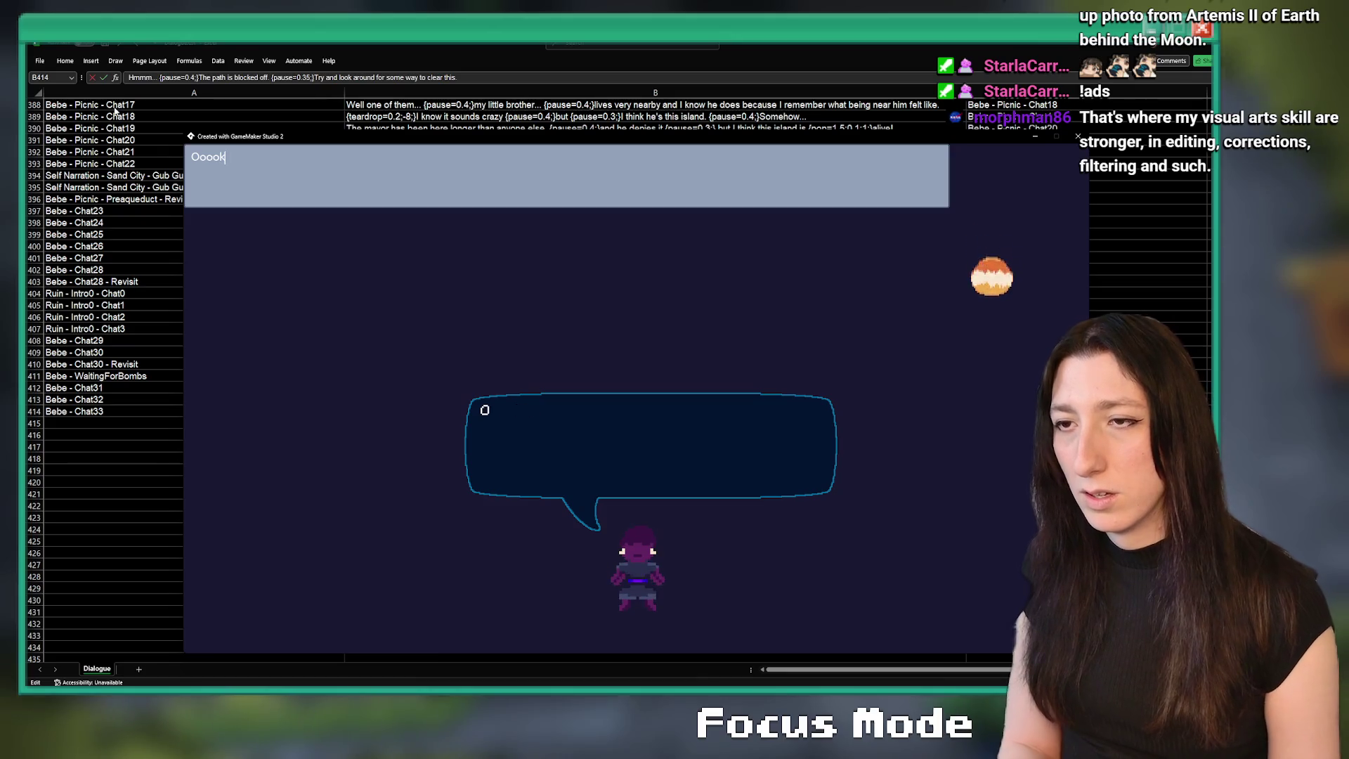
key("ctrl+a")
type("Alr")
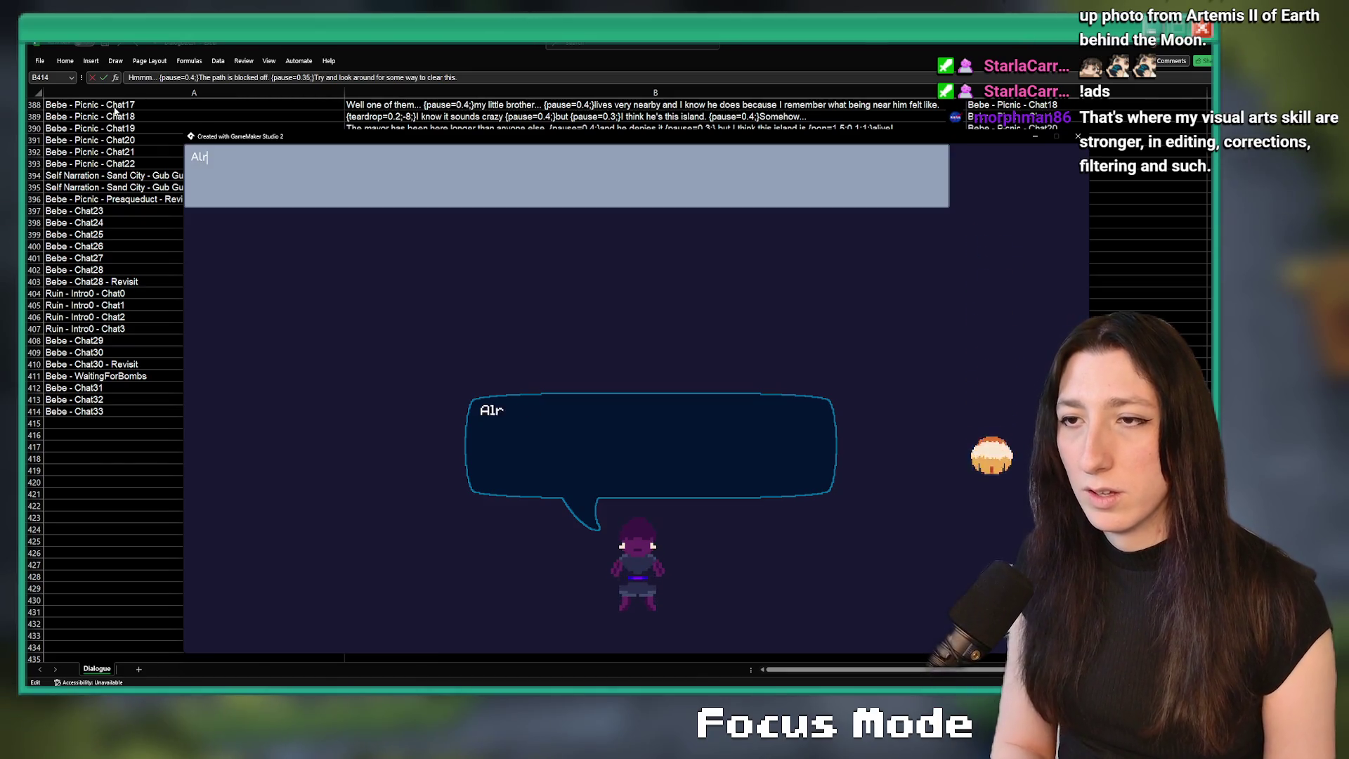
key("BackSpace")
type(". ")
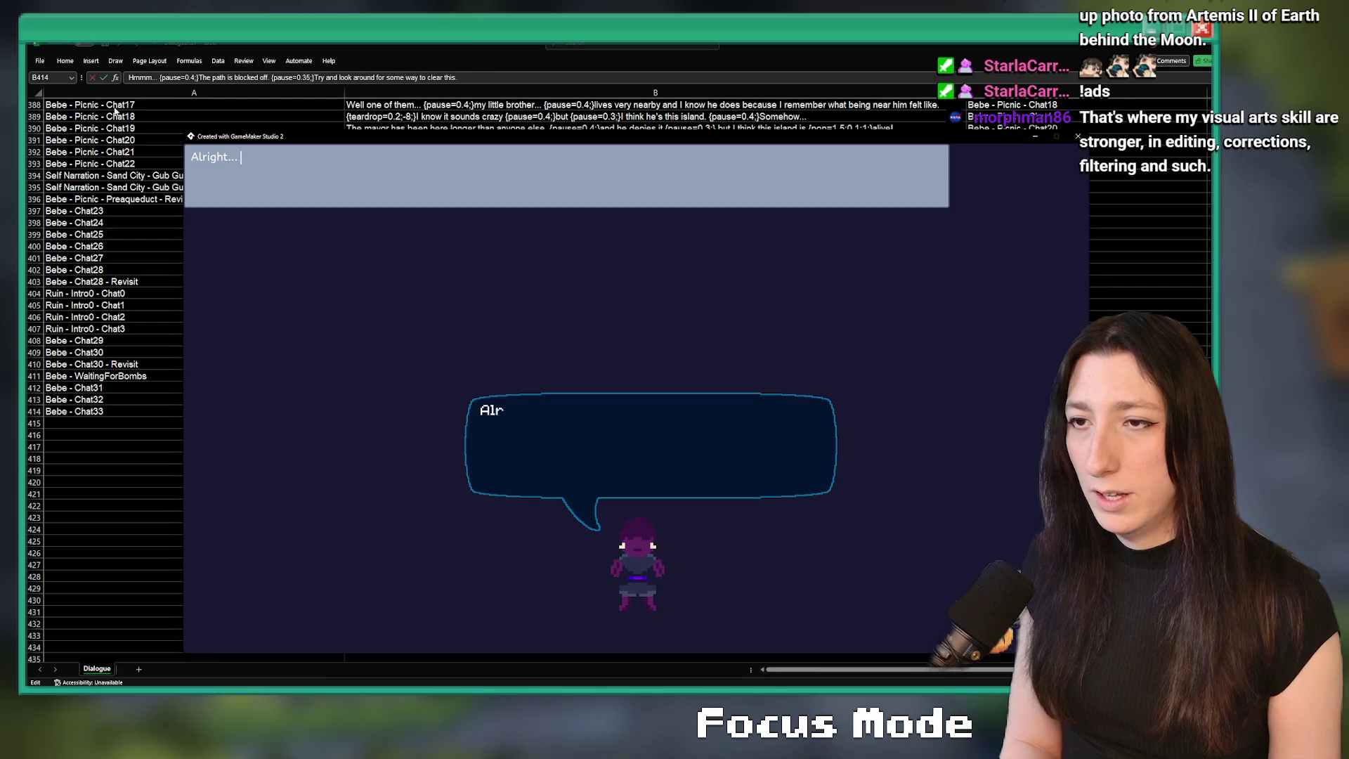
type("{pause=0.4;}HERE WE GO!")
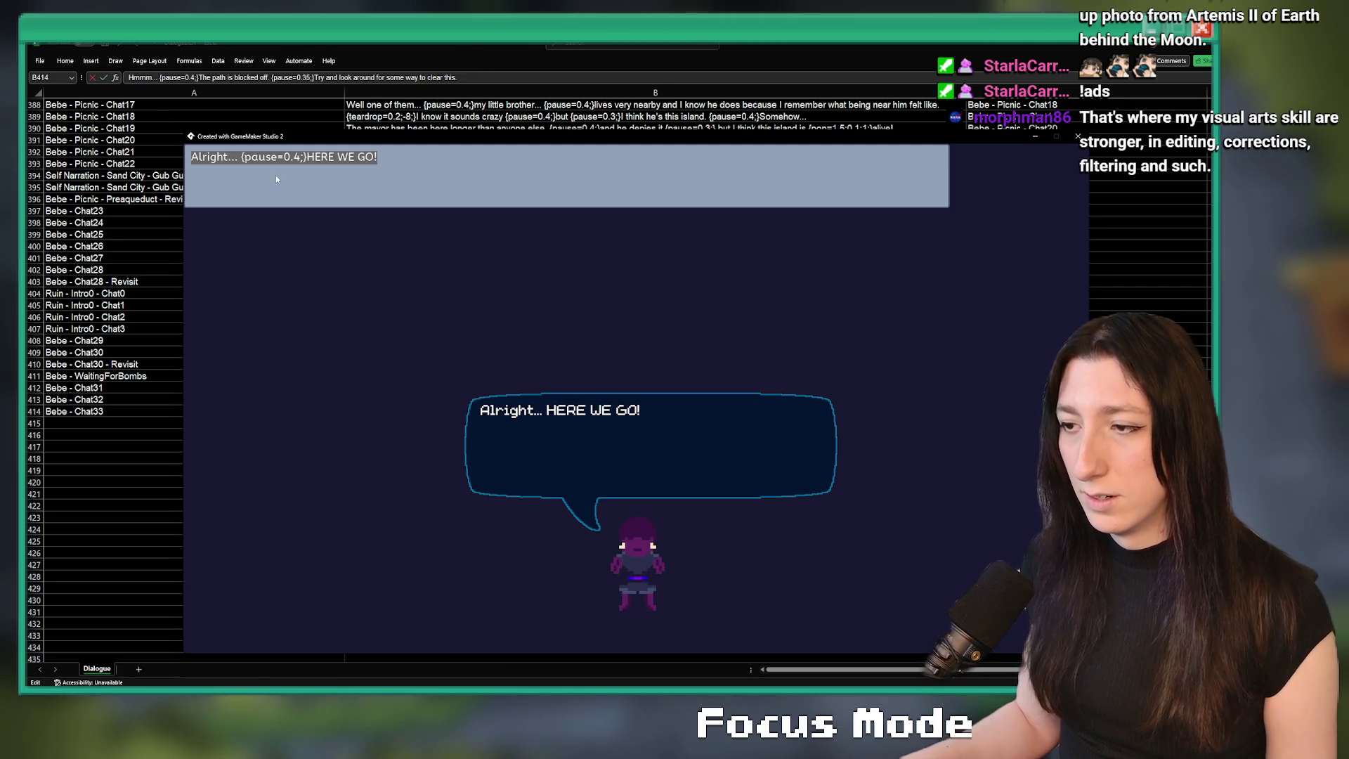
key("Escape")
key("Escape")
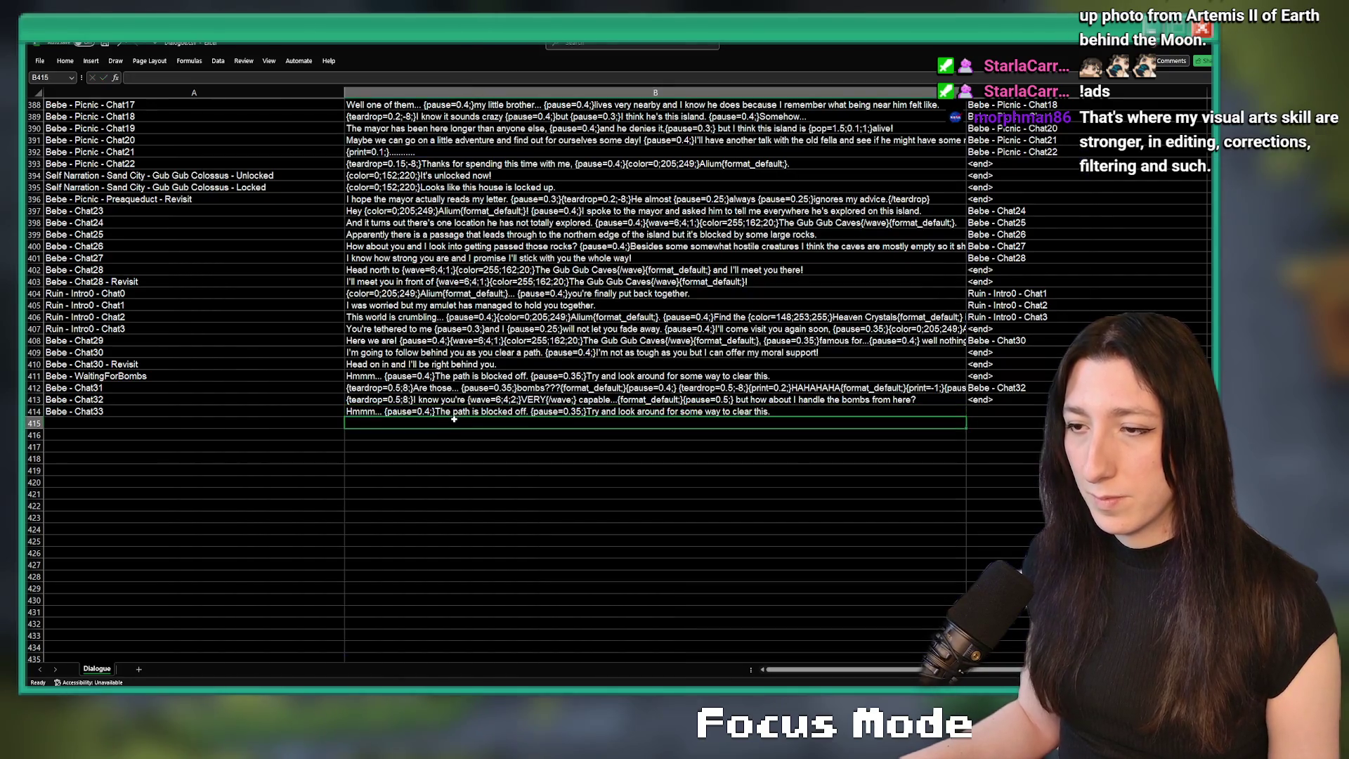
- Paste the new line into B414 and add the <end> marker in C414
key("ctrl+v")
left_click(1000, 399)
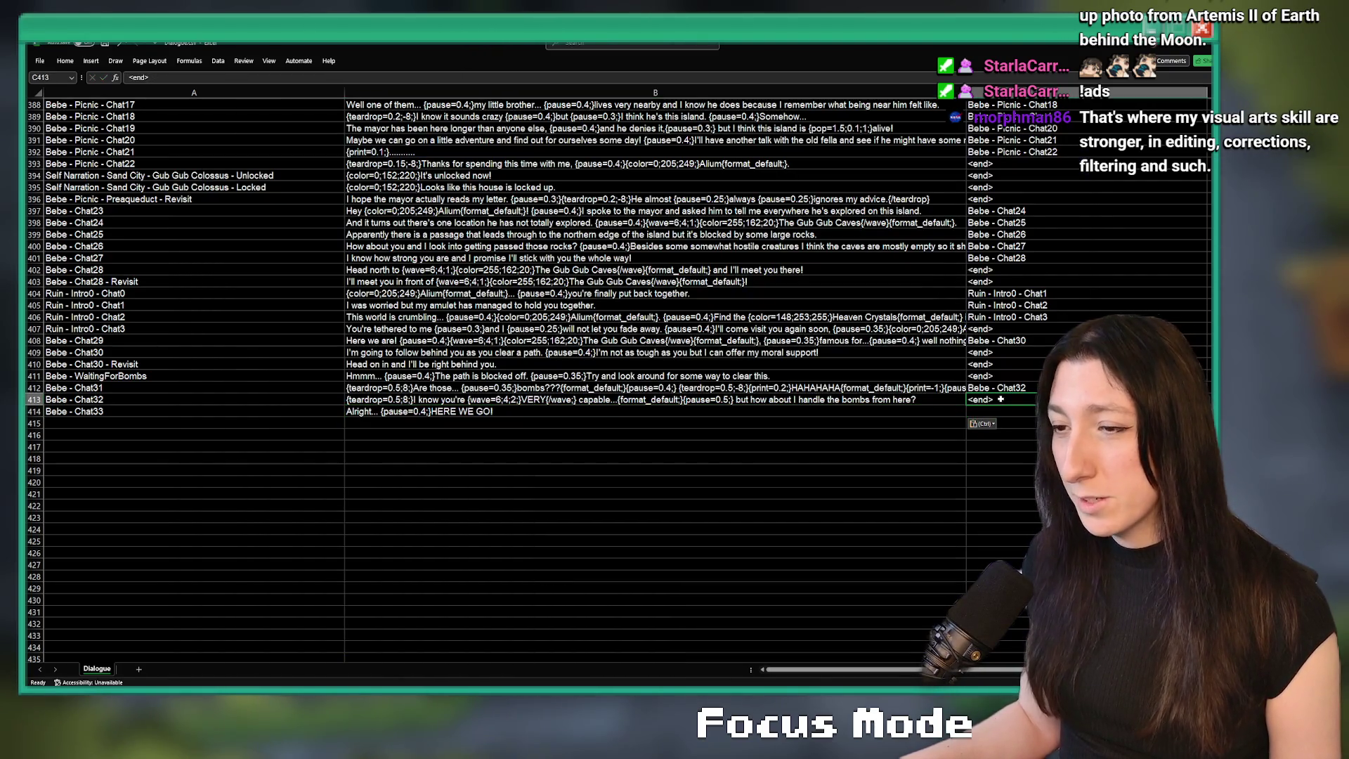
key("Return")
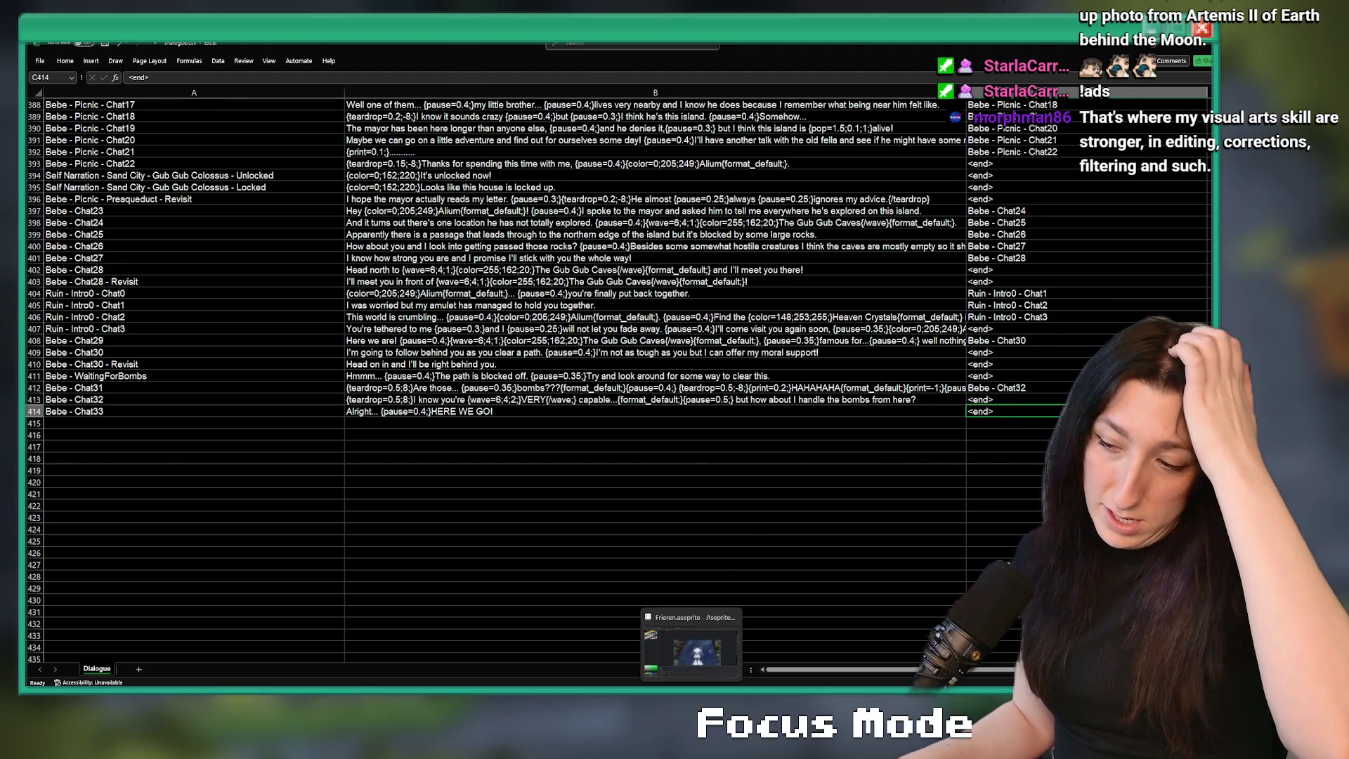
key("alt+Tab")
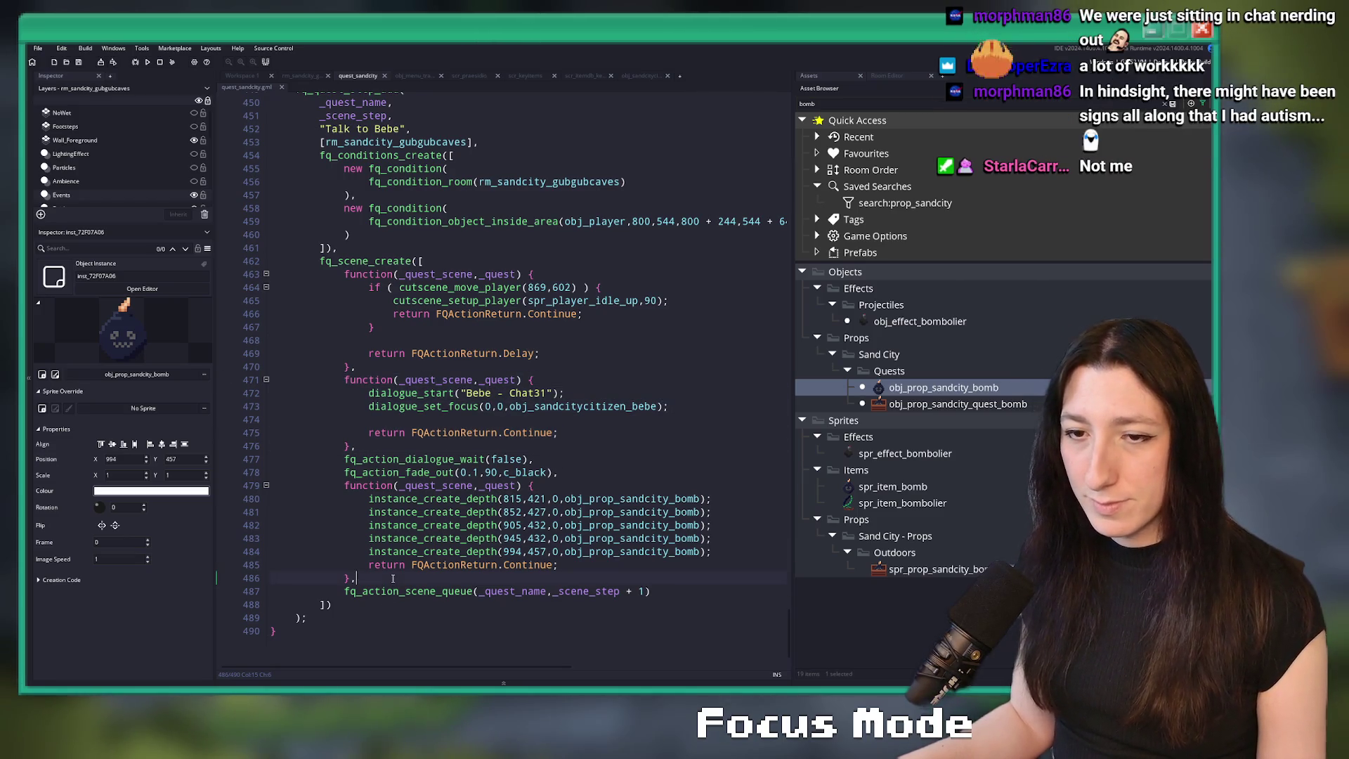
- Paste a dialogue function after the bomb spawns and point it at 'Bebe - Chat33'
key("ctrl+v")
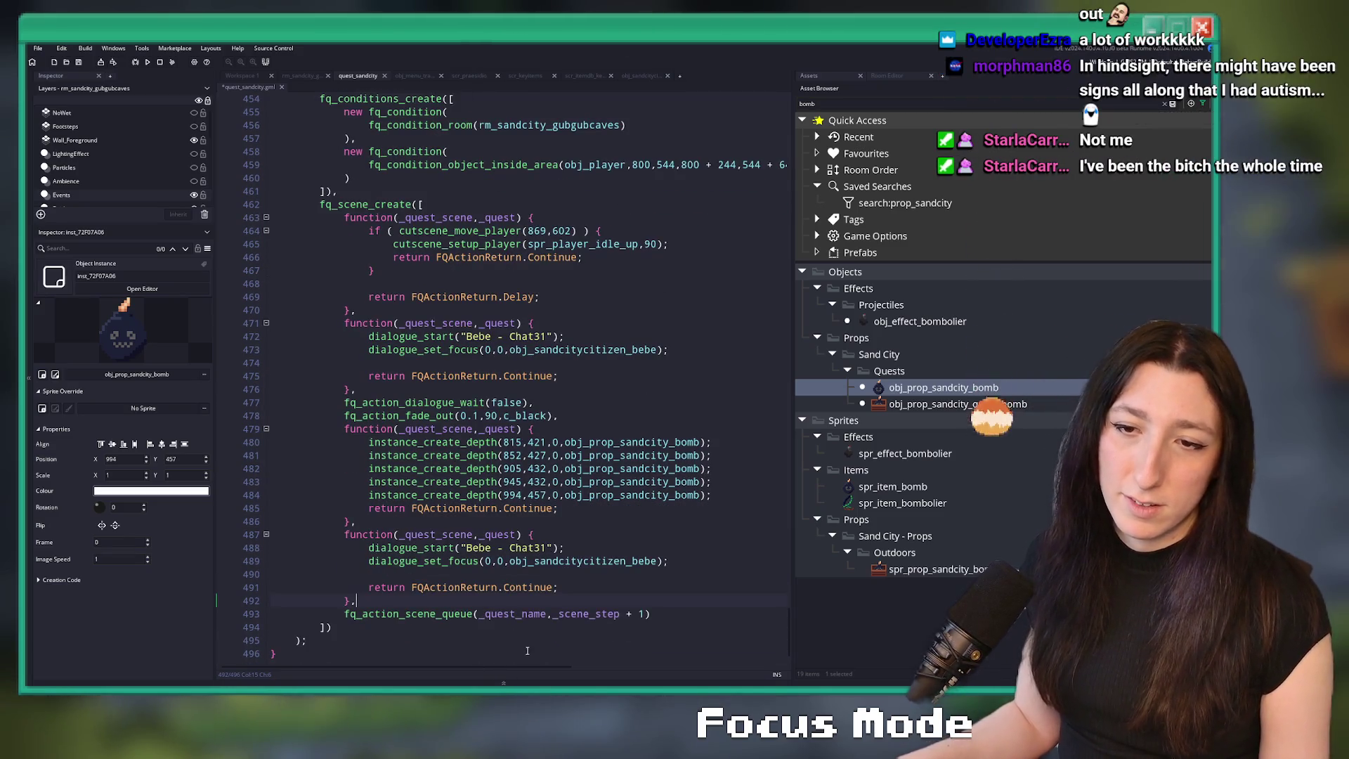
left_click(777, 650)
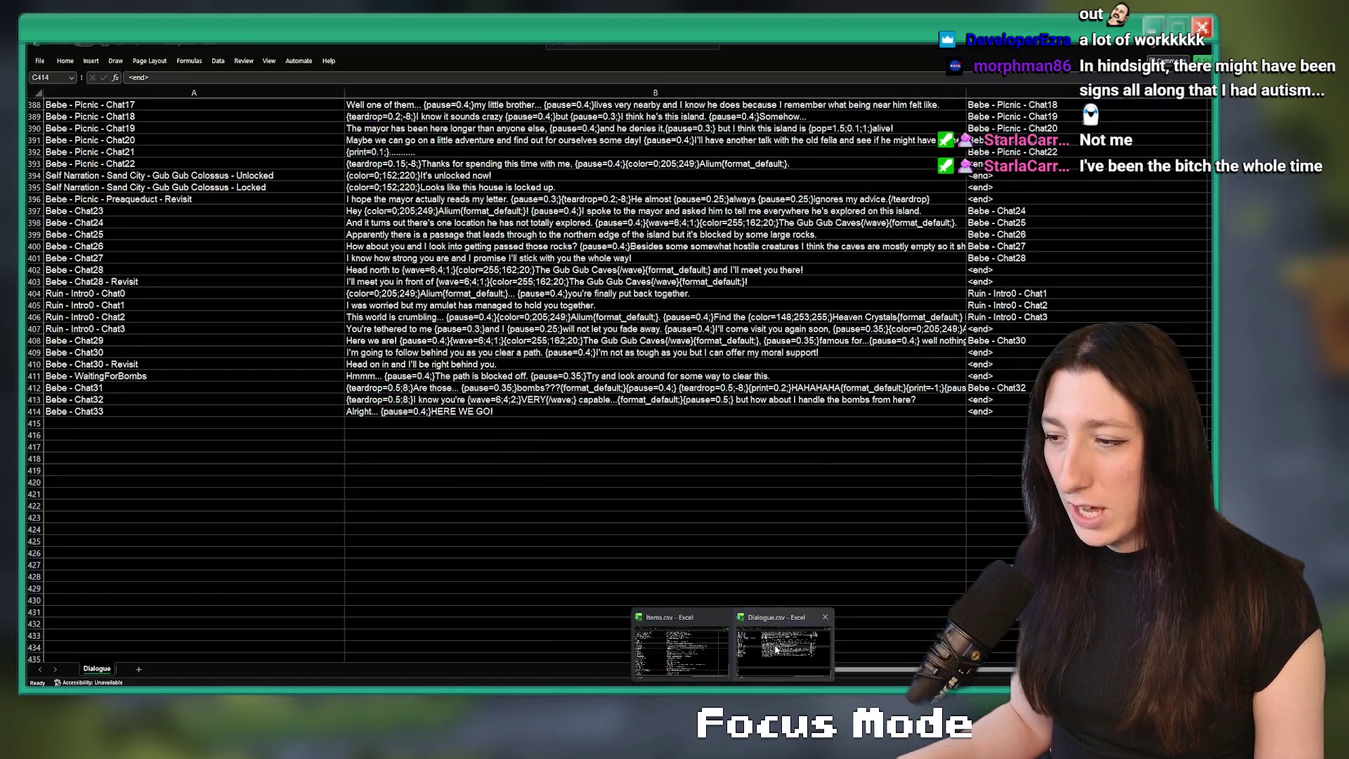
left_click(255, 413)
key("ctrl+c")
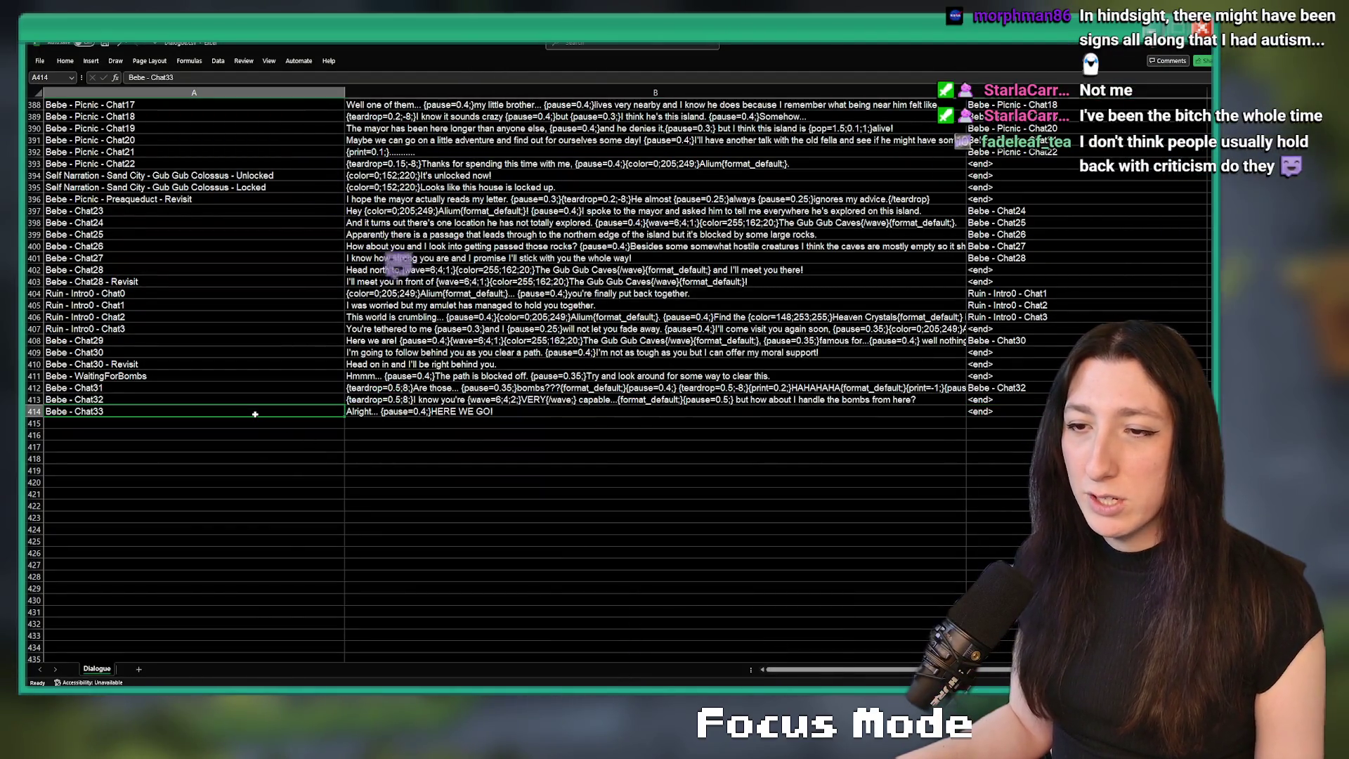
key("alt+Tab")
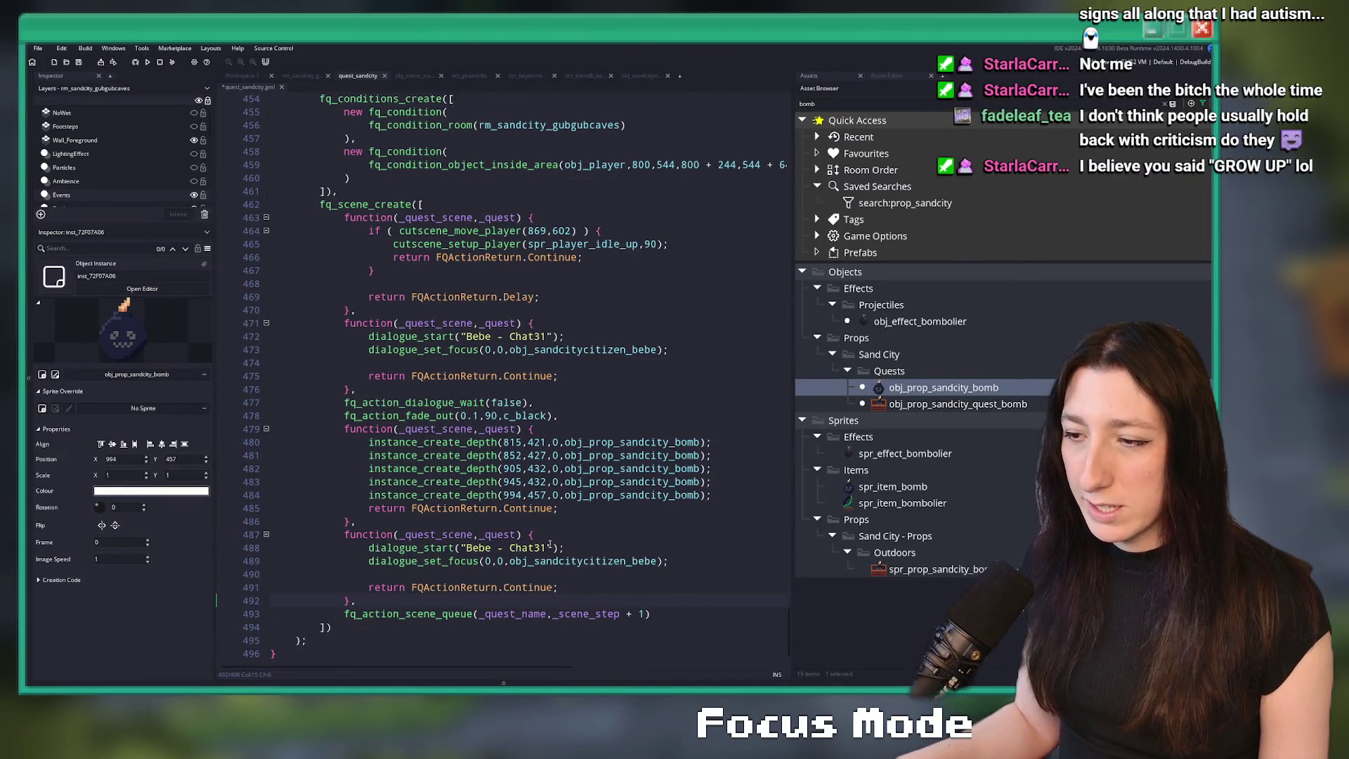
key("ctrl+v")
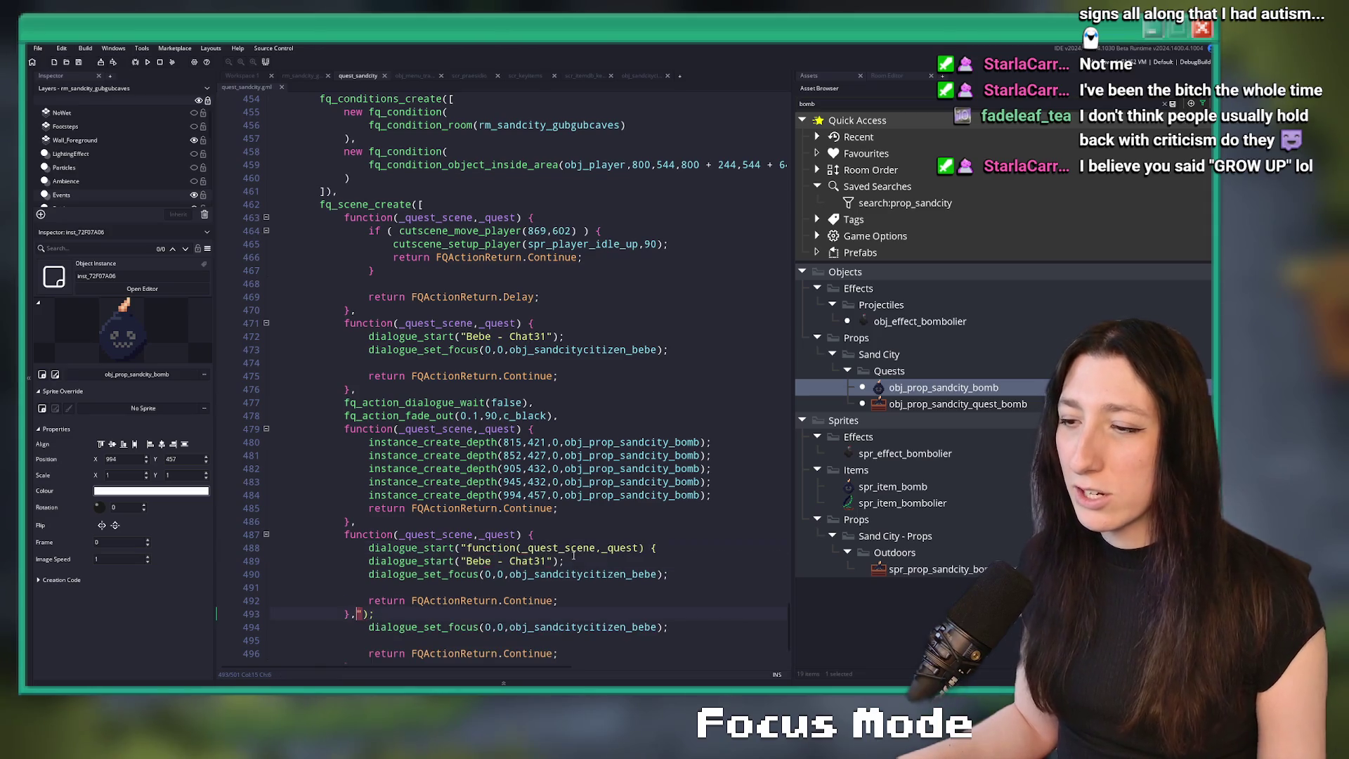
key("alt+Tab")
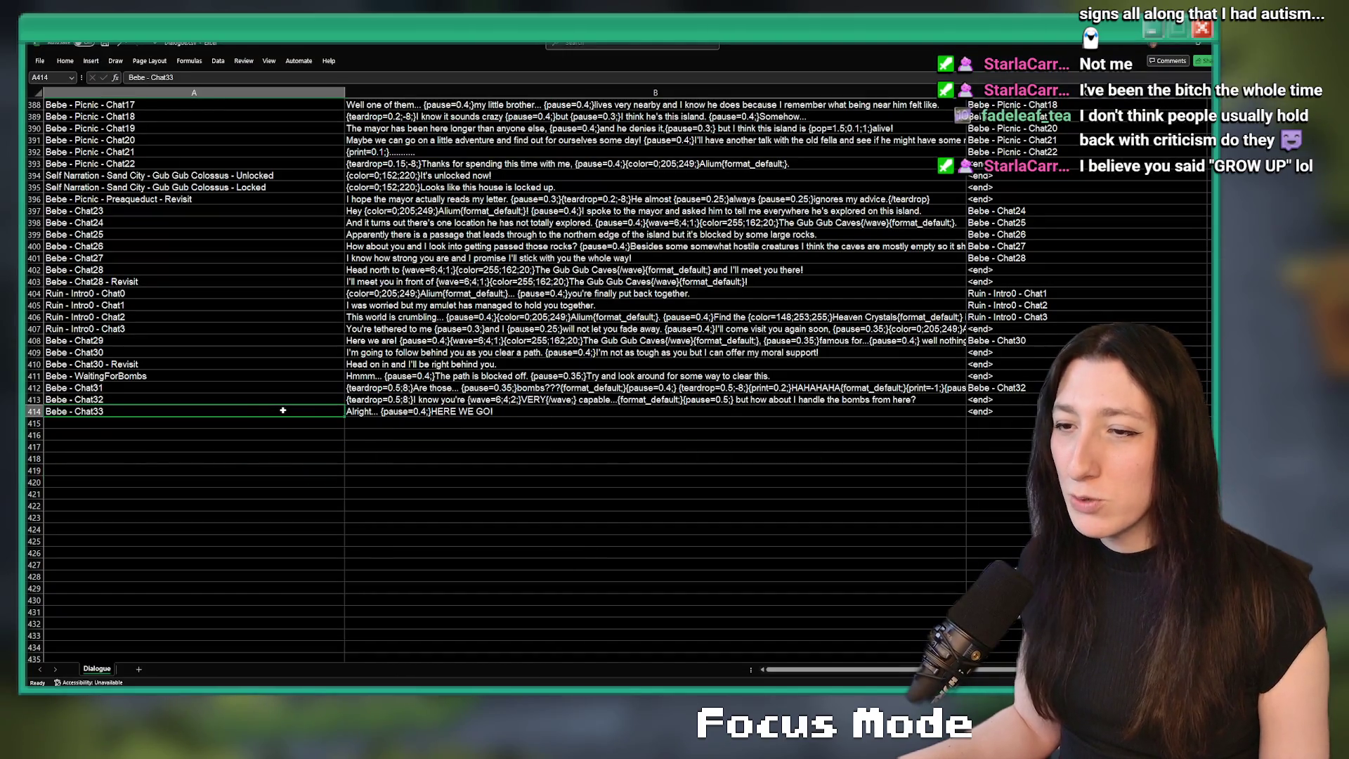
key("alt+Tab")
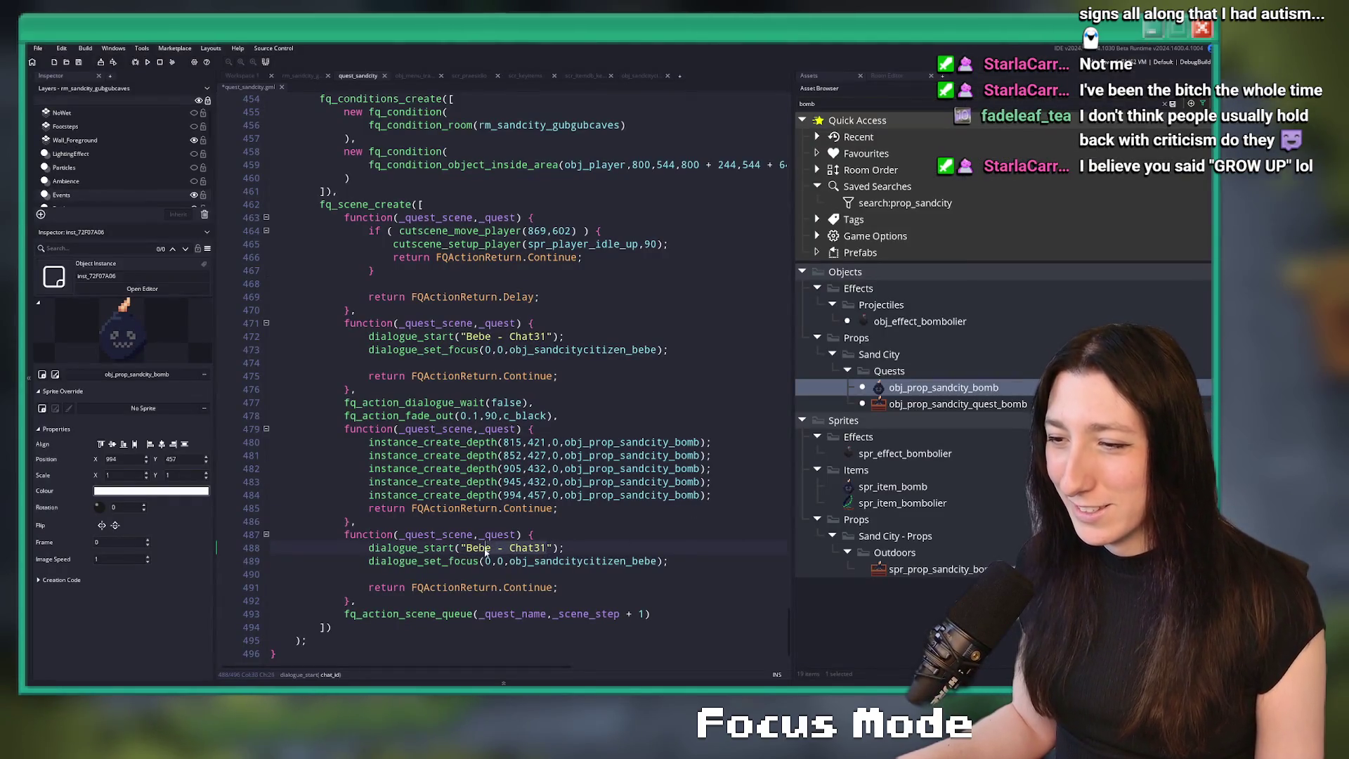
key("ctrl+v")
key("BackSpace")
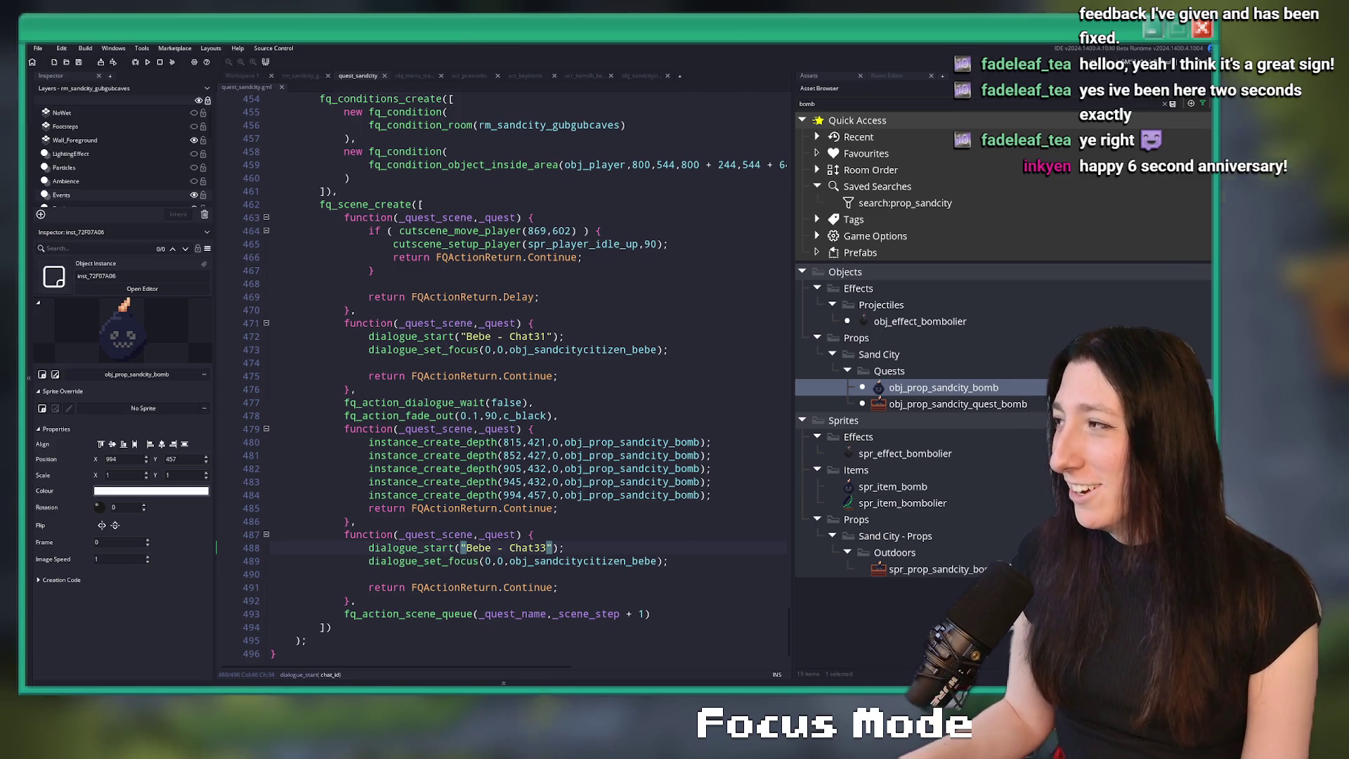
scroll(563, 387, "down", 1)
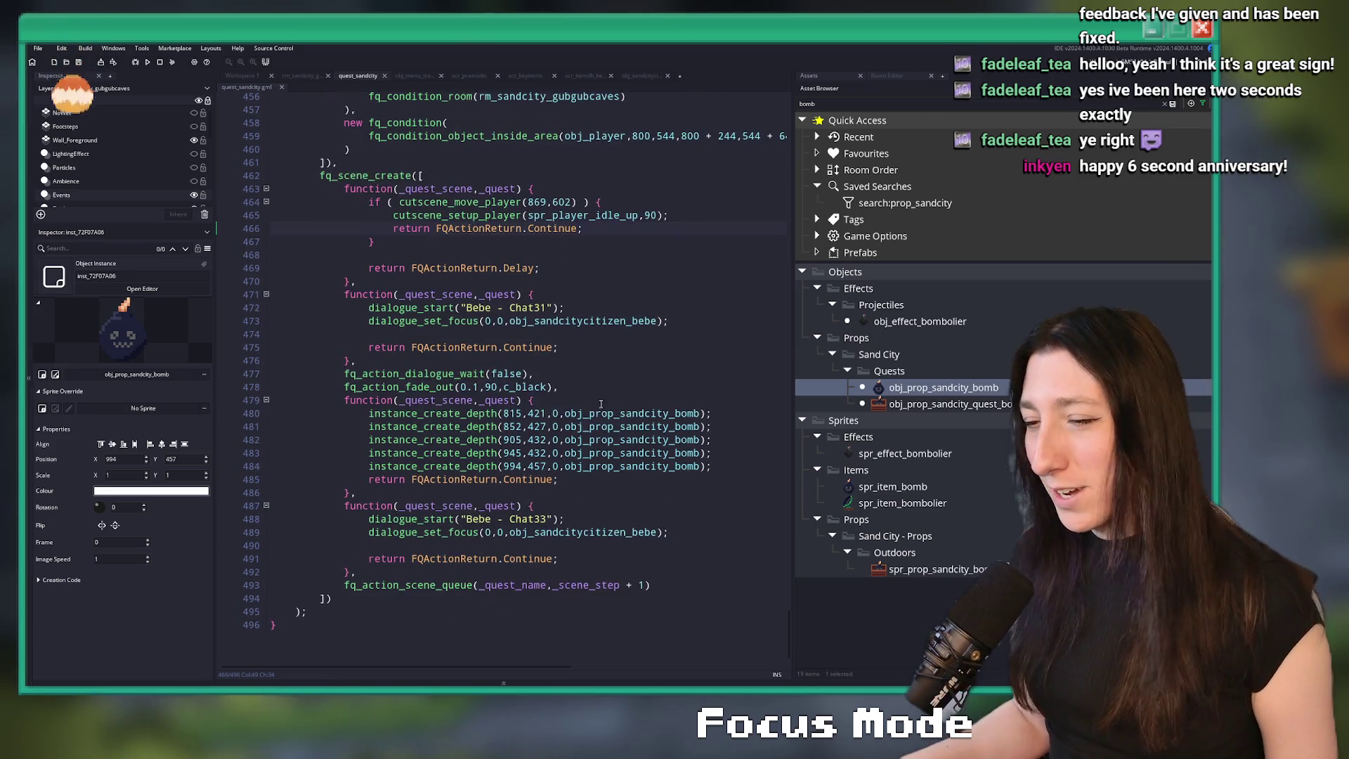
left_click(630, 497)
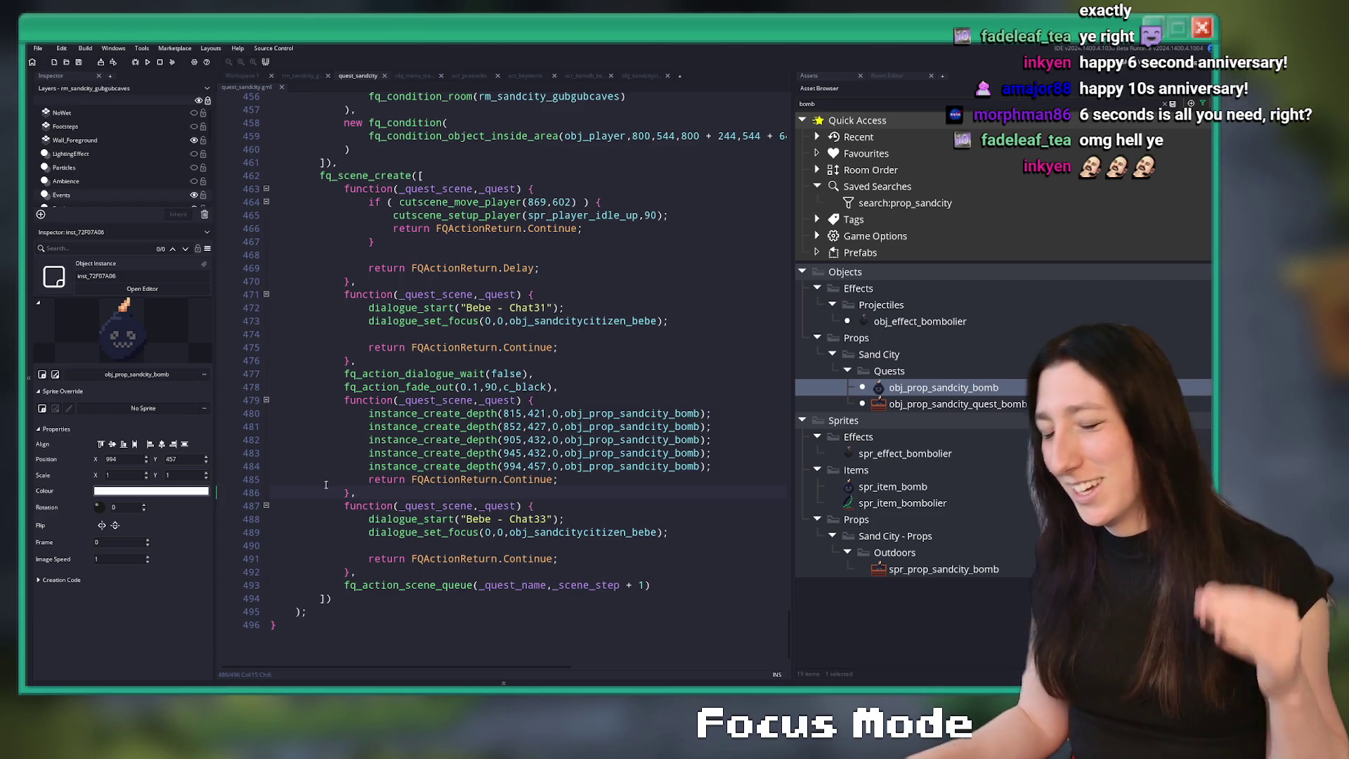
scroll(702, 450, "up", 1)
left_click(724, 443)
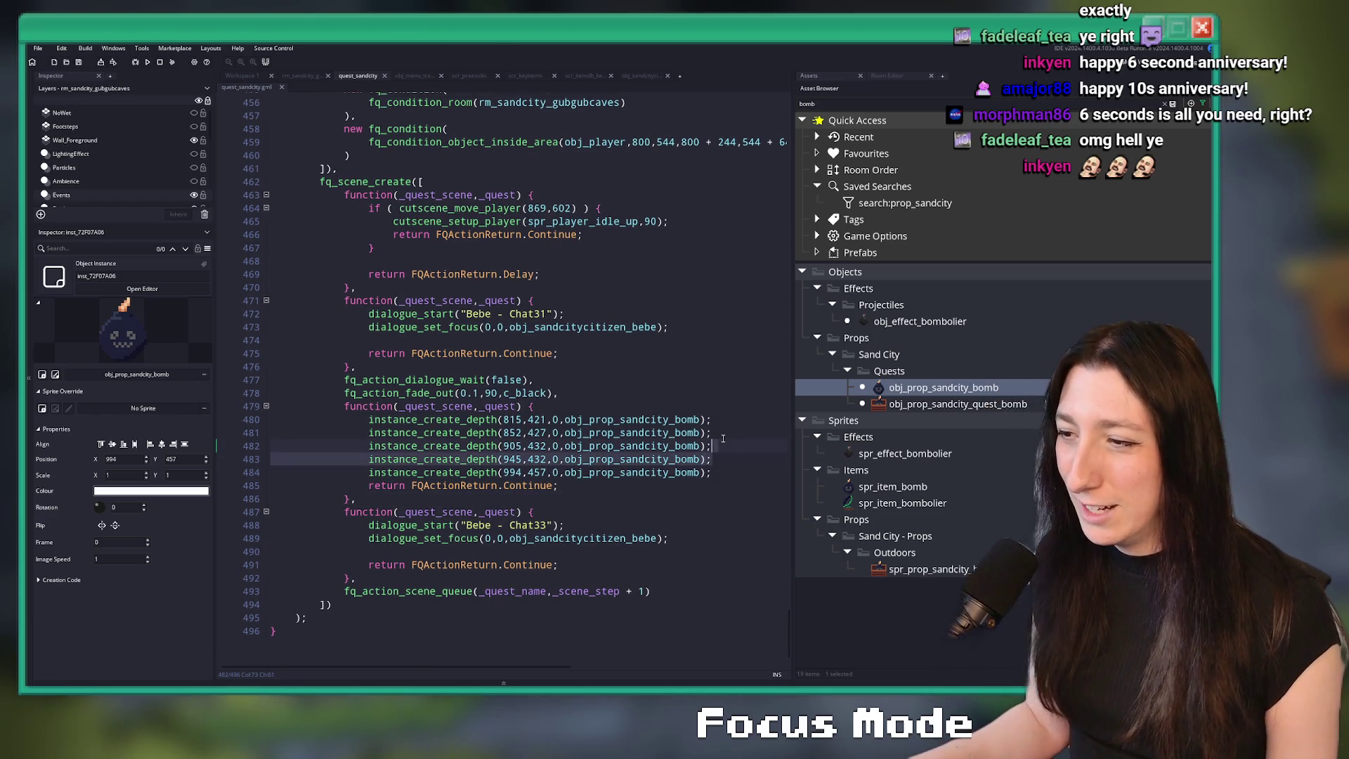
left_click(731, 419)
key("Down")
key("Down")
key("Down")
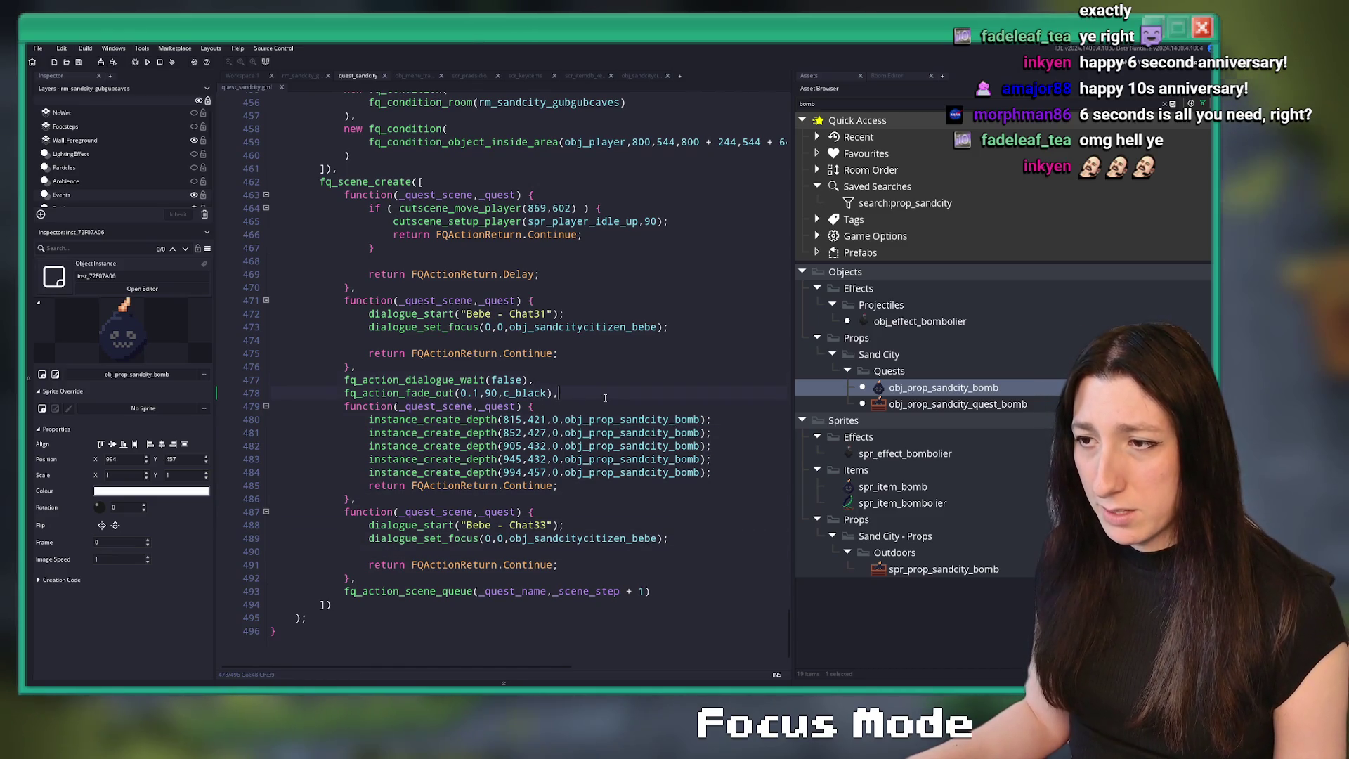
- Paste the dialogue wait and fade-out lines after the Chat33 block, changing c_black to c_white
left_click(378, 580)
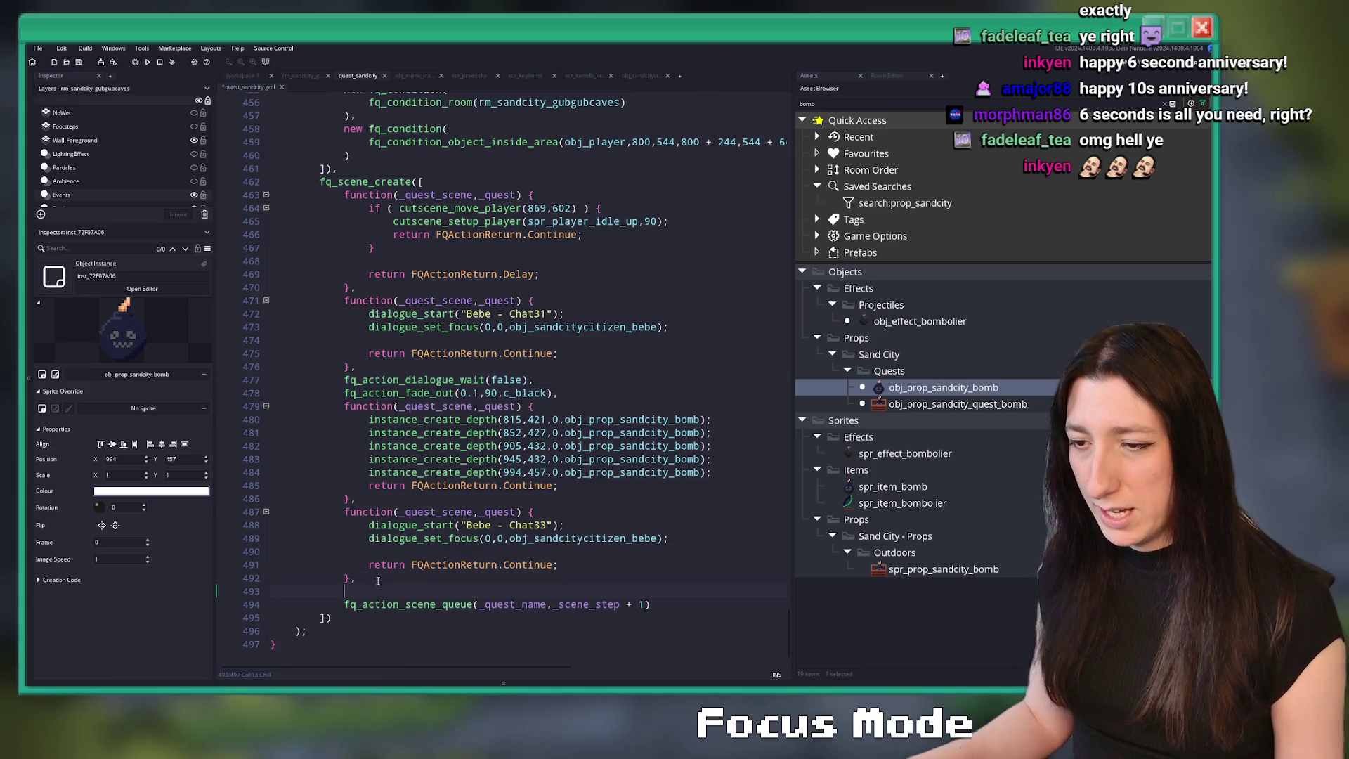
type("fq_action_dialogue_wait(false), fq_action_fade_out(0.1,90,c_black),")
double_click(542, 572)
type("w")
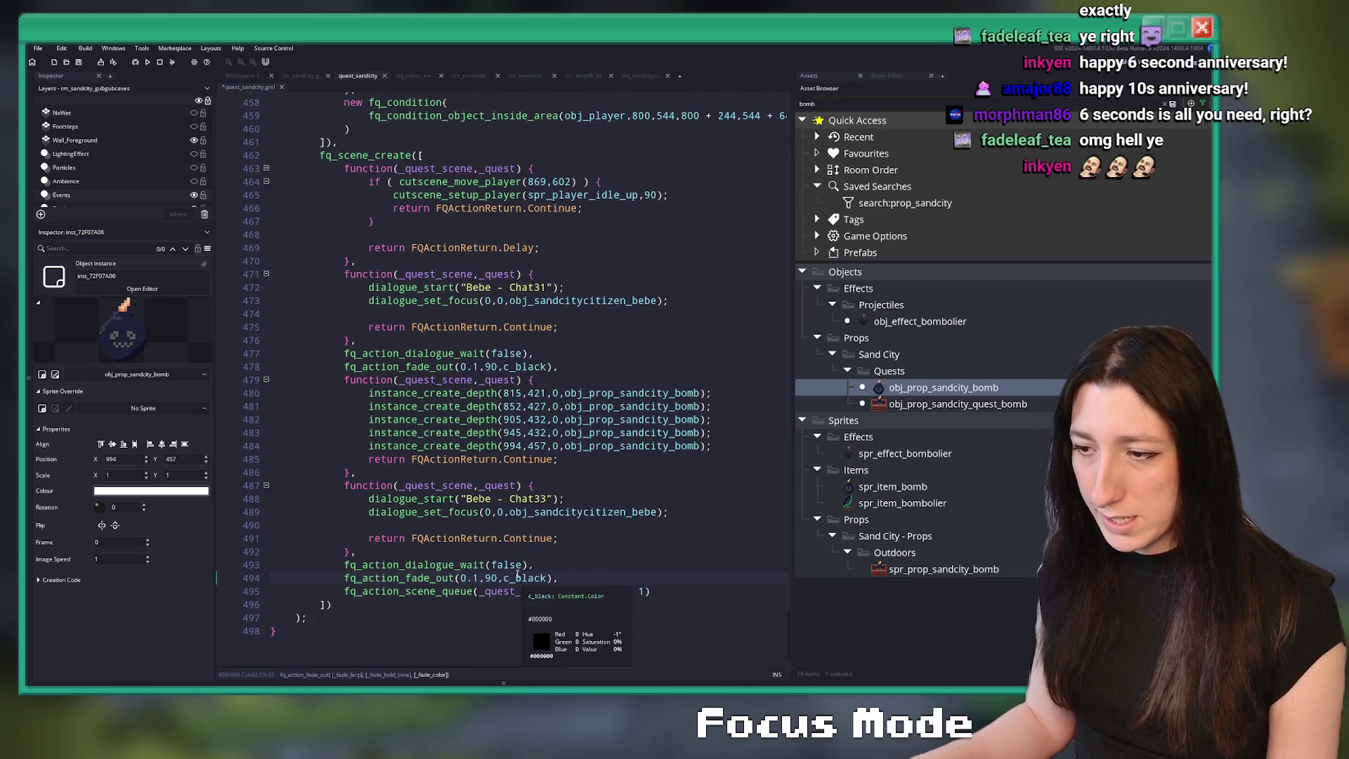
type("hite")
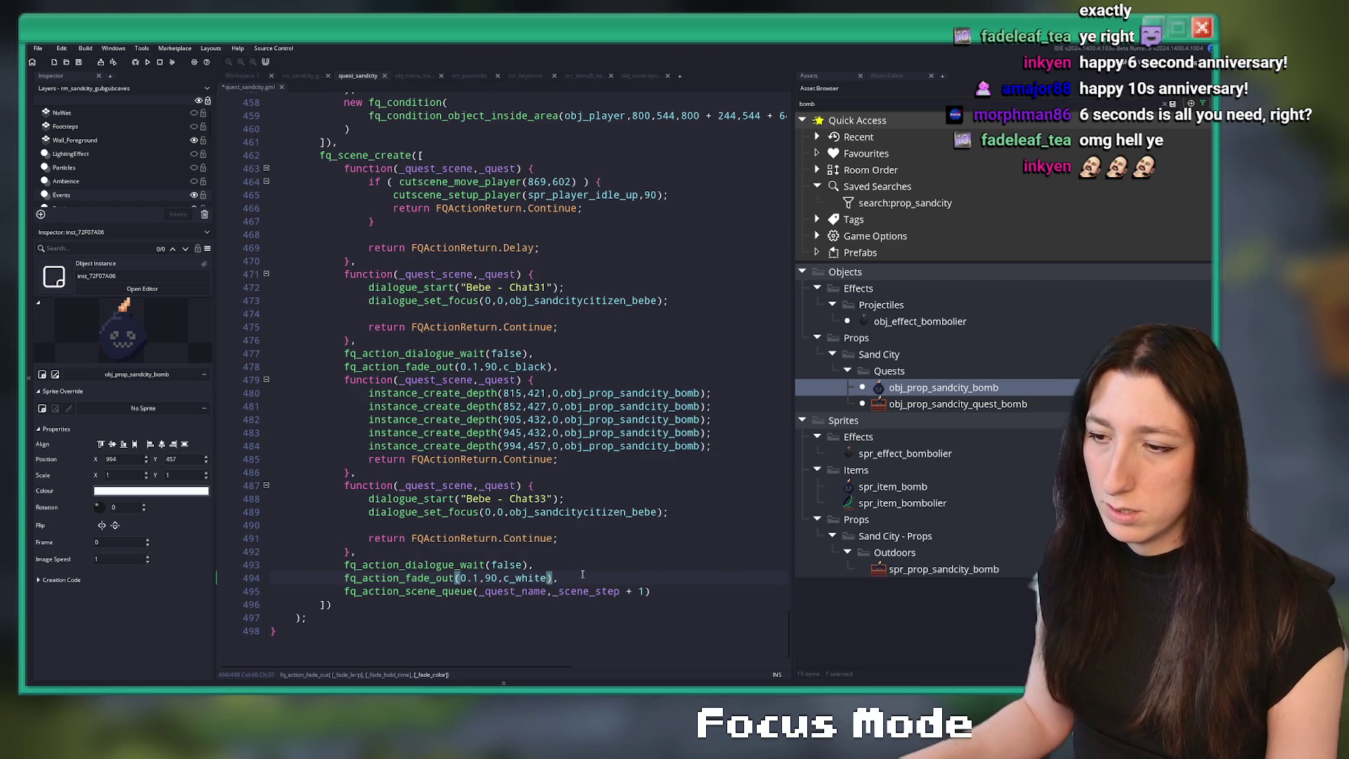
scroll(443, 545, "down", 1)
- Paste a copy of the bomb step and replace its spawns with instance_destroy(obj_prop_sandcity_bomb)
key("Return")
left_click_drag(357, 466, 345, 373)
key("ctrl+v")
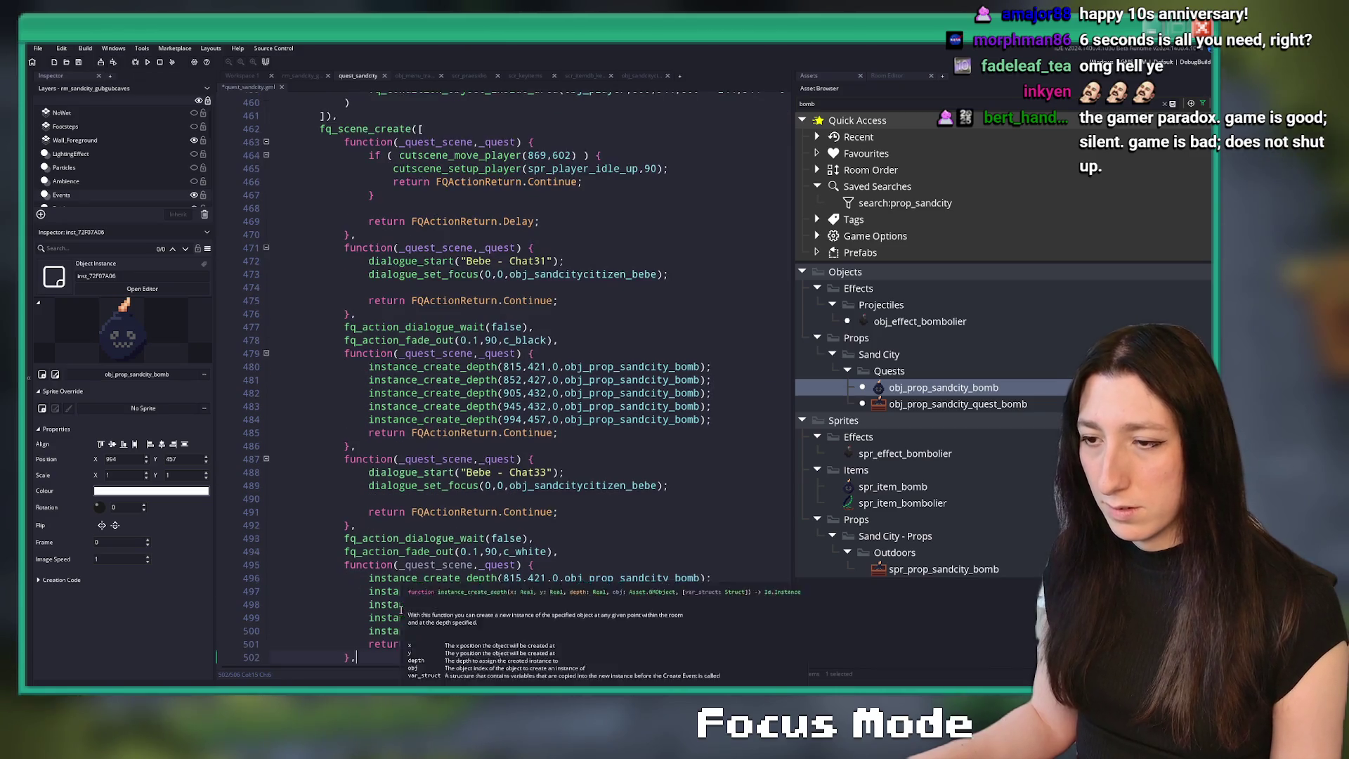
scroll(527, 548, "down", 2)
left_click(694, 504)
key("Home")
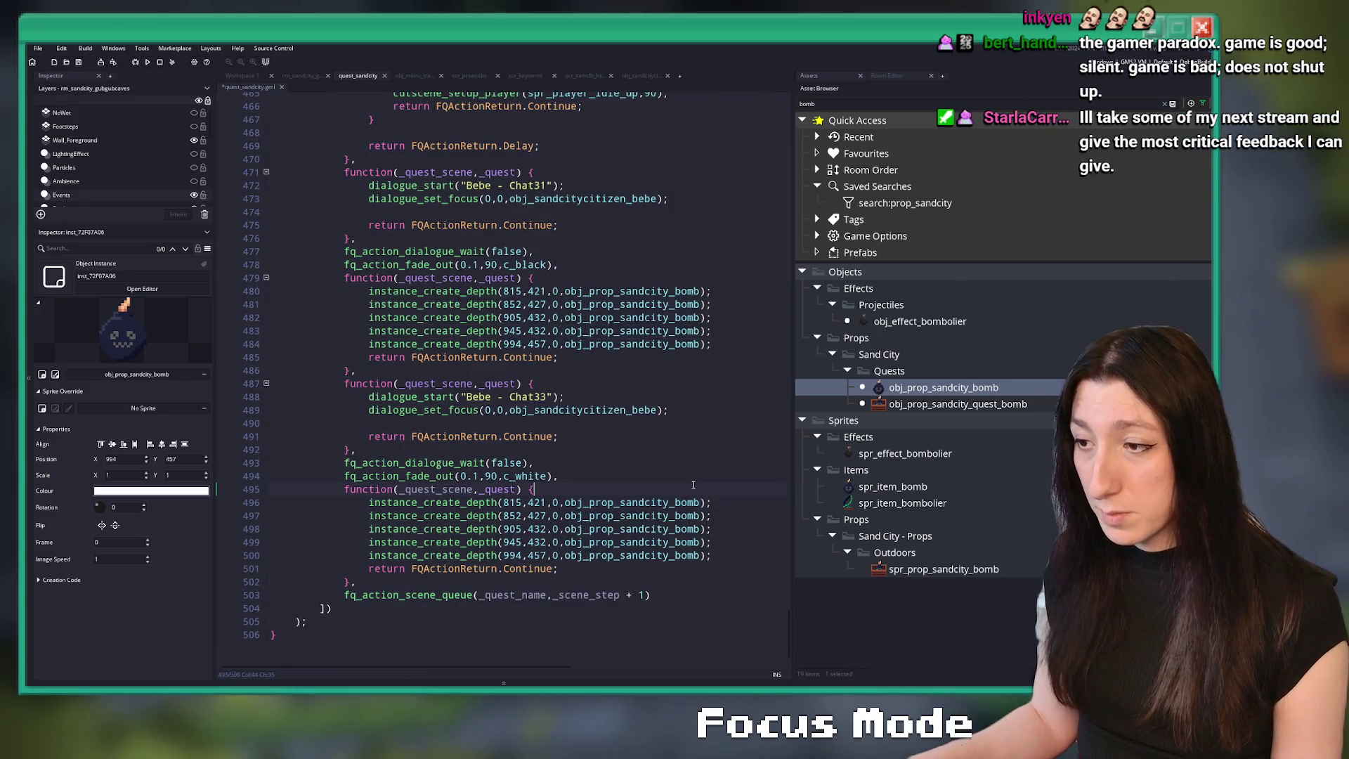
key("Return")
key("Up")
type("instance_d")
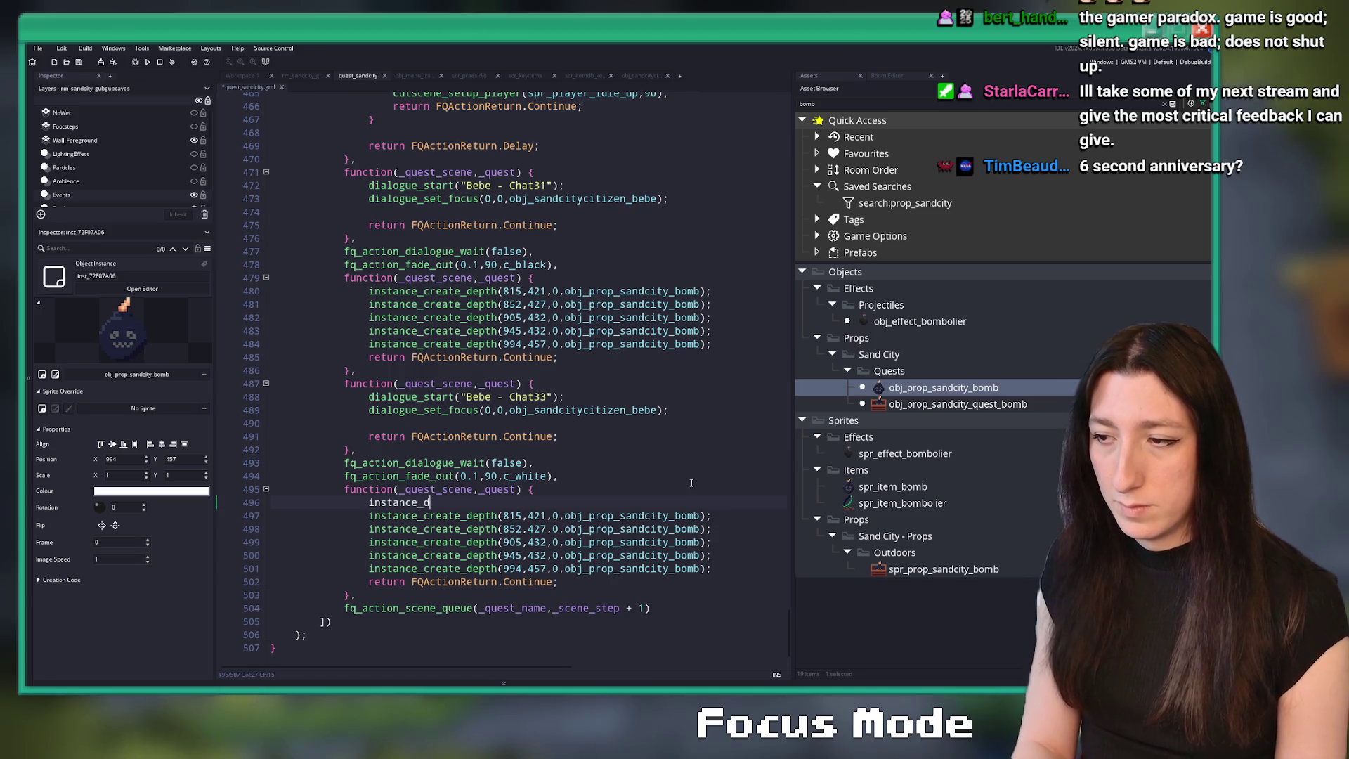
type("estroy(obj_prop_sandcity_bomb);")
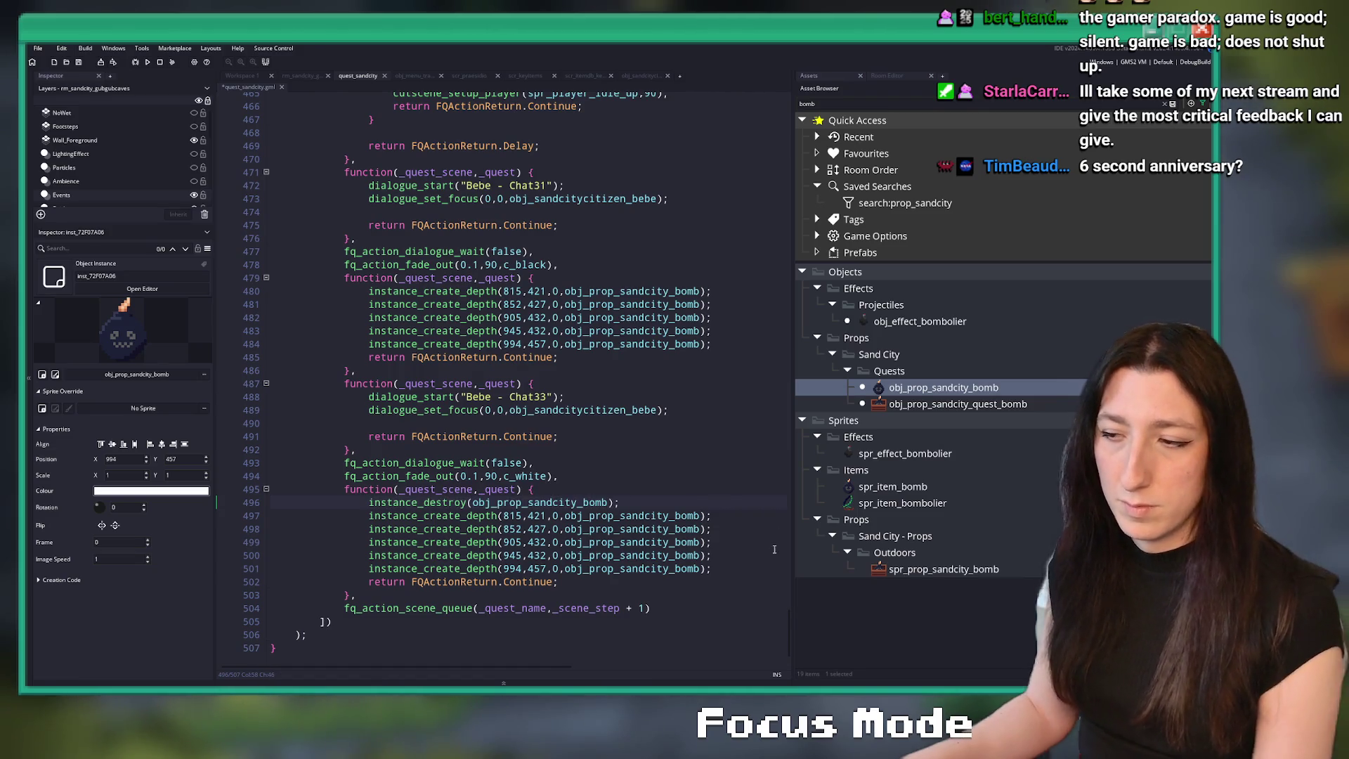
left_click_drag(723, 571, 753, 504)
key("Delete")
key("Return")
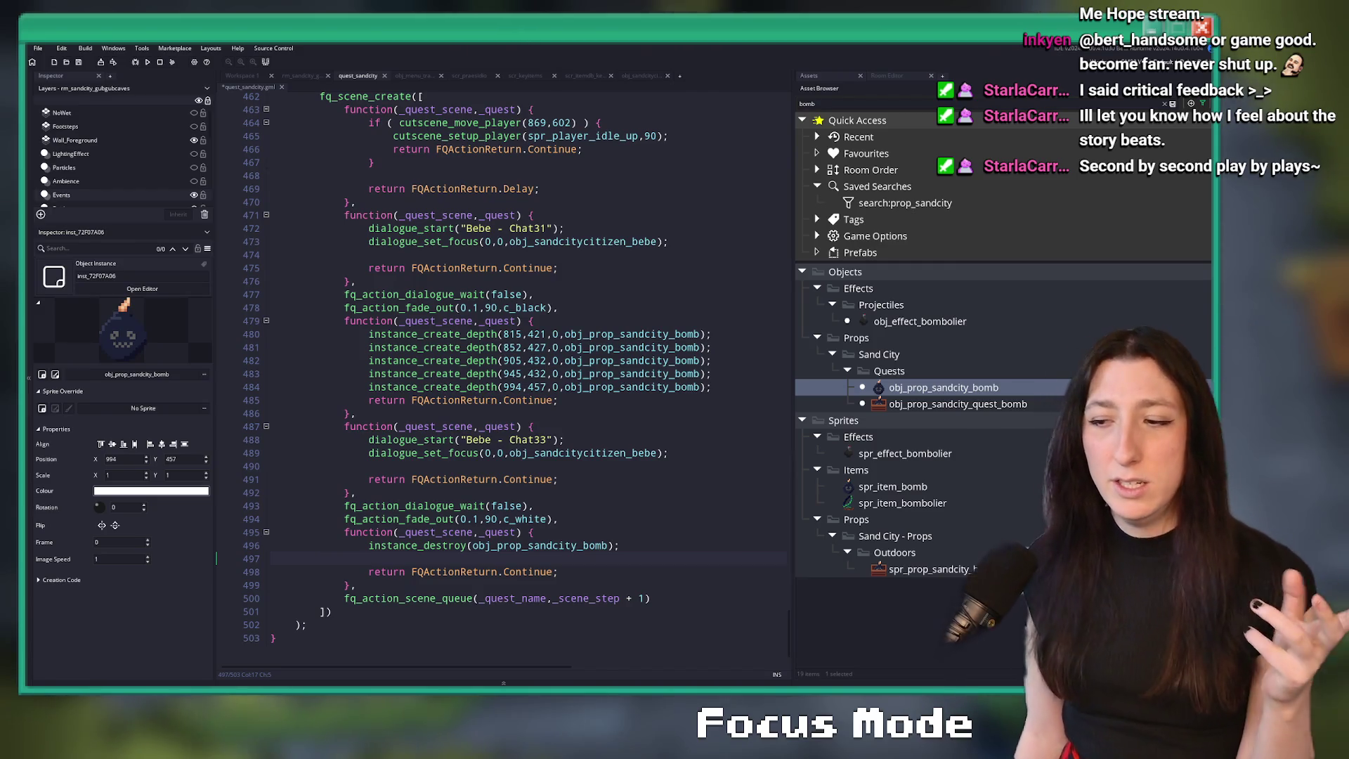
- Place the caret at the end of the fade-to-black line on line 478
left_click(664, 308)
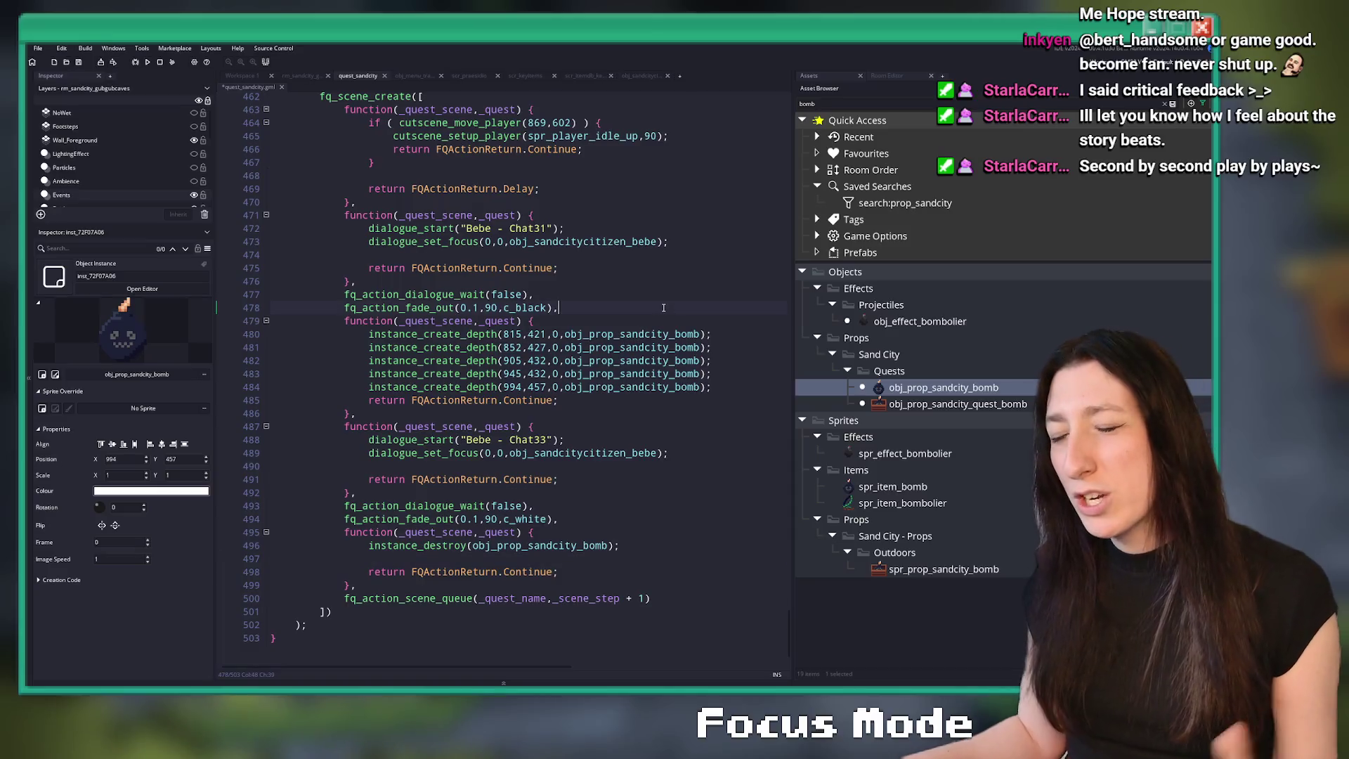
- Add with (obj_prop_sandcity_rocksblocking) { image_index = 1; } after the bomb-destroy line and save
key("F12")
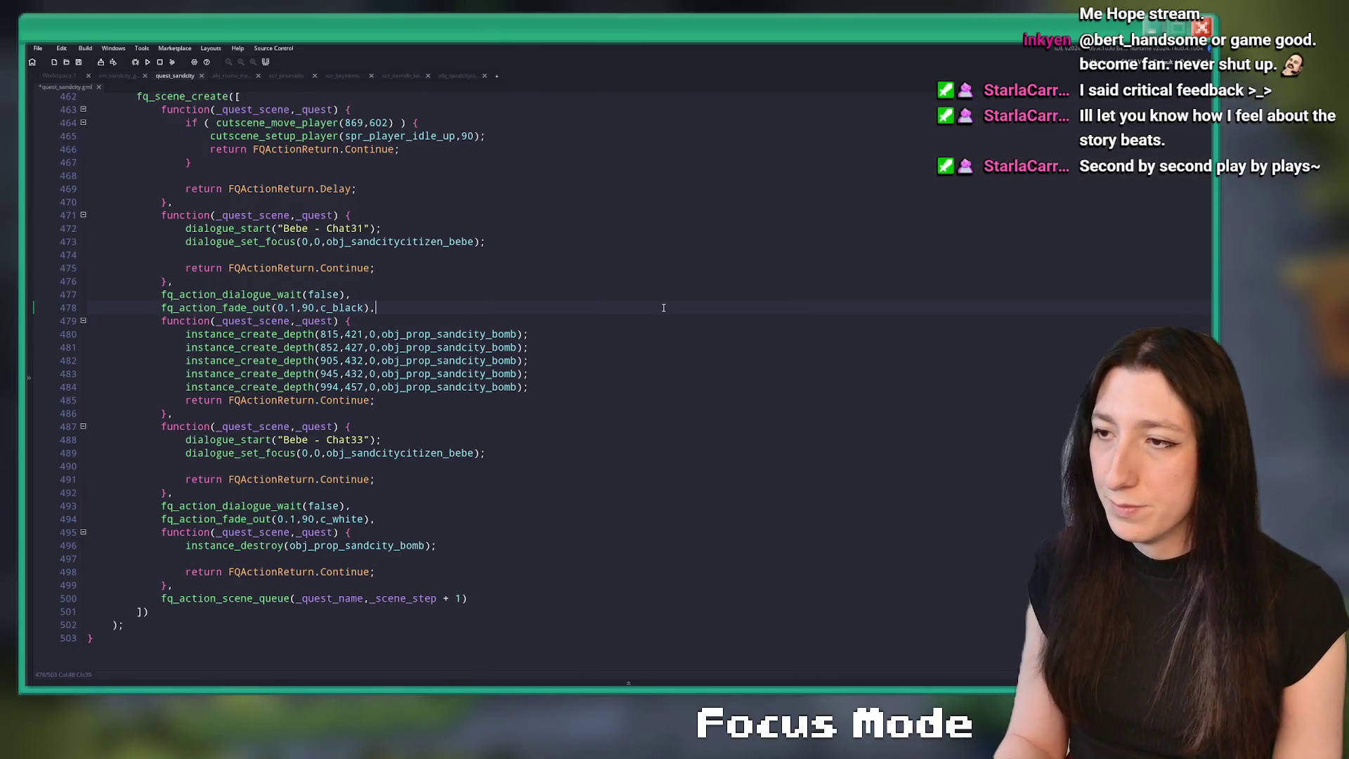
key("Return")
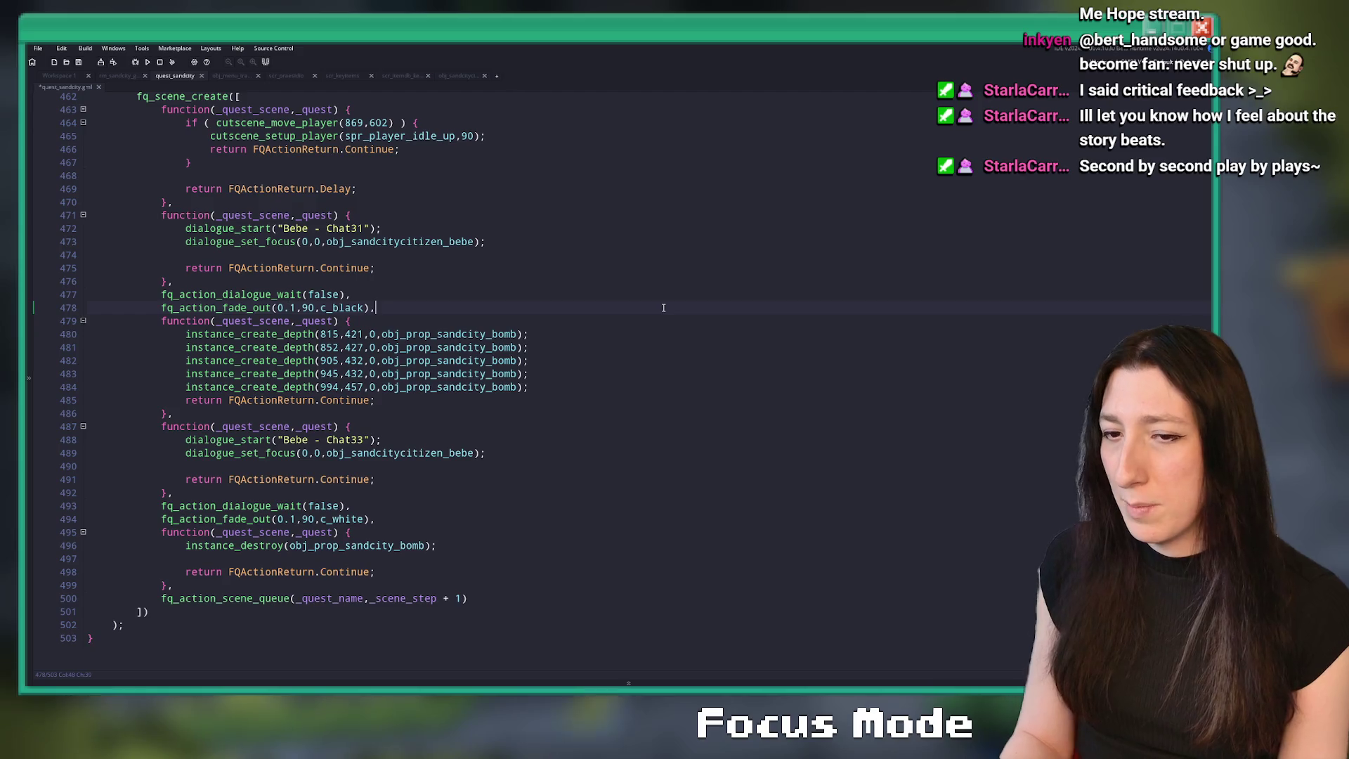
key("ctrl+z")
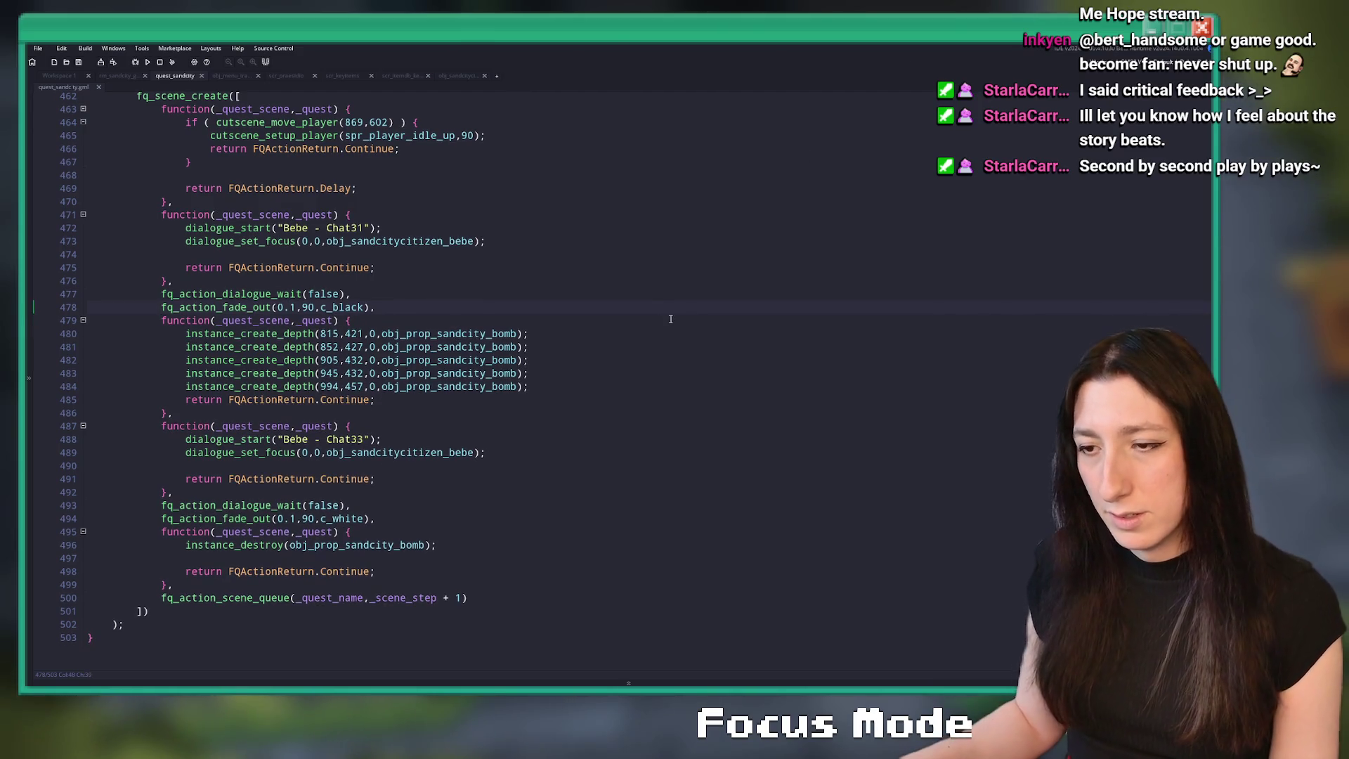
left_click(483, 546)
key("Return")
type("with ( obj")
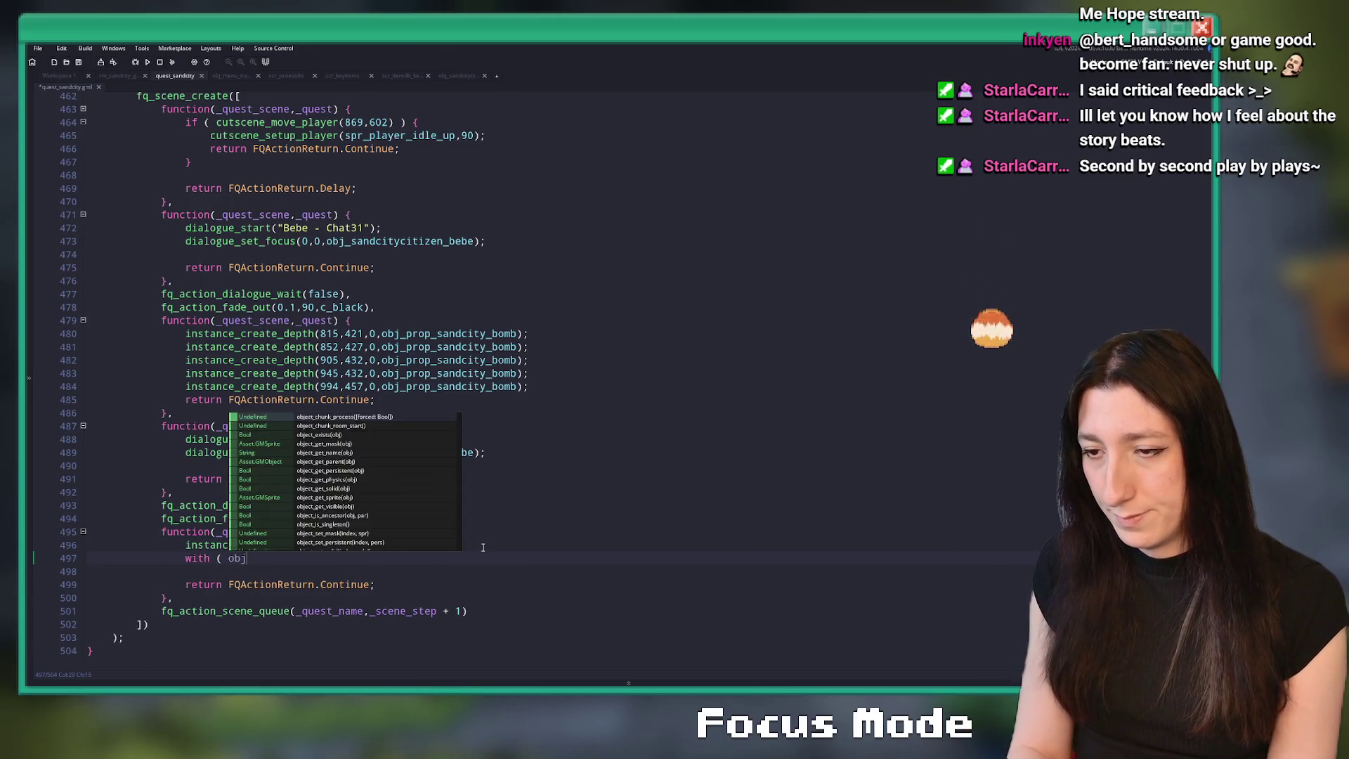
type("_prop_s")
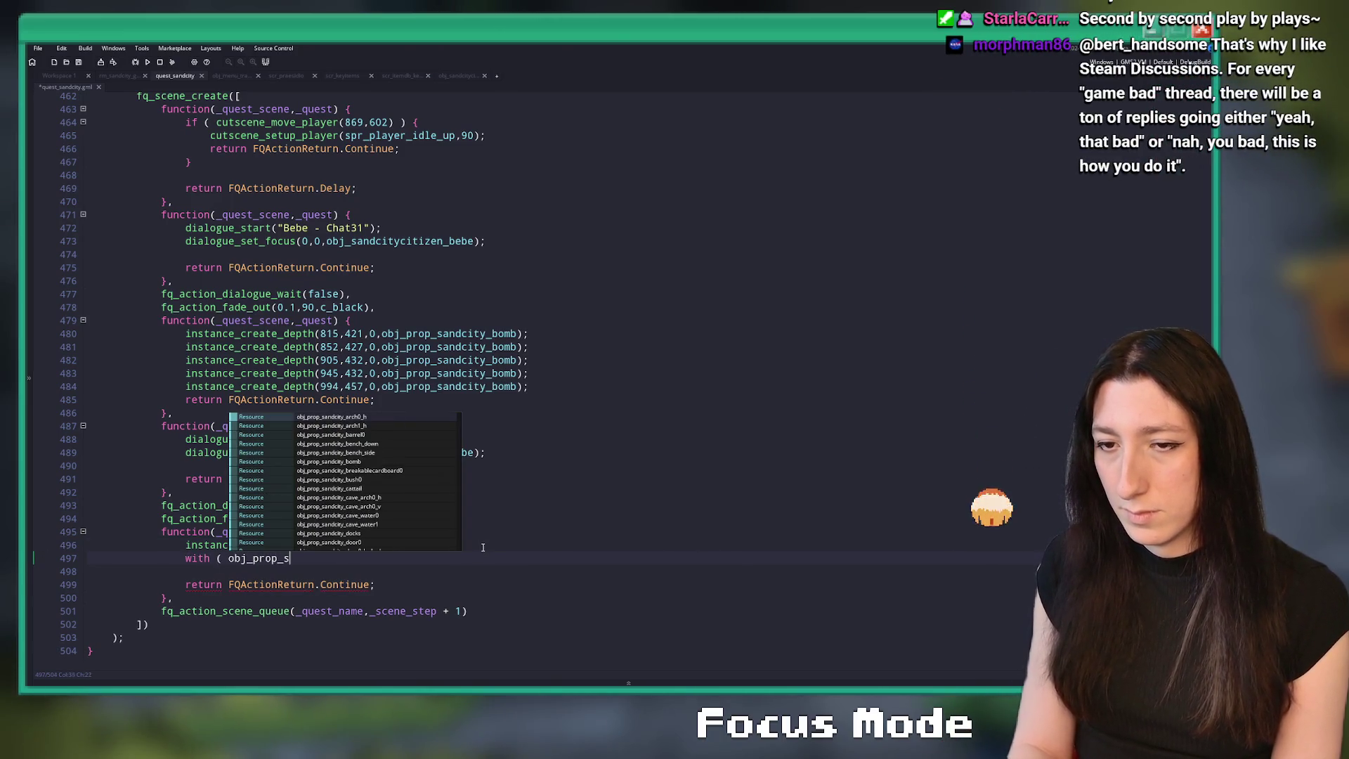
type("andcity_ro")
key("Down")
key("Down")
key("Down")
key("Return")
type(") {")
key("Return")
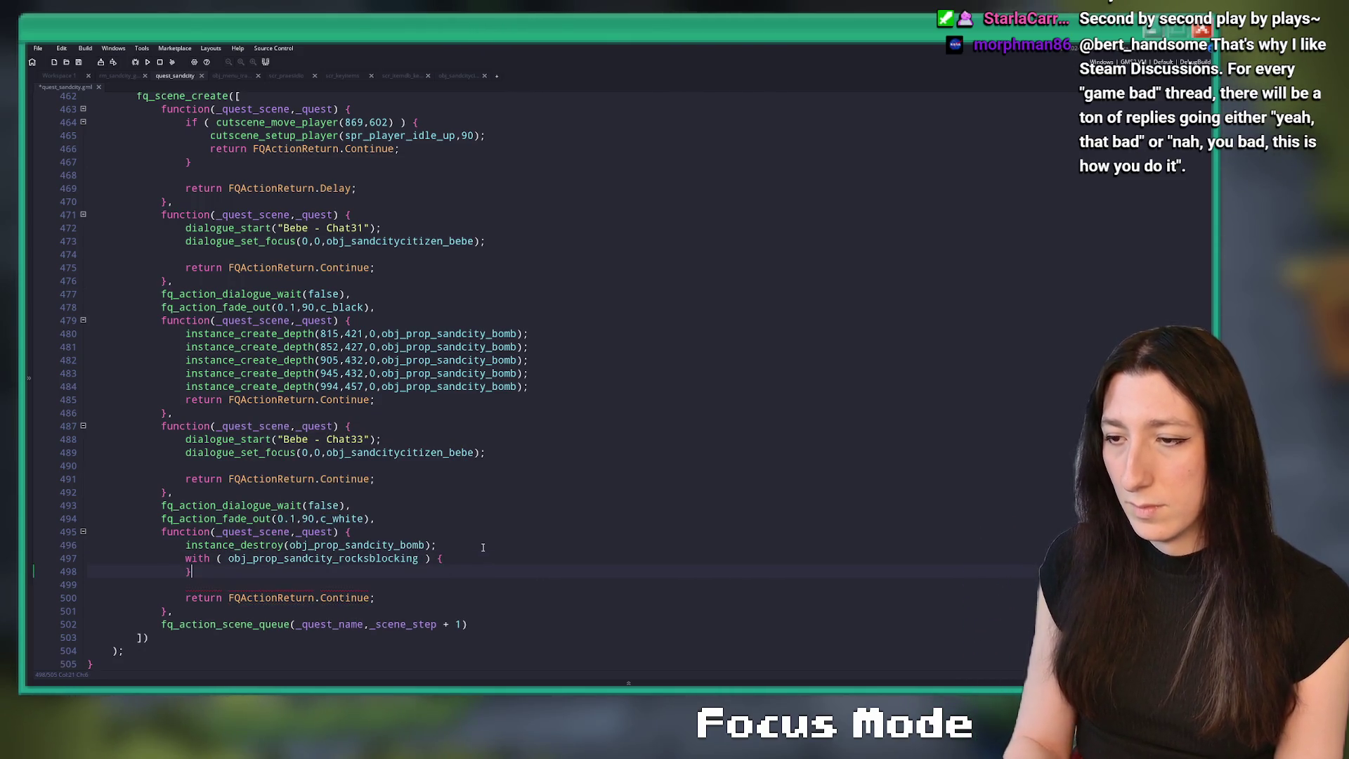
key("Return")
type("image_in")
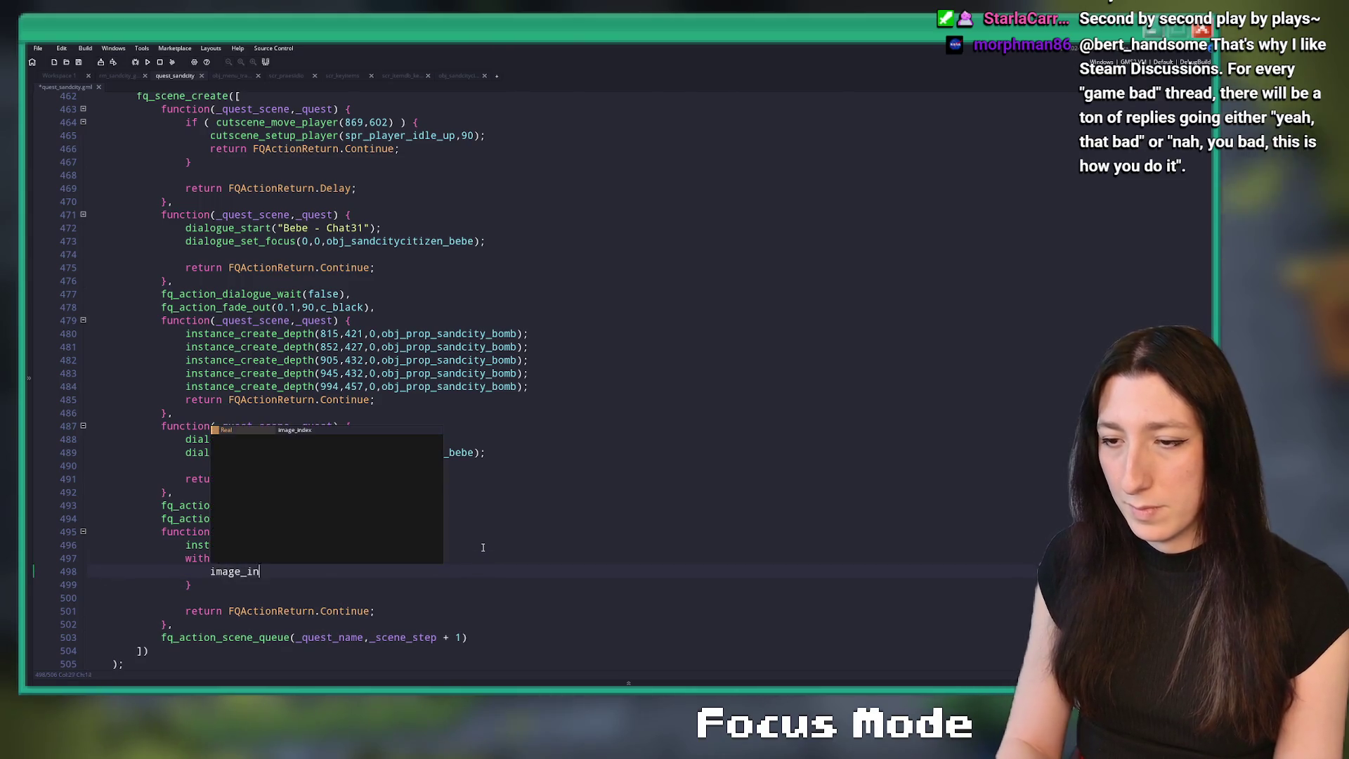
type("dex = 1;")
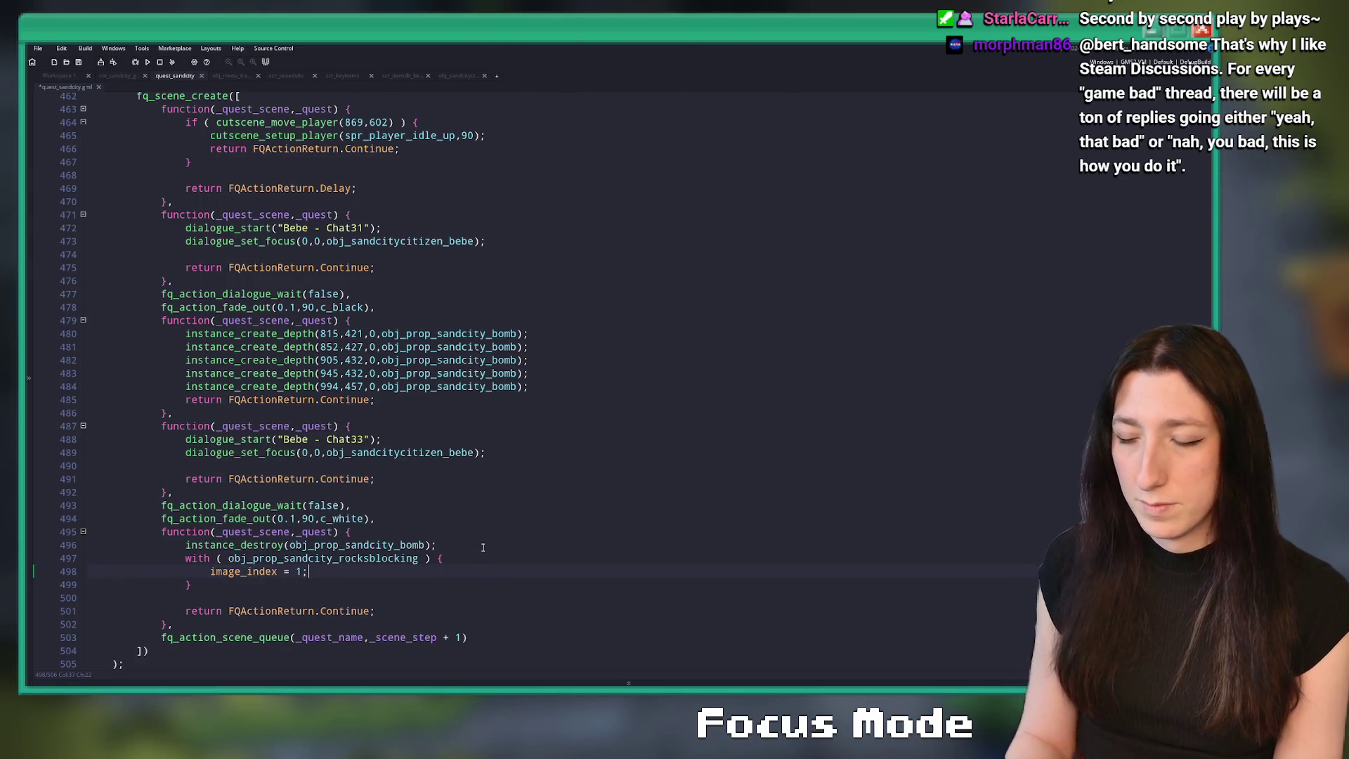
key("ctrl+s")
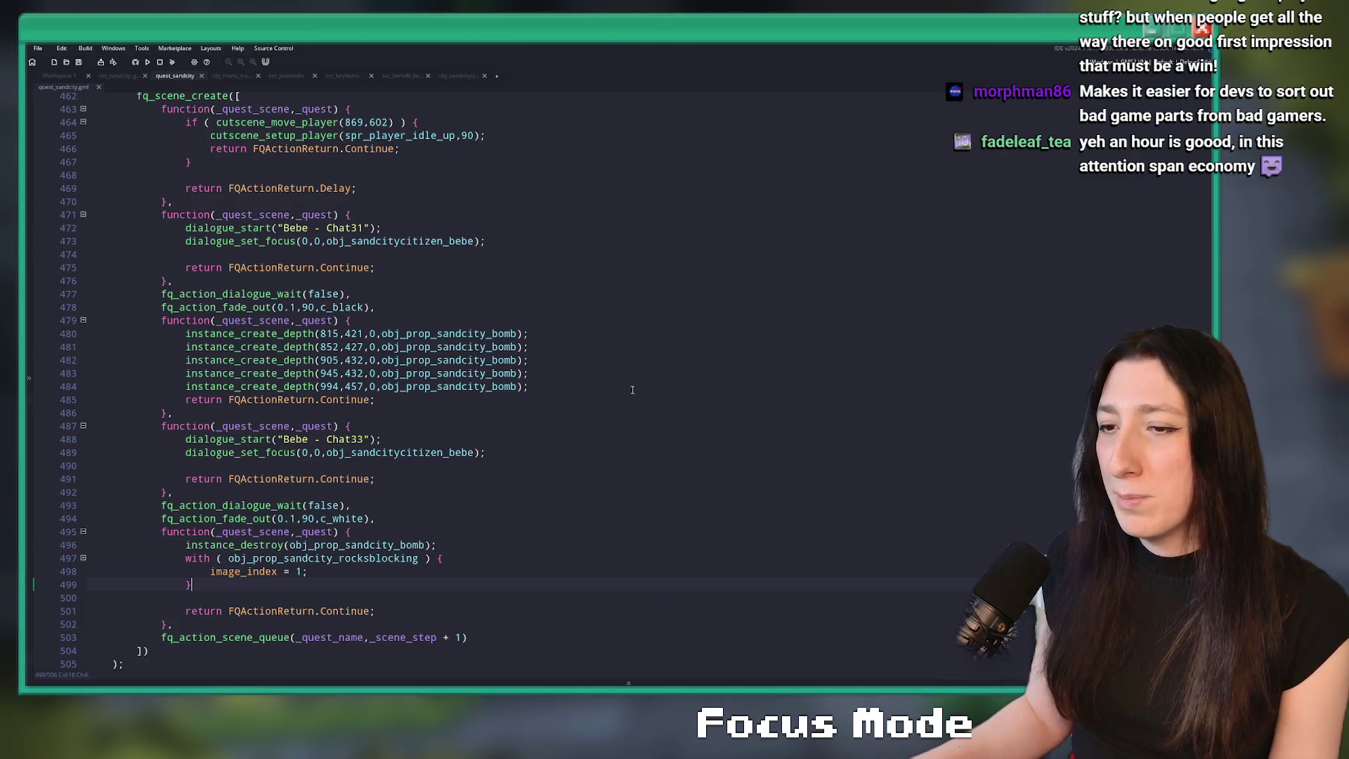
key("Return")
key("Return")
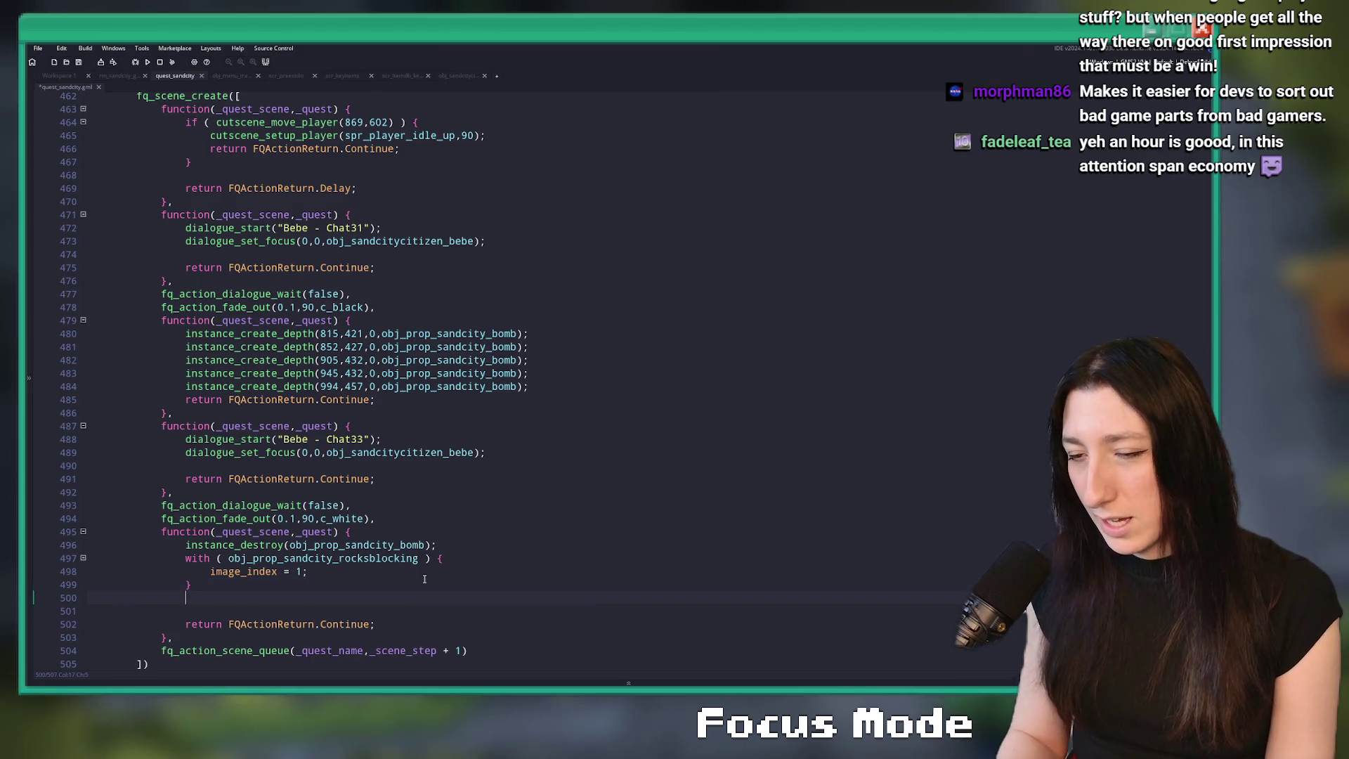
- Add event_write(ProgressEntries.GubGubCaves_RocksDestroyed, true) below the rocks block
type("event")
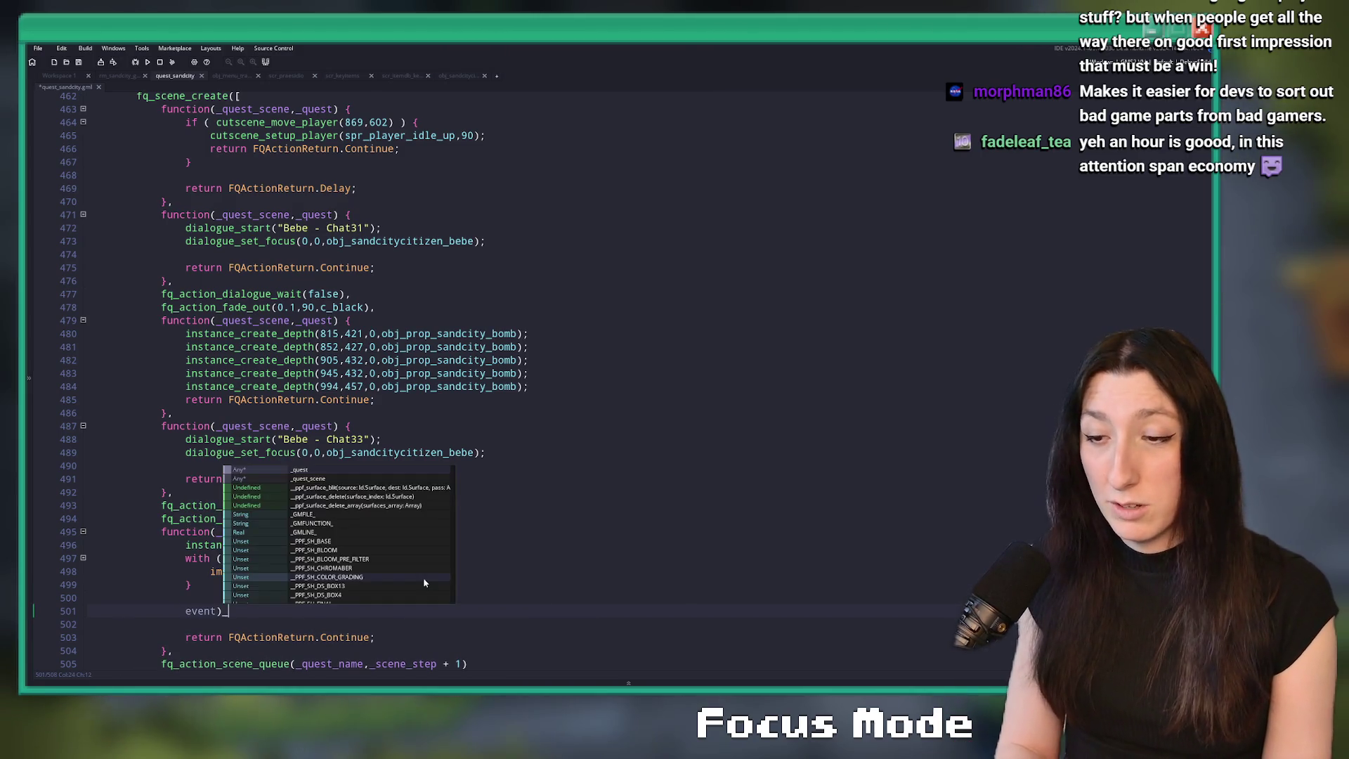
key("BackSpace")
key("BackSpace")
key("BackSpace")
key("BackSpace")
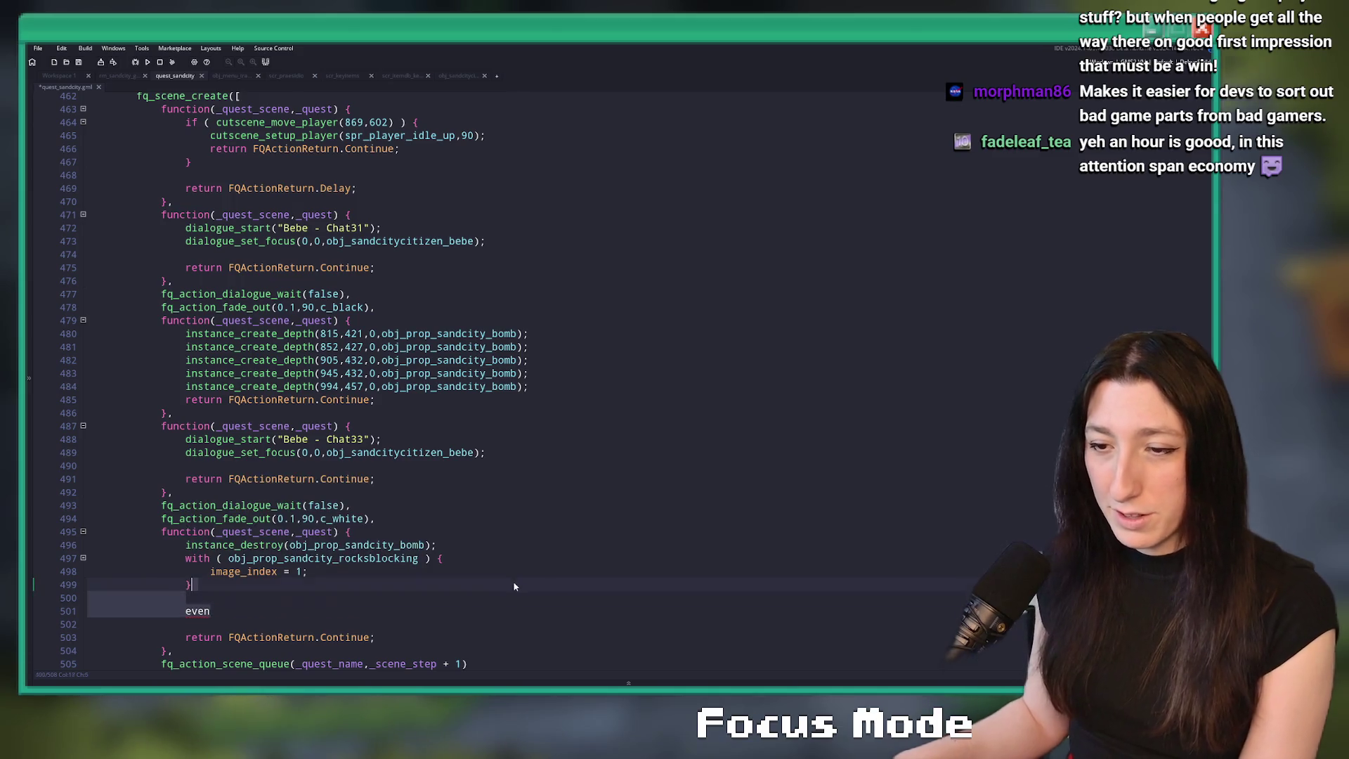
scroll(492, 555, "down", 1)
left_click(456, 541)
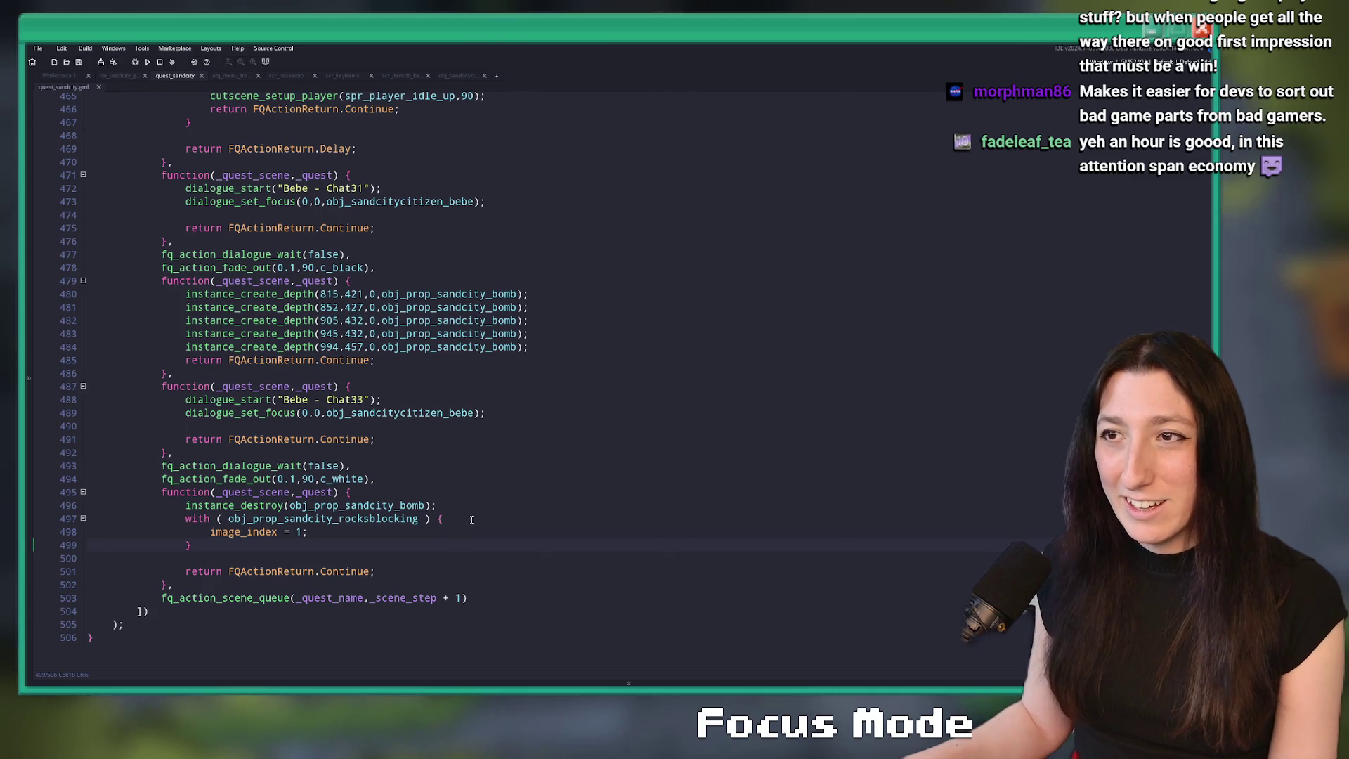
key("Return")
key("Return")
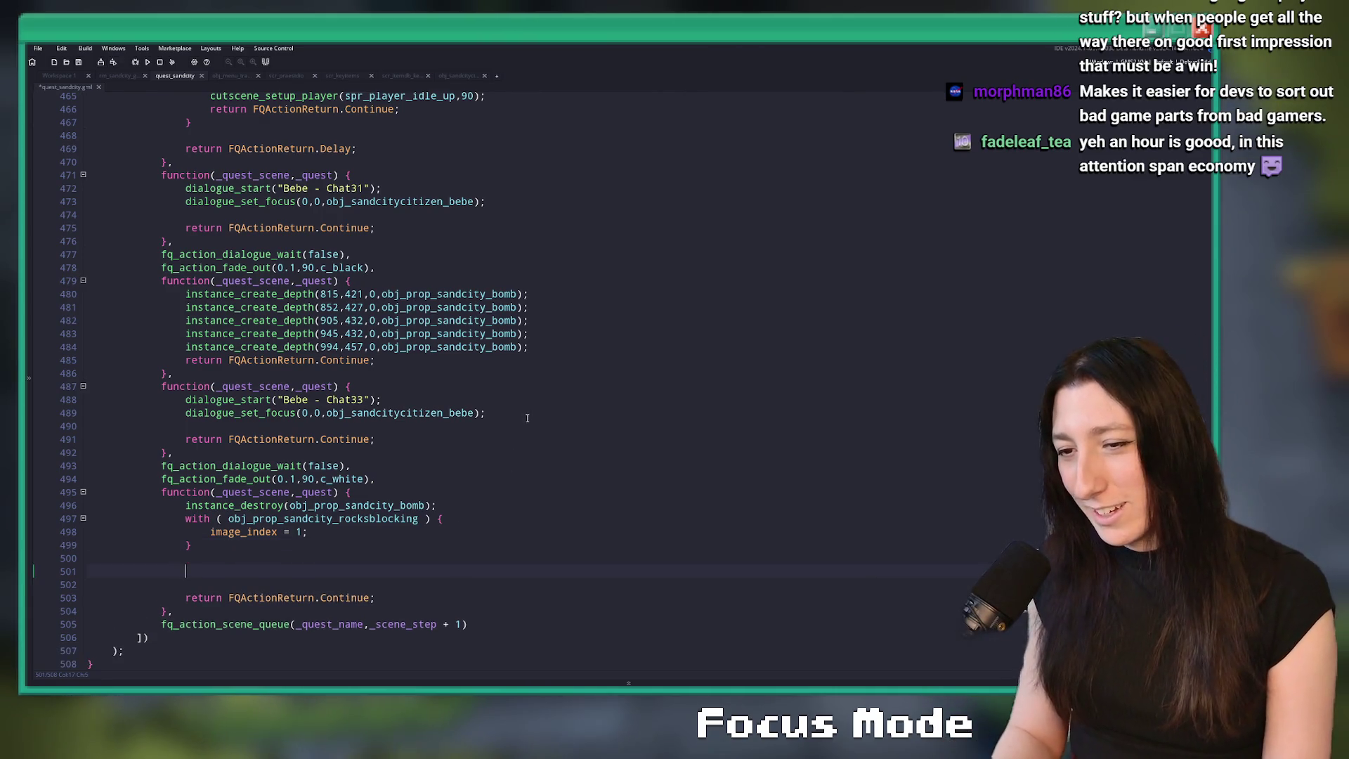
type("event_write(")
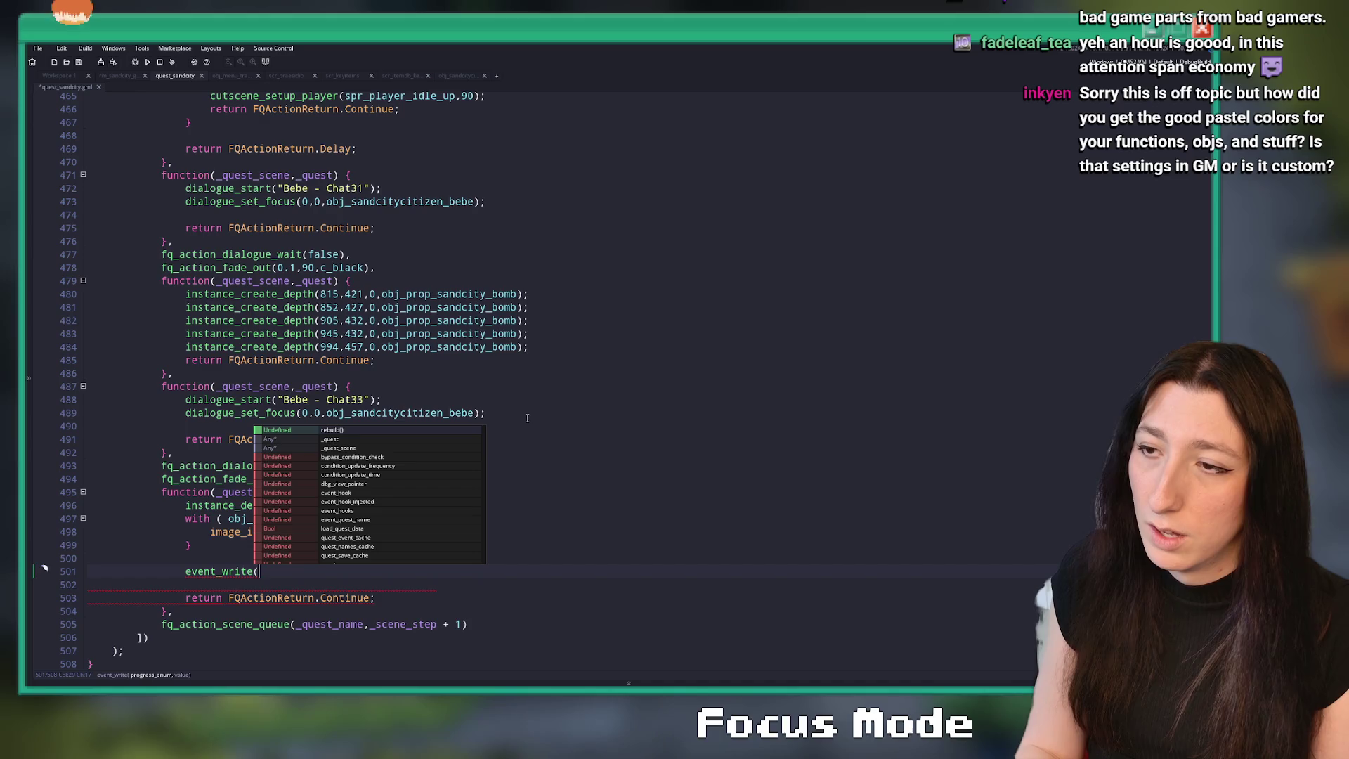
type("Progressi")
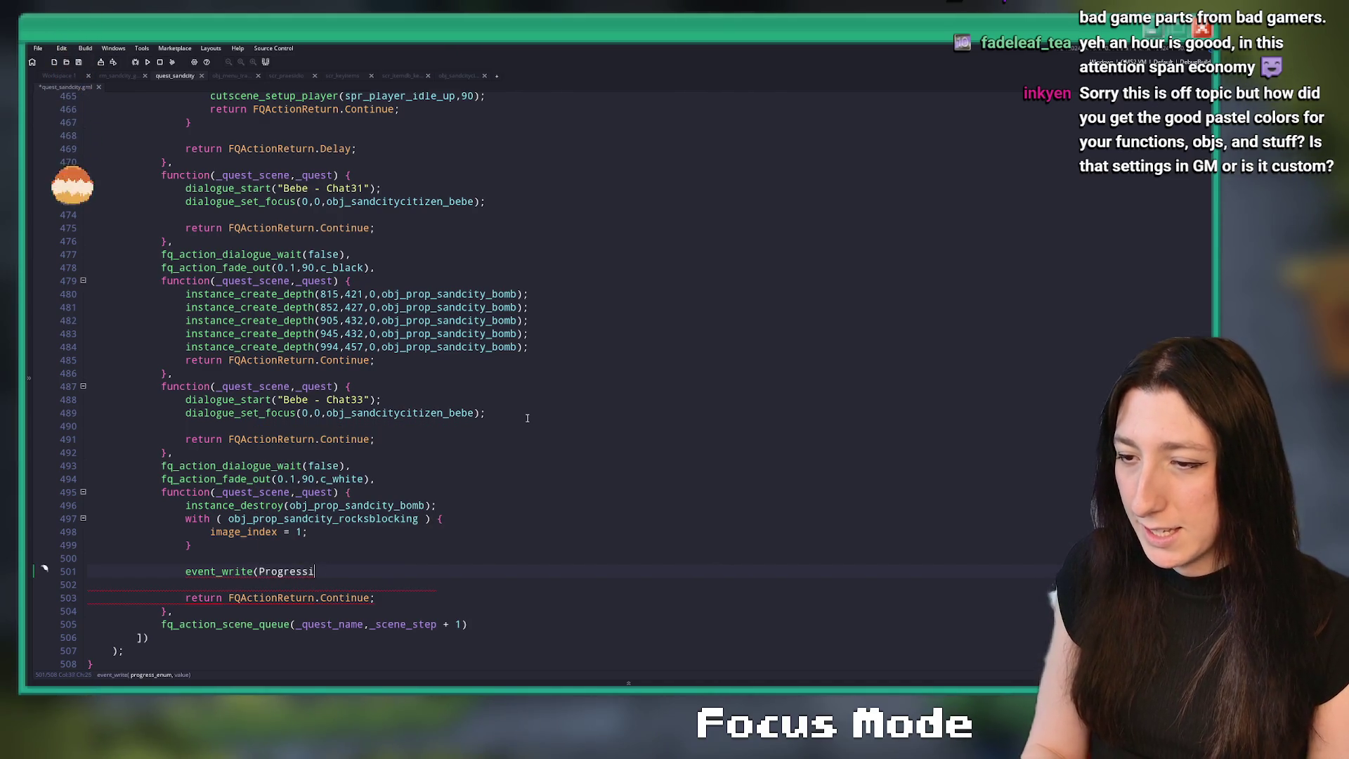
key("Return")
type(".GubGU")
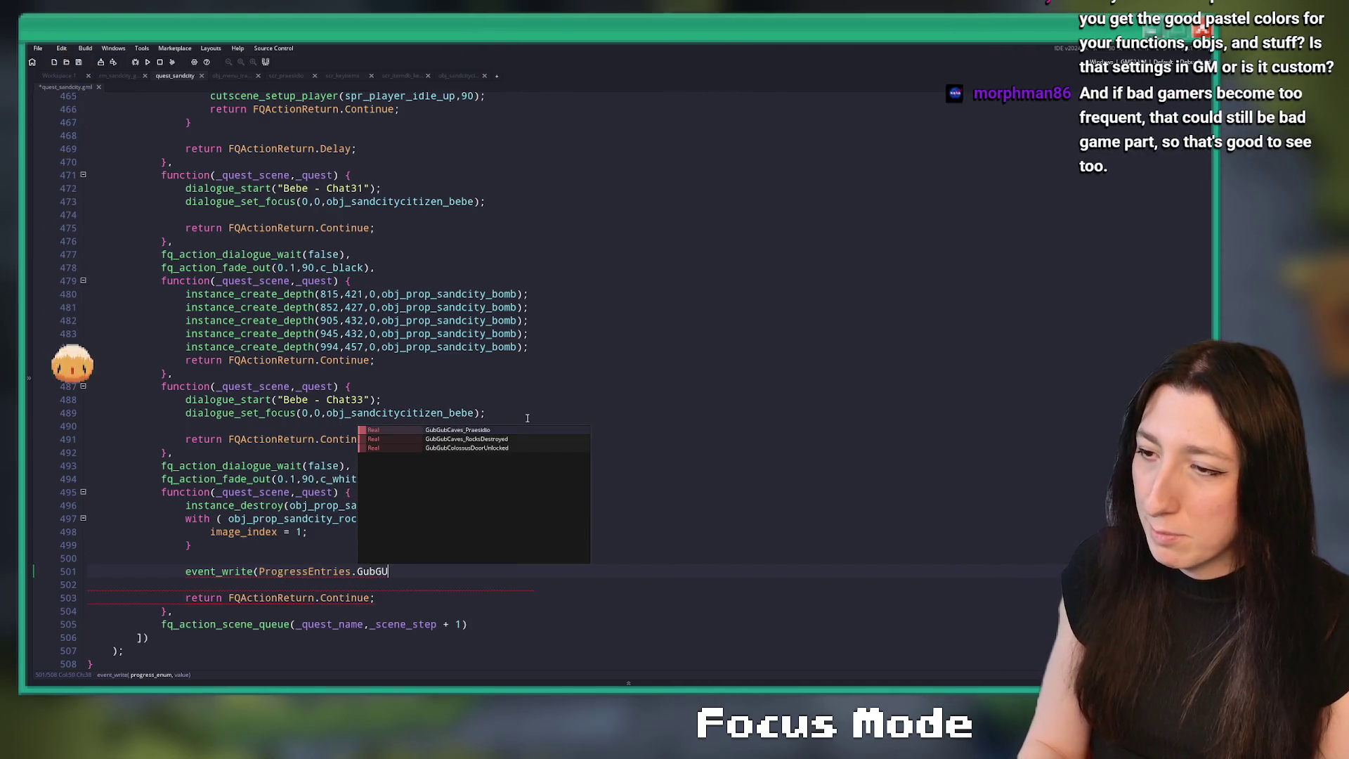
key("Down")
key("Return")
type(",true);")
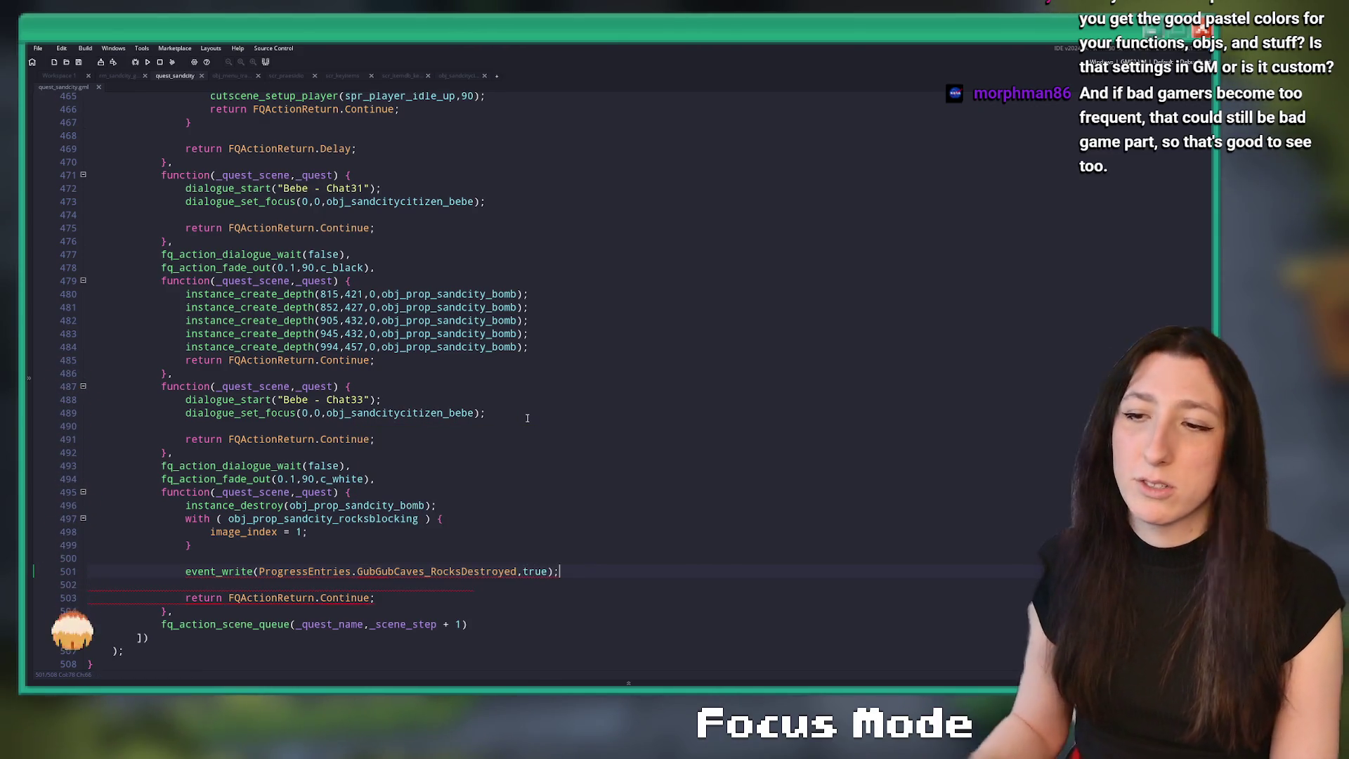
- Build and run the game to test the bomb step changes
scroll(527, 418, "down", 1)
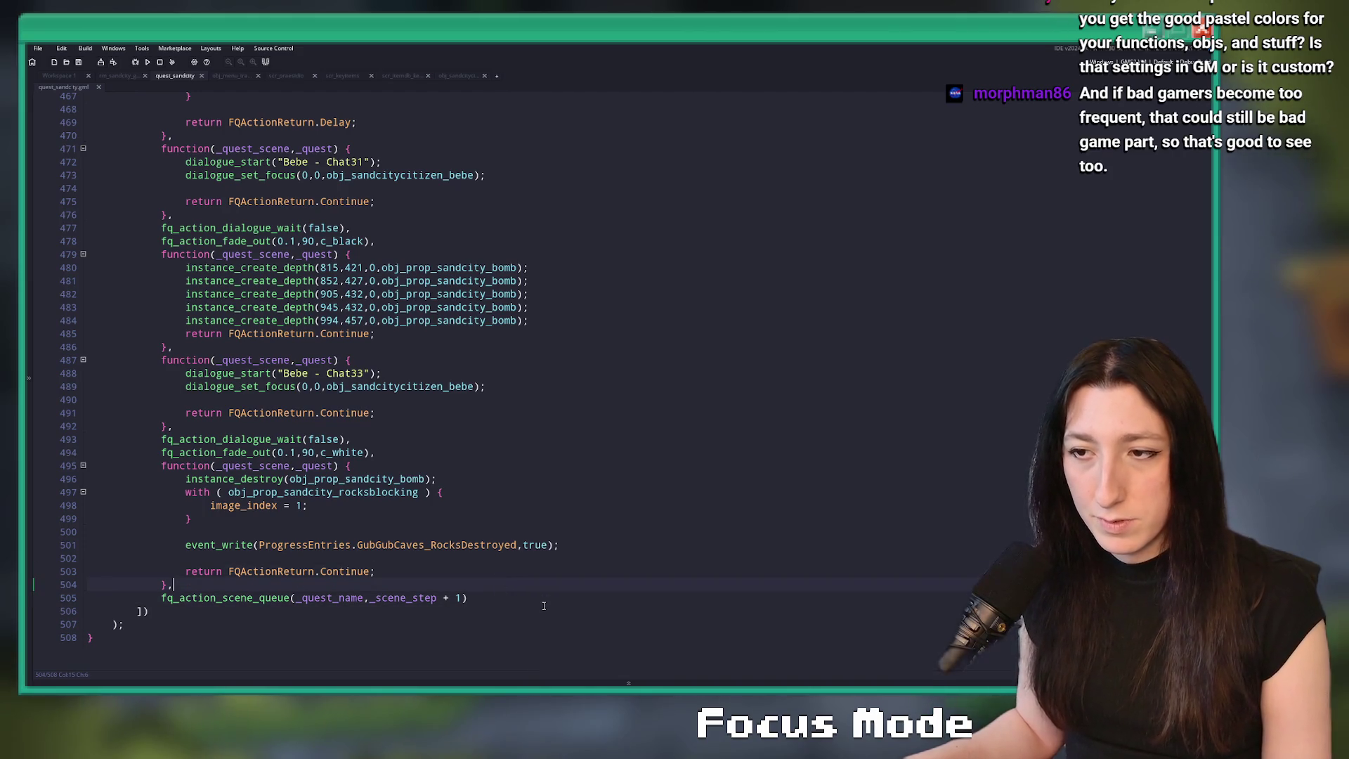
left_click(571, 546)
key("F5")
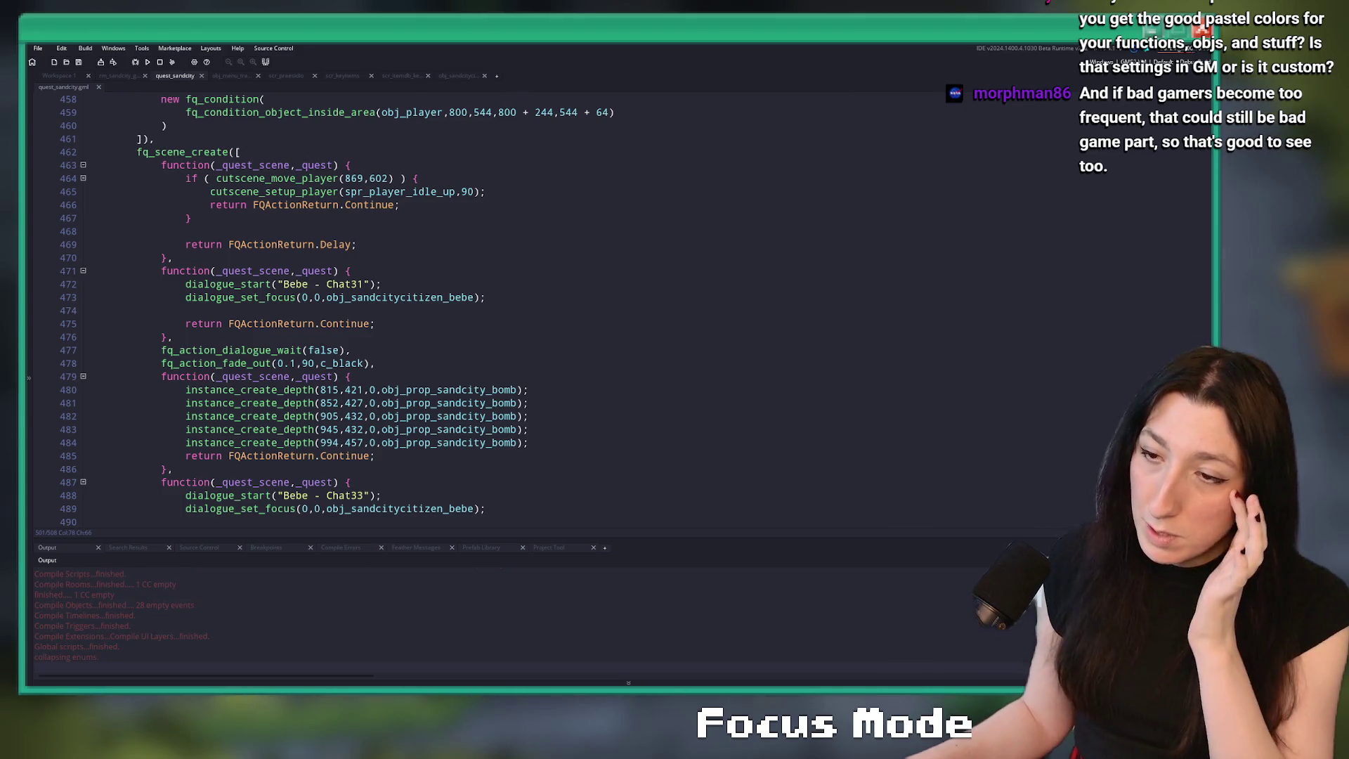
- Add instance_destroy(hitbox) inside the rocks-blocking with block and run the game again
scroll(492, 309, "down", 4)
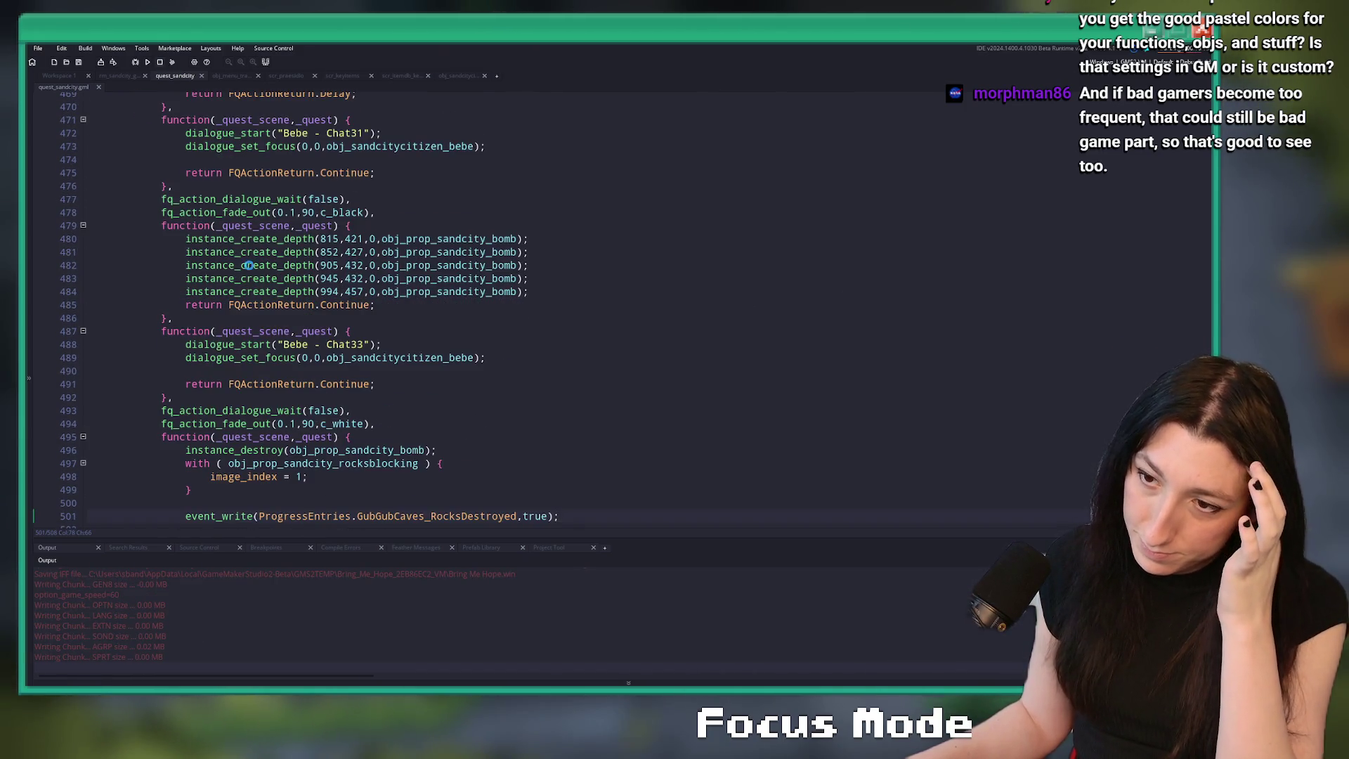
scroll(337, 283, "down", 3)
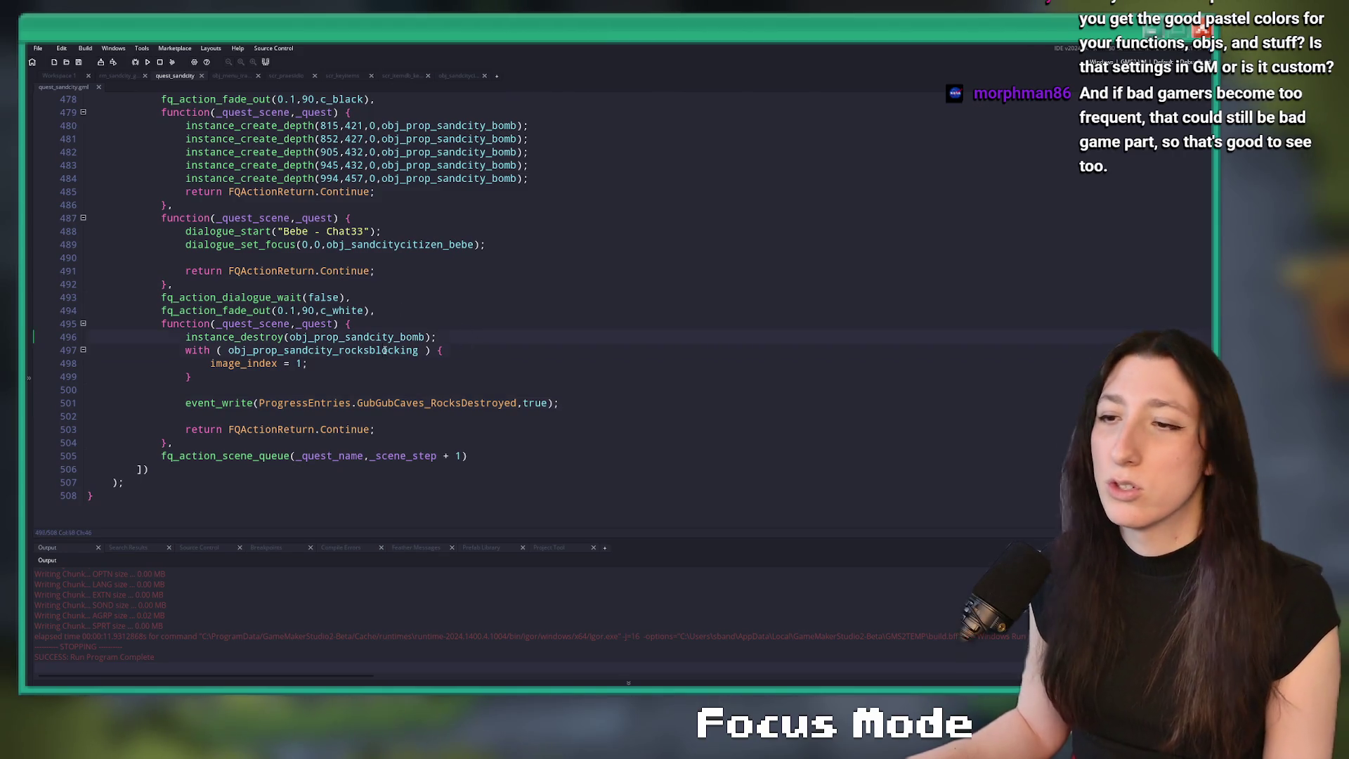
key("Return")
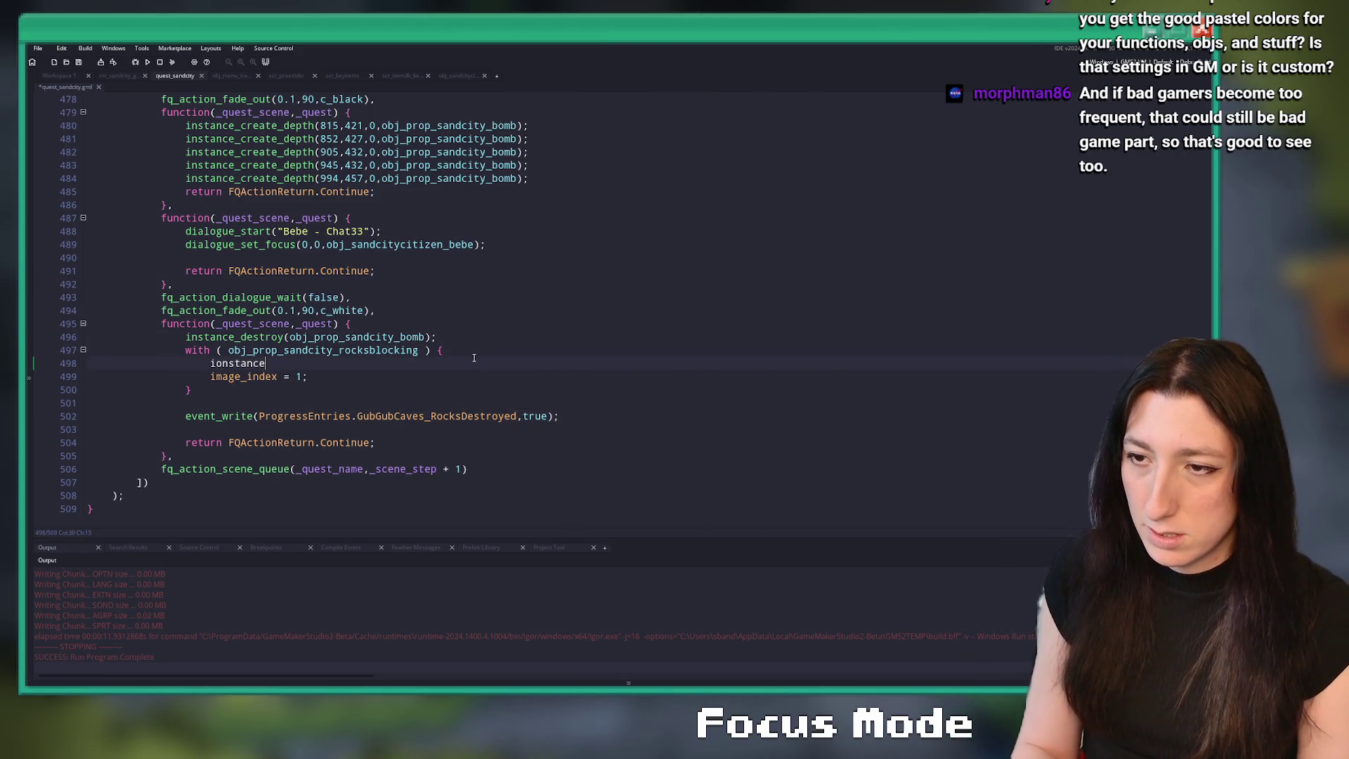
type("nstance_destroy9")
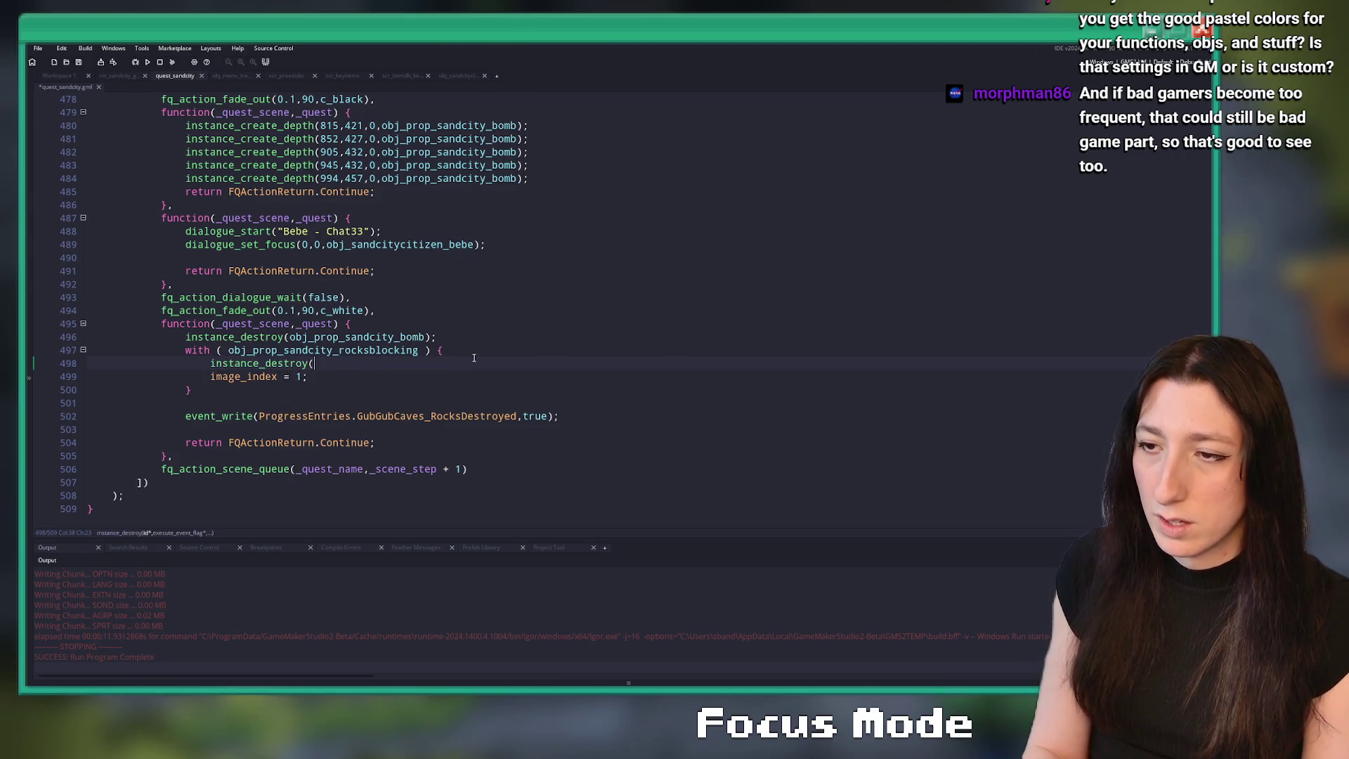
type("hitbox);")
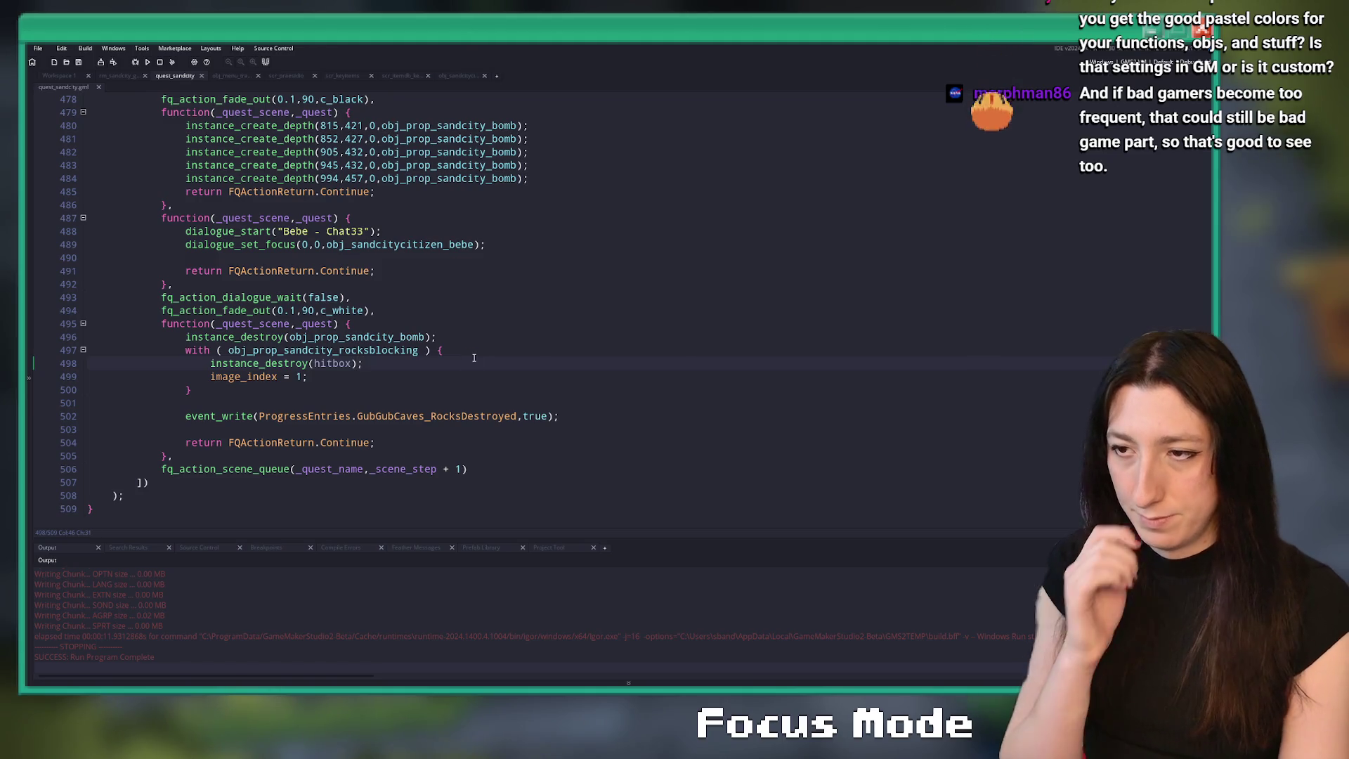
key("F5")
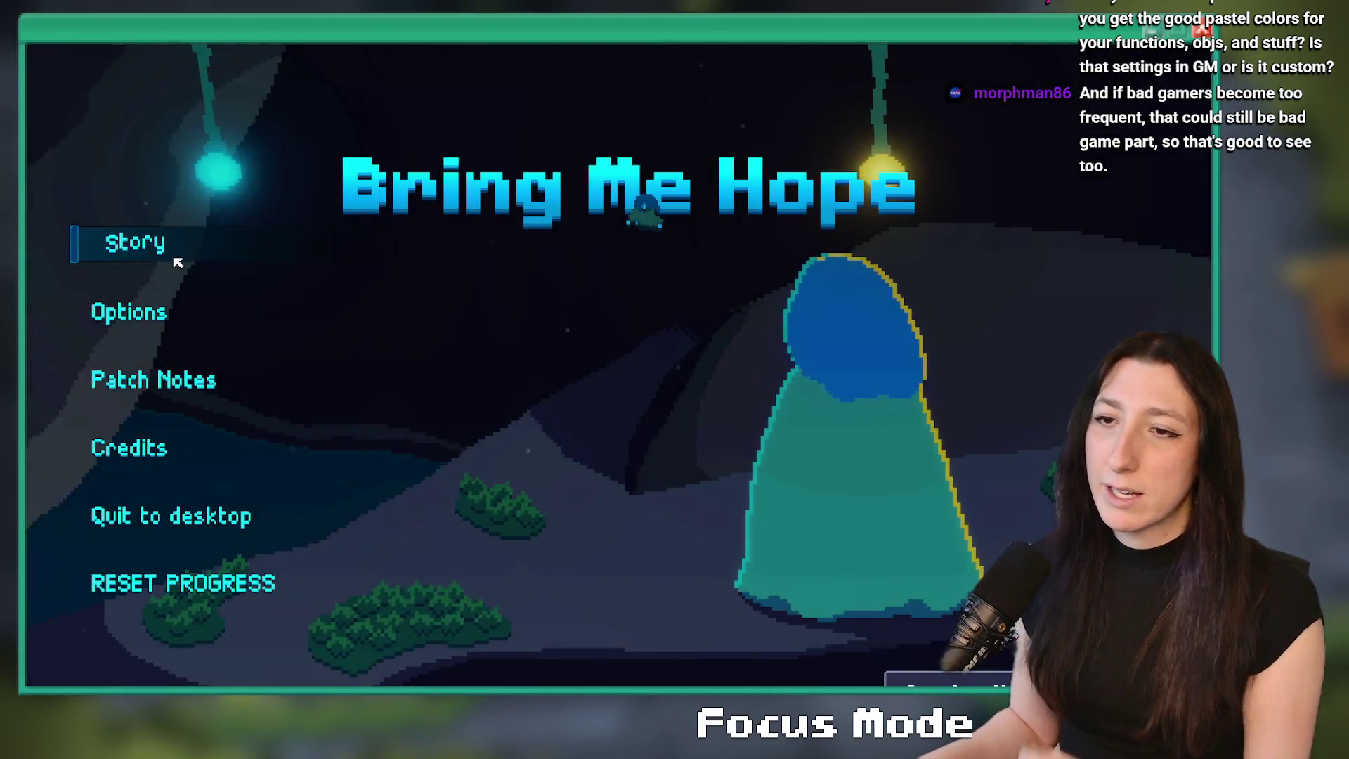
- Start the story, walk the character up the cave corridor, then return to GameMaker
left_click(175, 259)
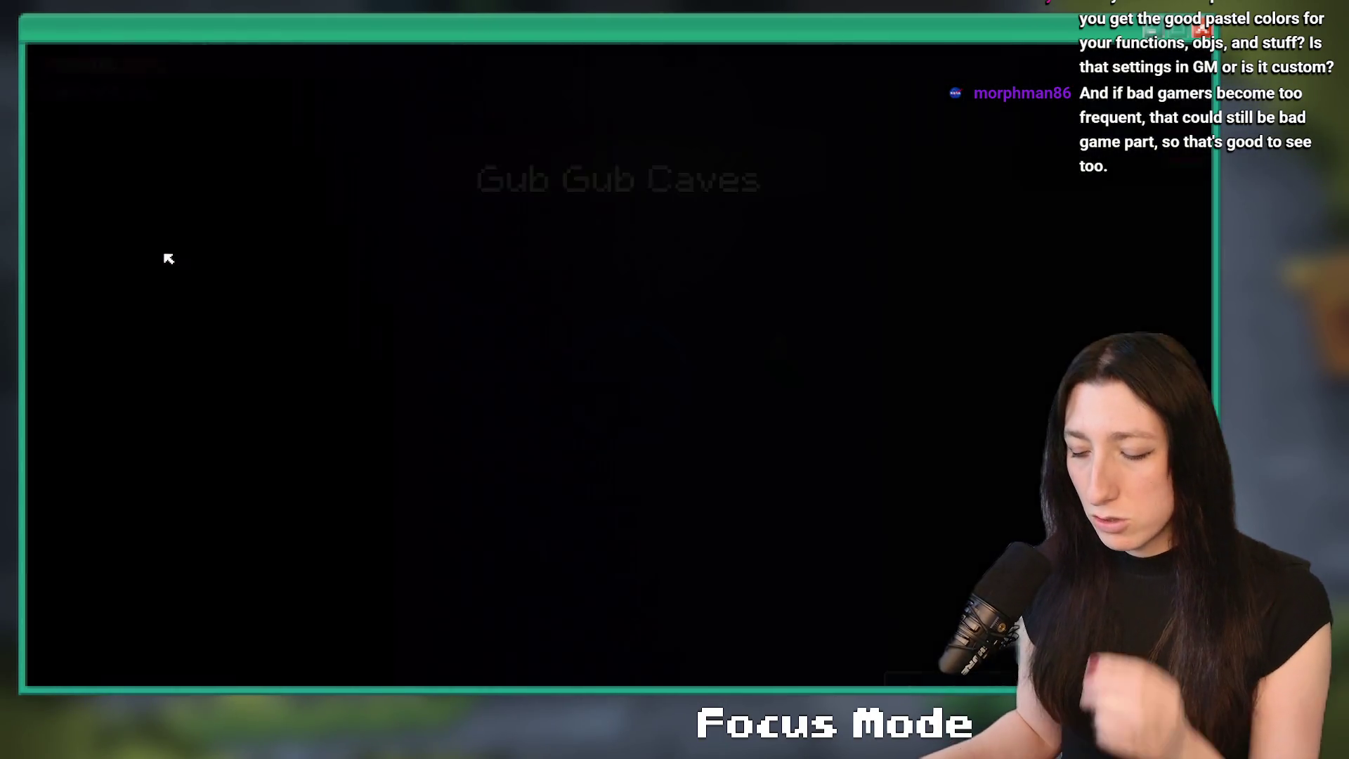
key("w")
key("w")
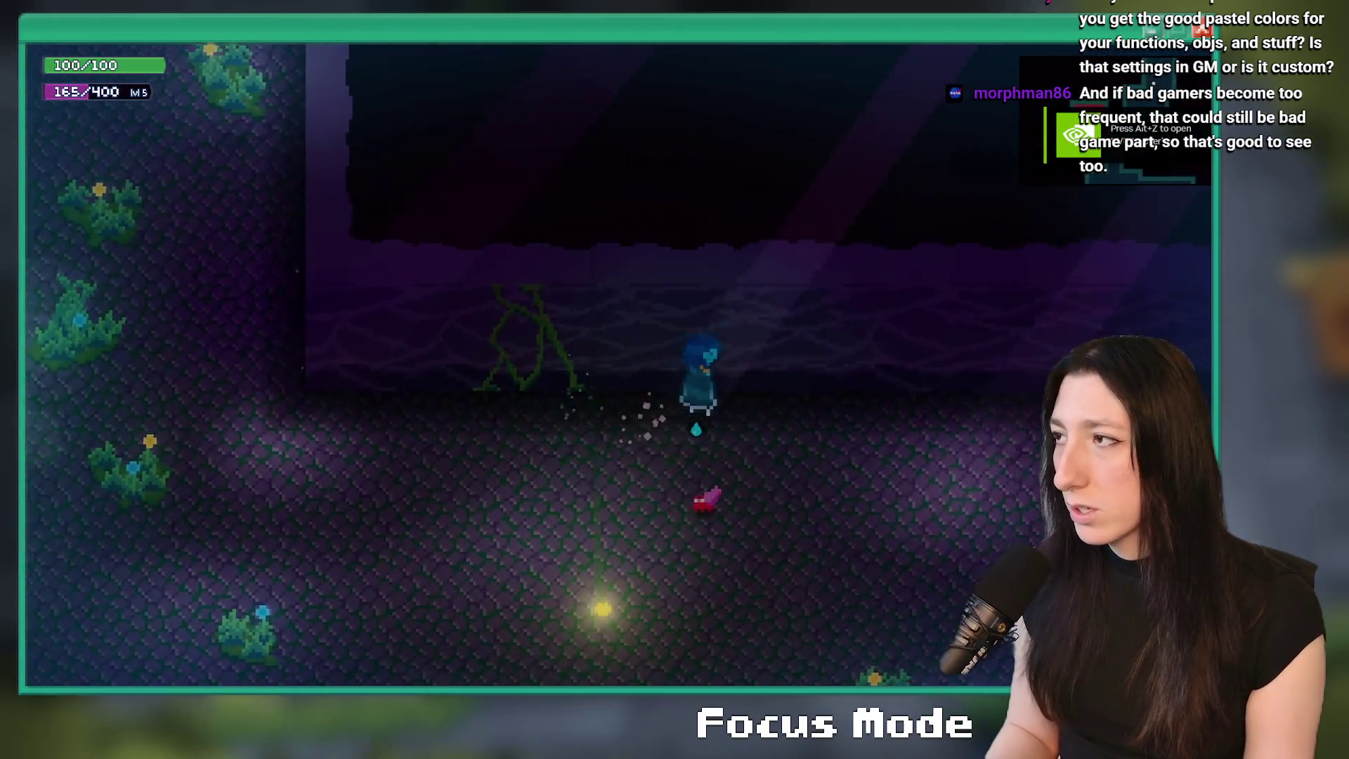
key("w")
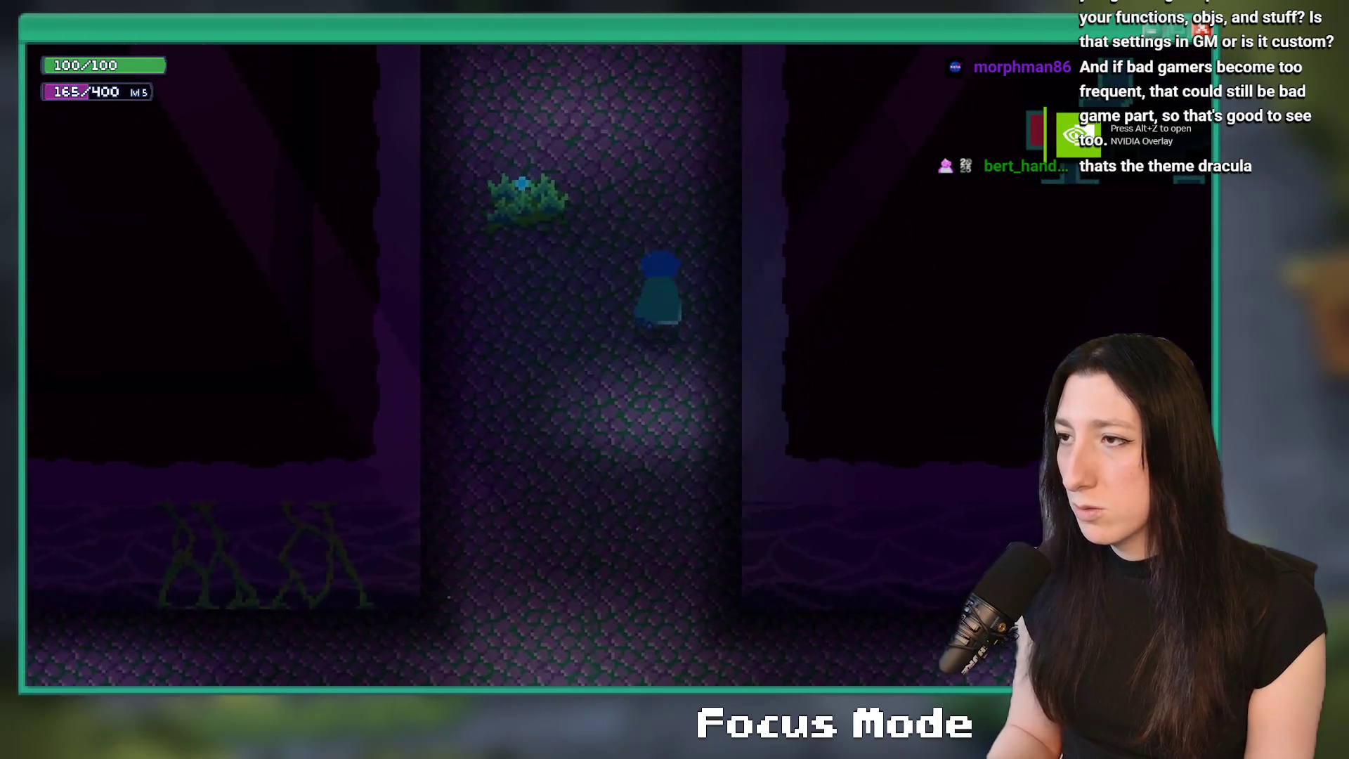
key("w")
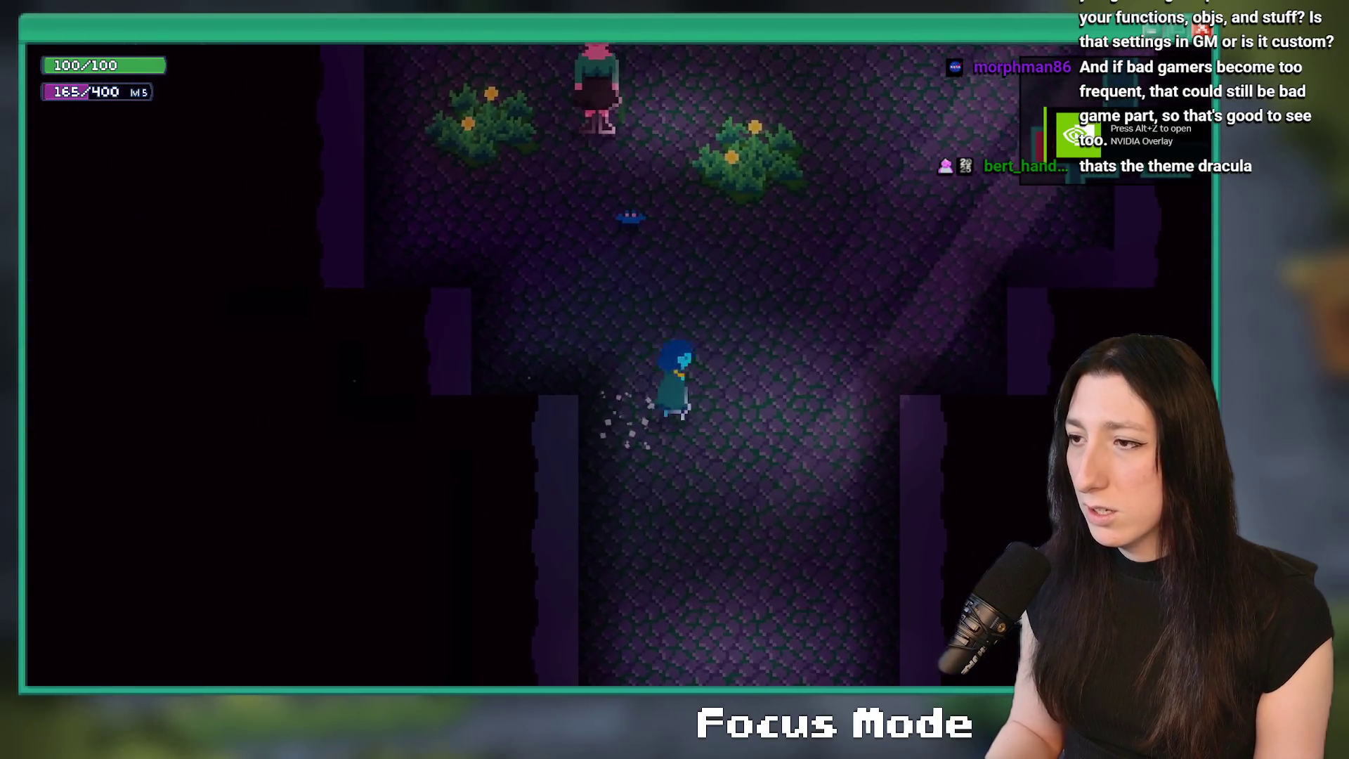
key("alt+Tab")
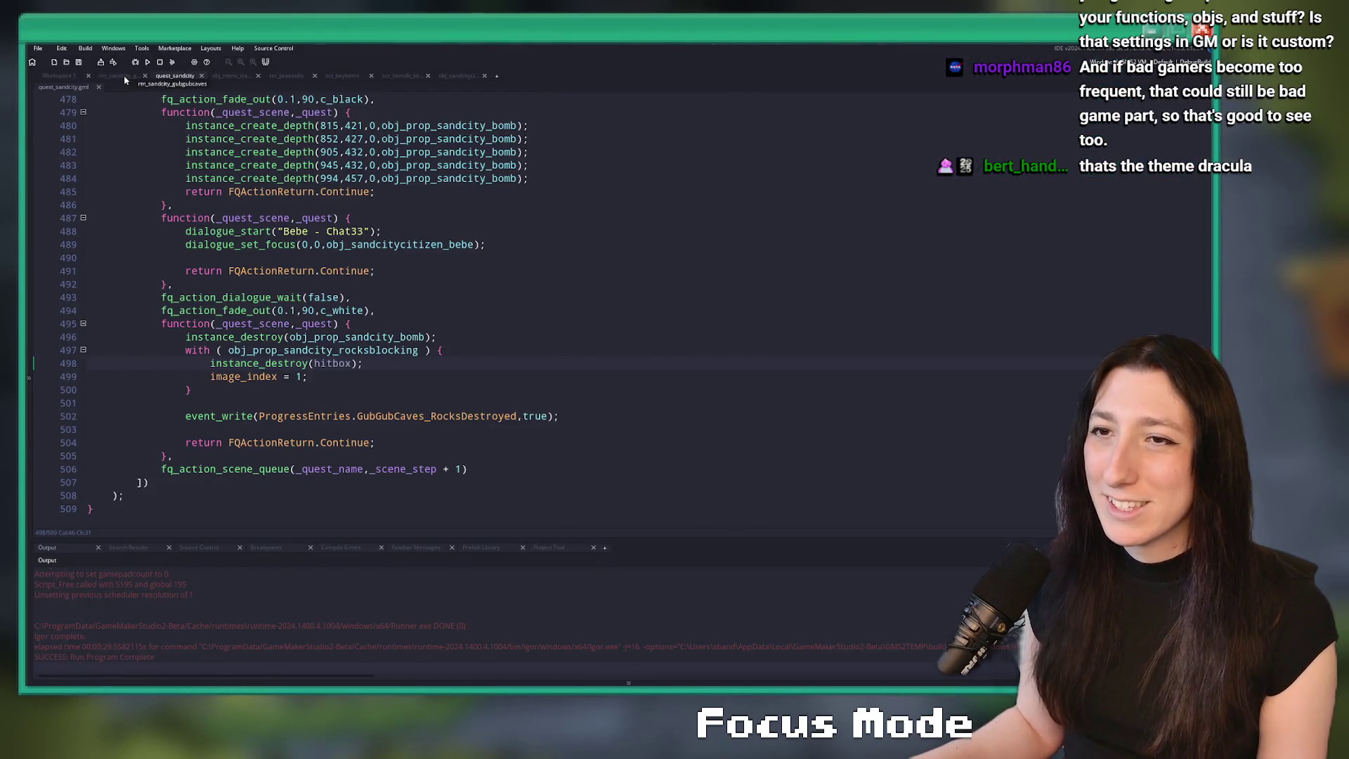
- Delete the collision block below the rm_sandcity_gubgubcaves room, rebuild, and start the story
left_click(125, 79)
left_click(616, 504)
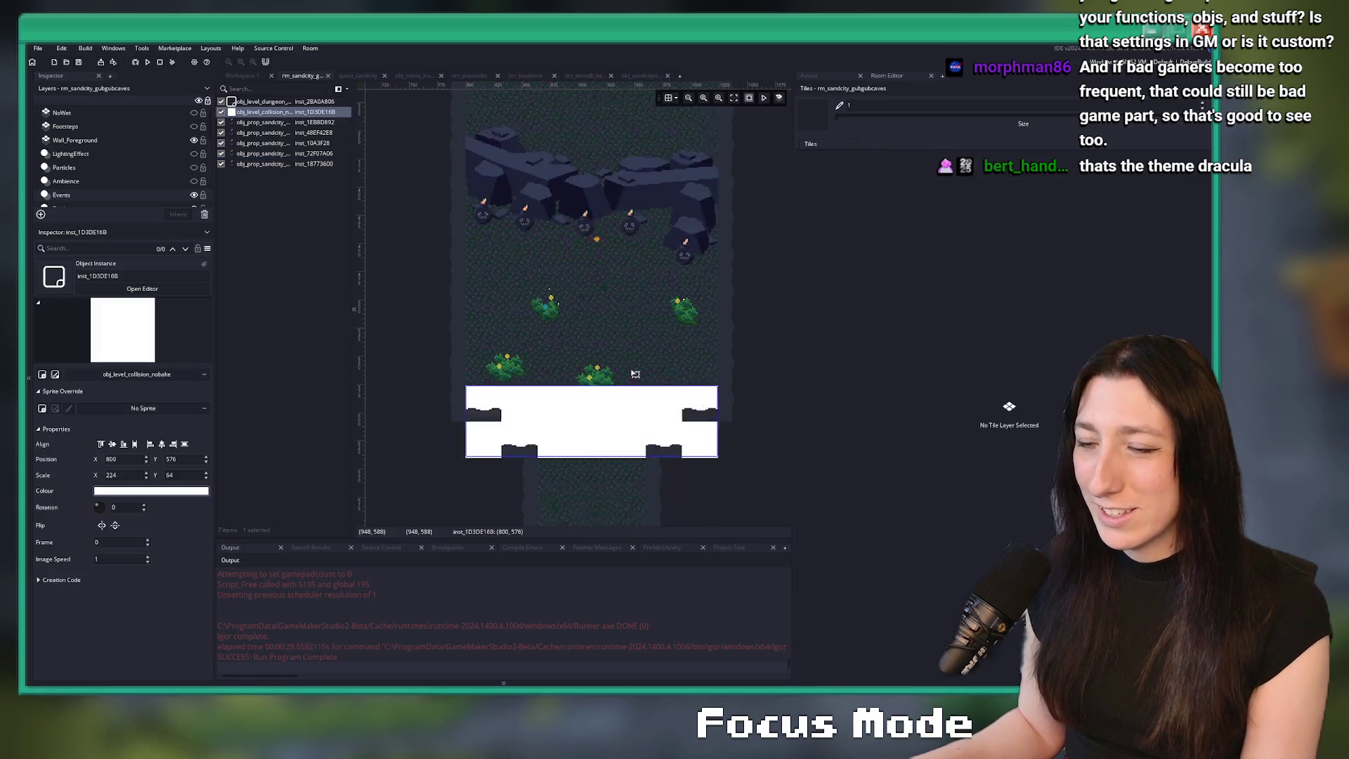
scroll(619, 422, "down", 3)
key("Delete")
key("F5")
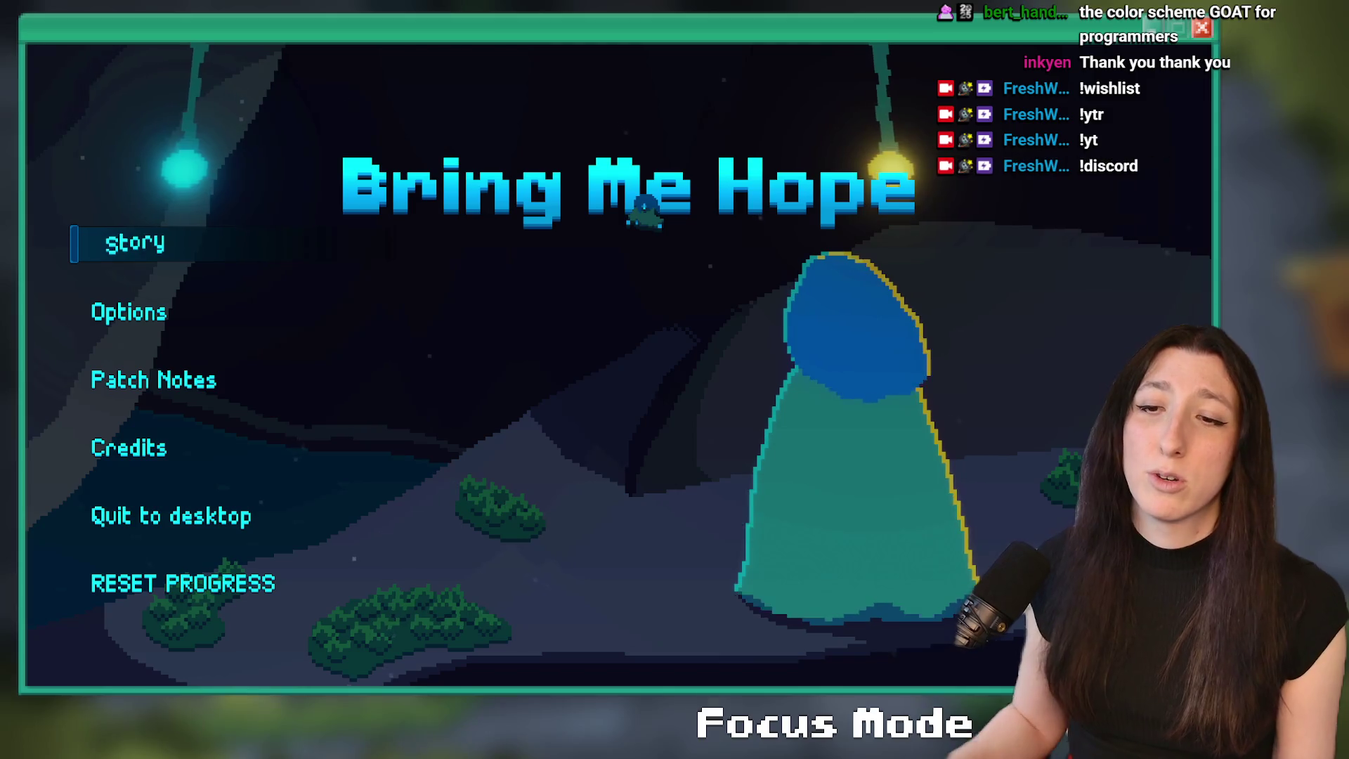
left_click(116, 242)
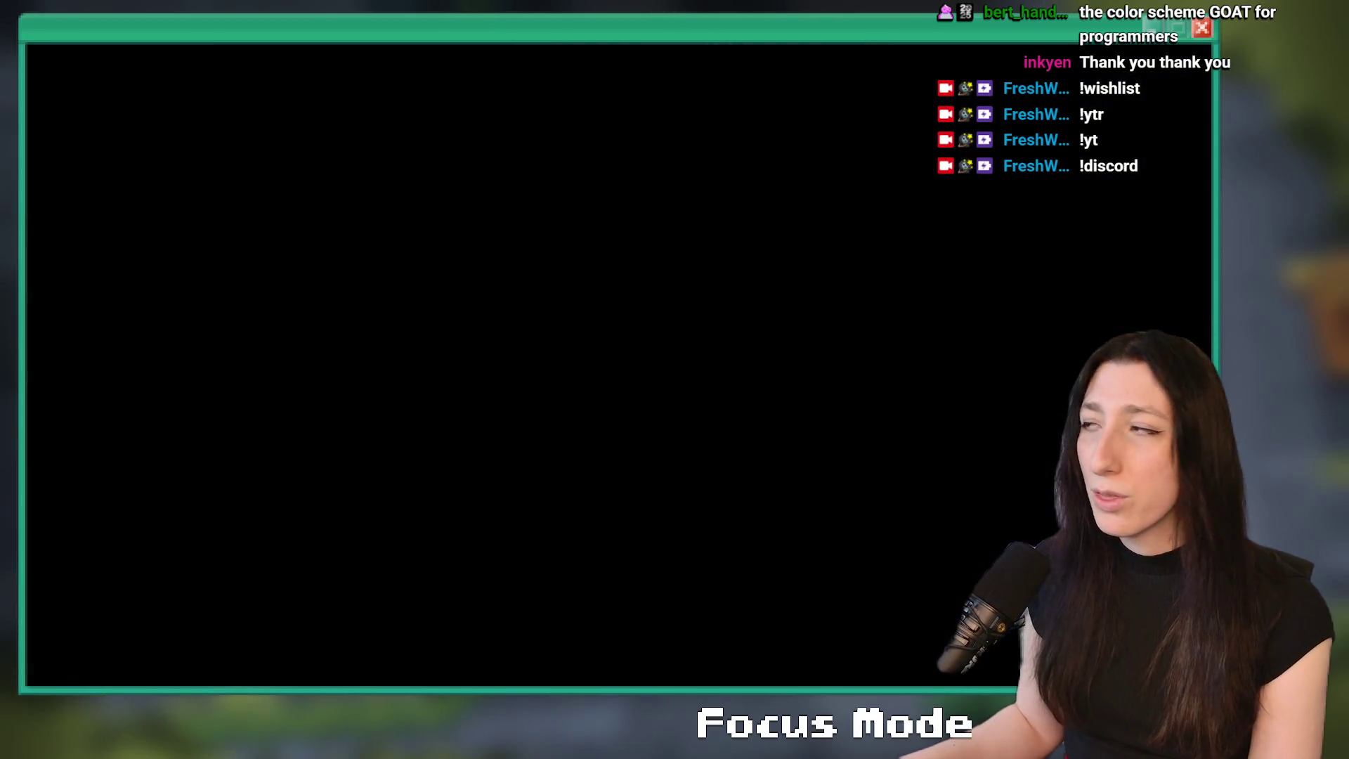
- Walk north from the portal through the Gub Gub Caves past the pond and corridor
key("w")
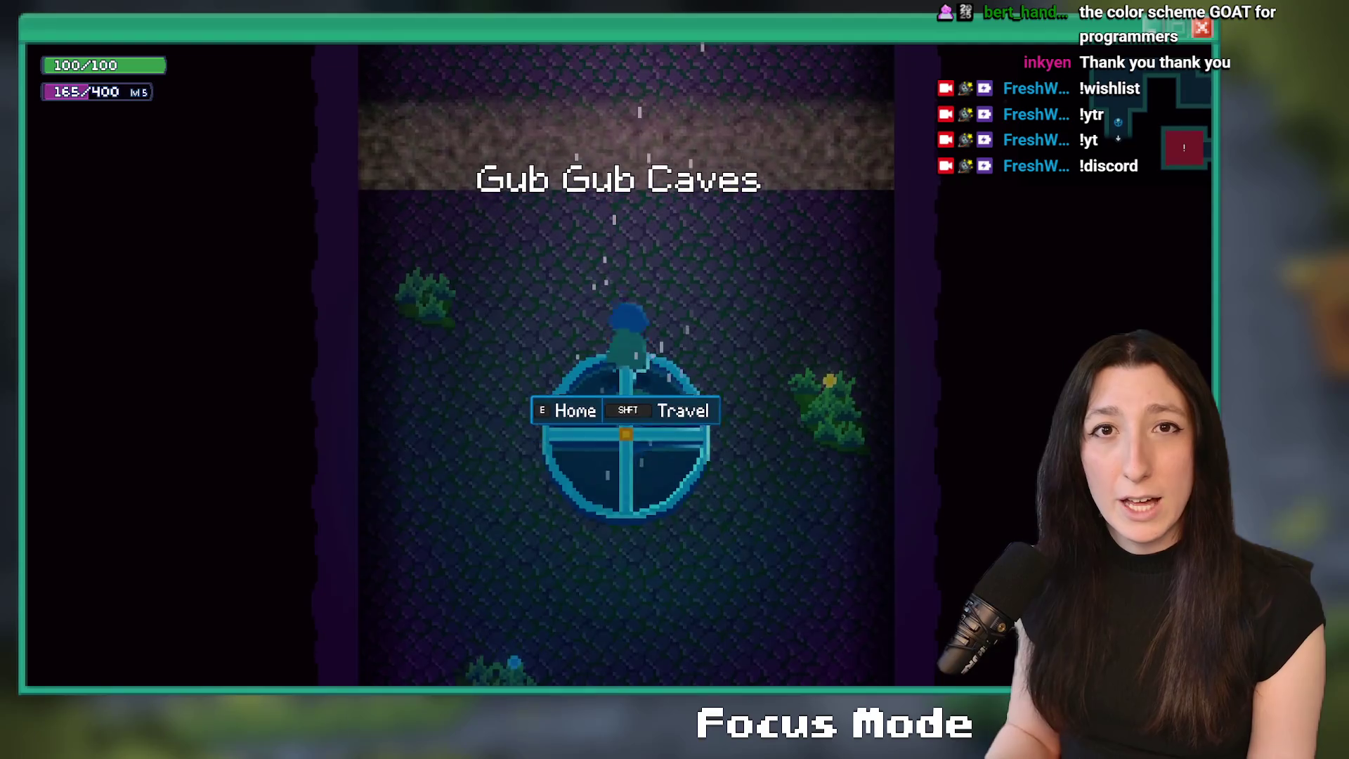
key("w")
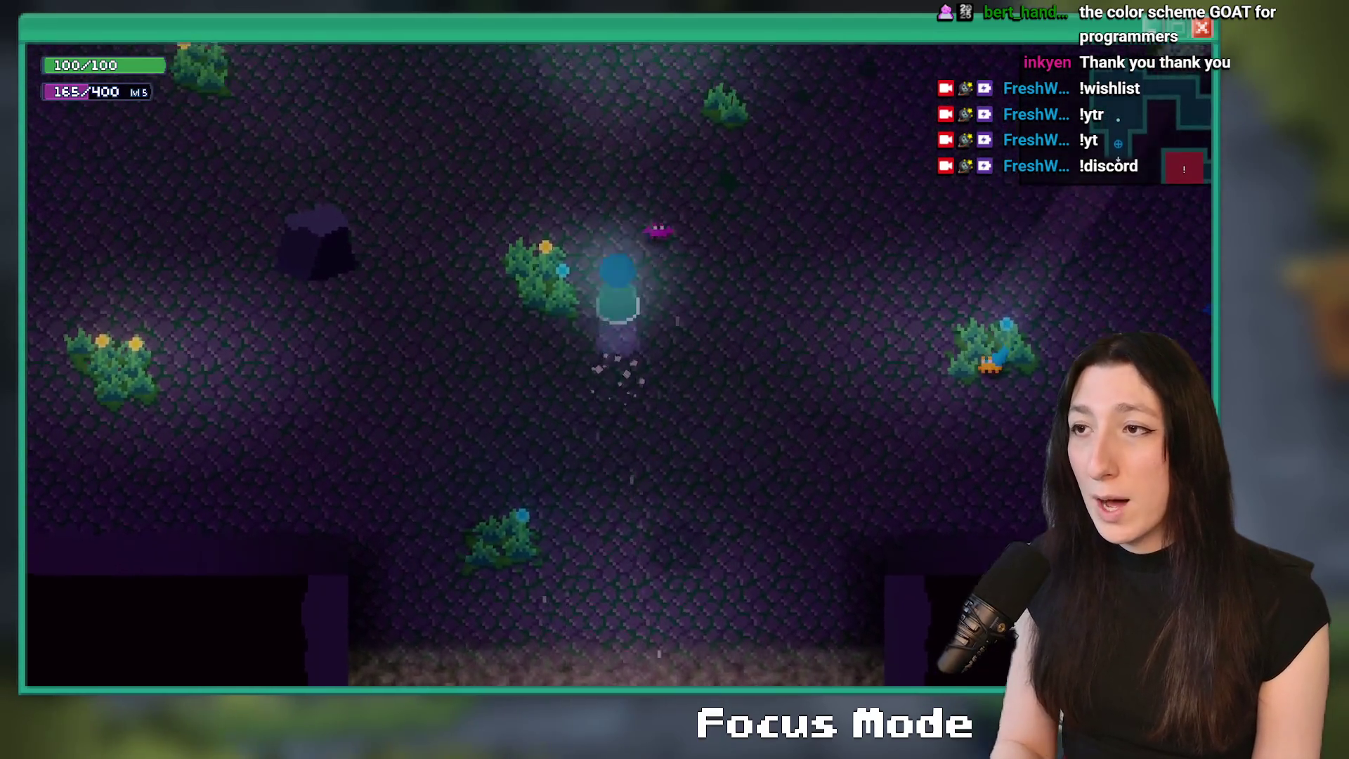
key("w")
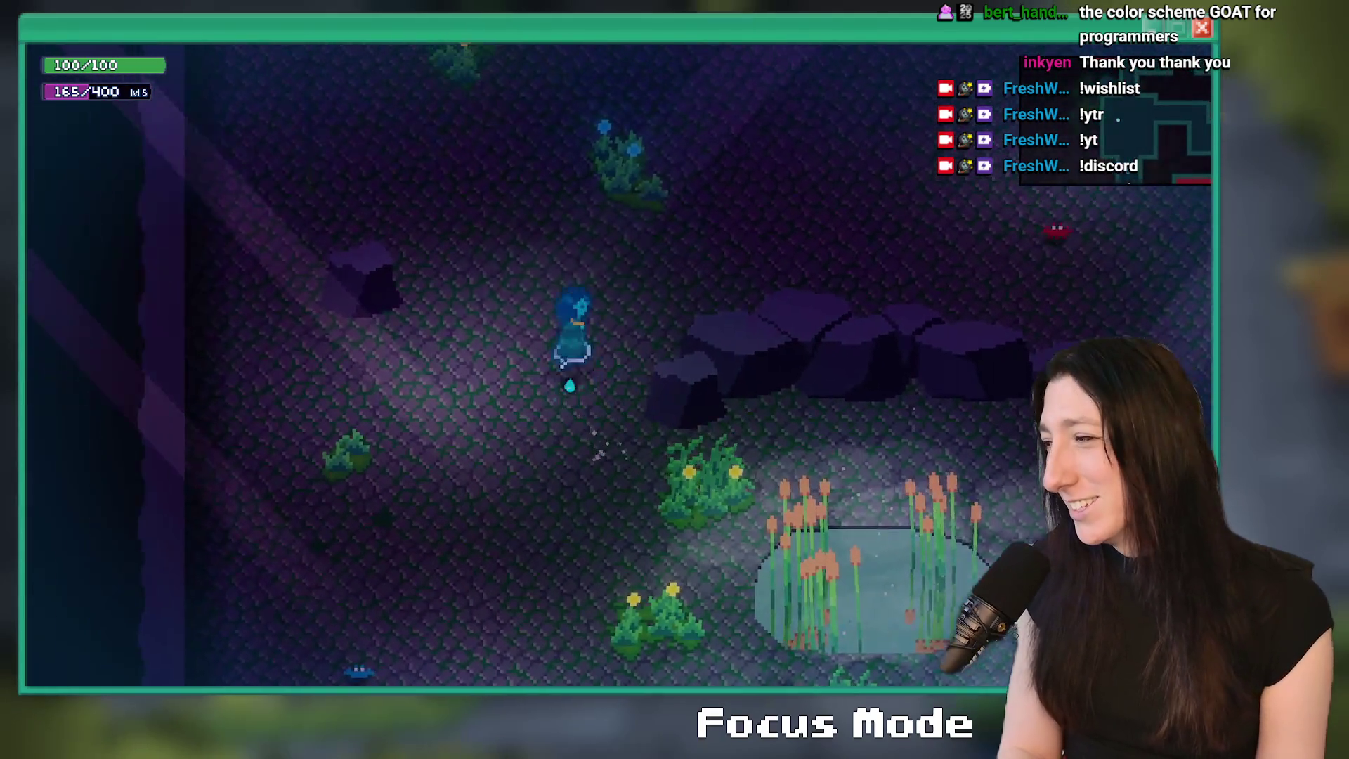
key("w")
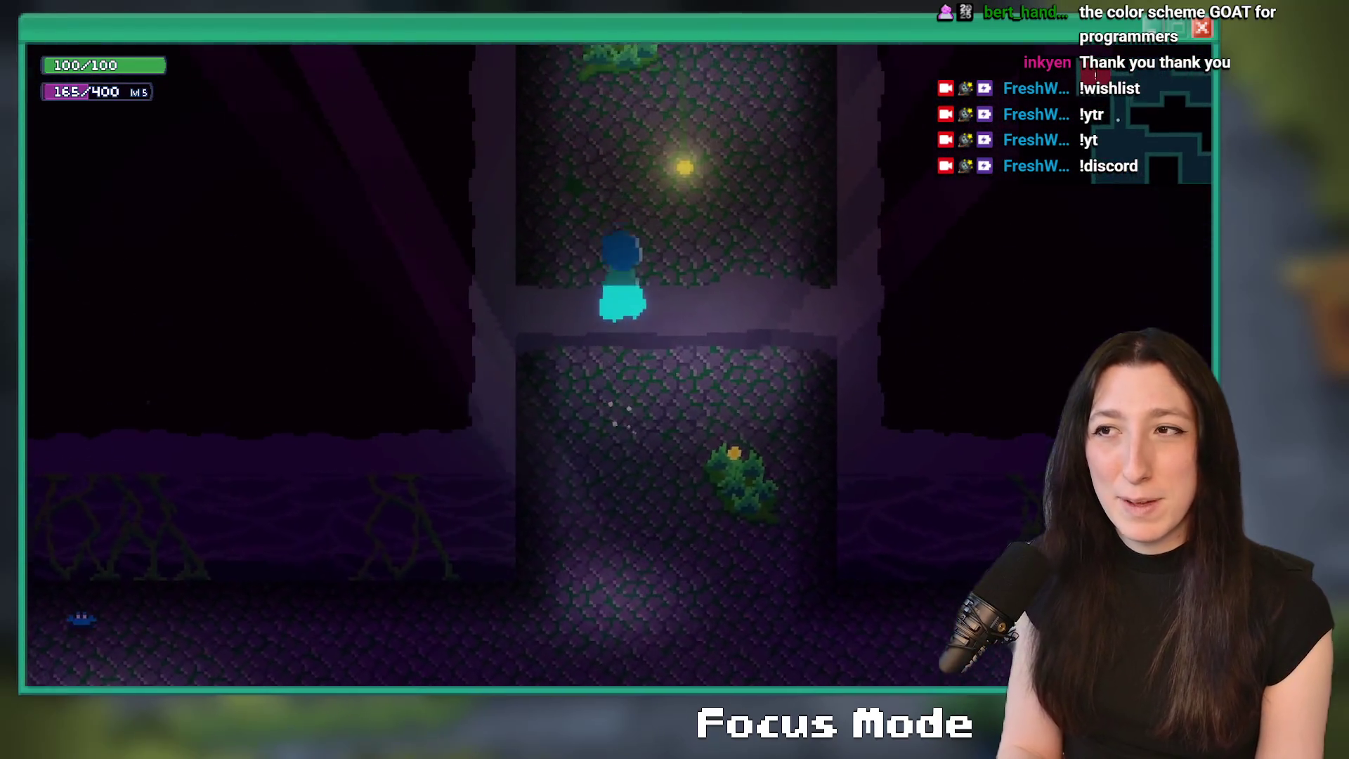
key("w")
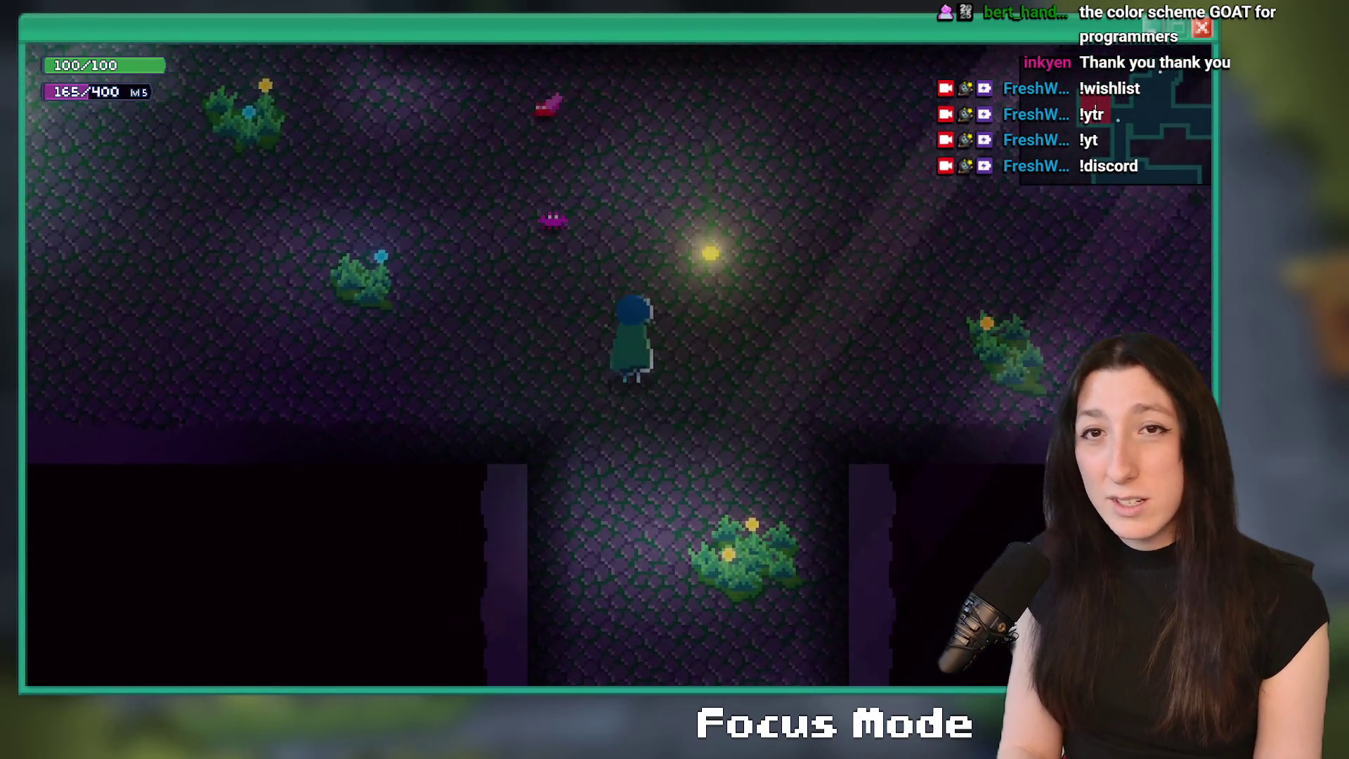
key("s")
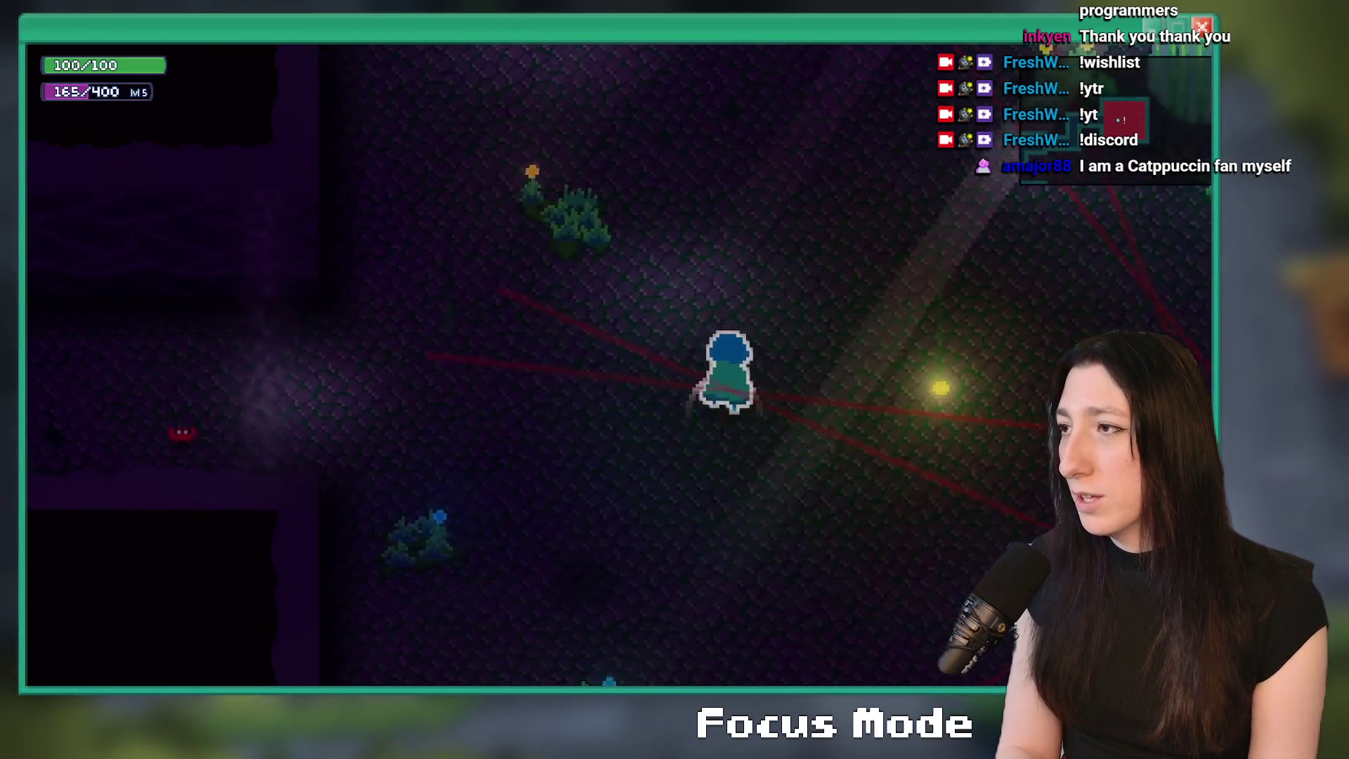
- Fight the enemies, move on to the chest, and open the inventory
key("d")
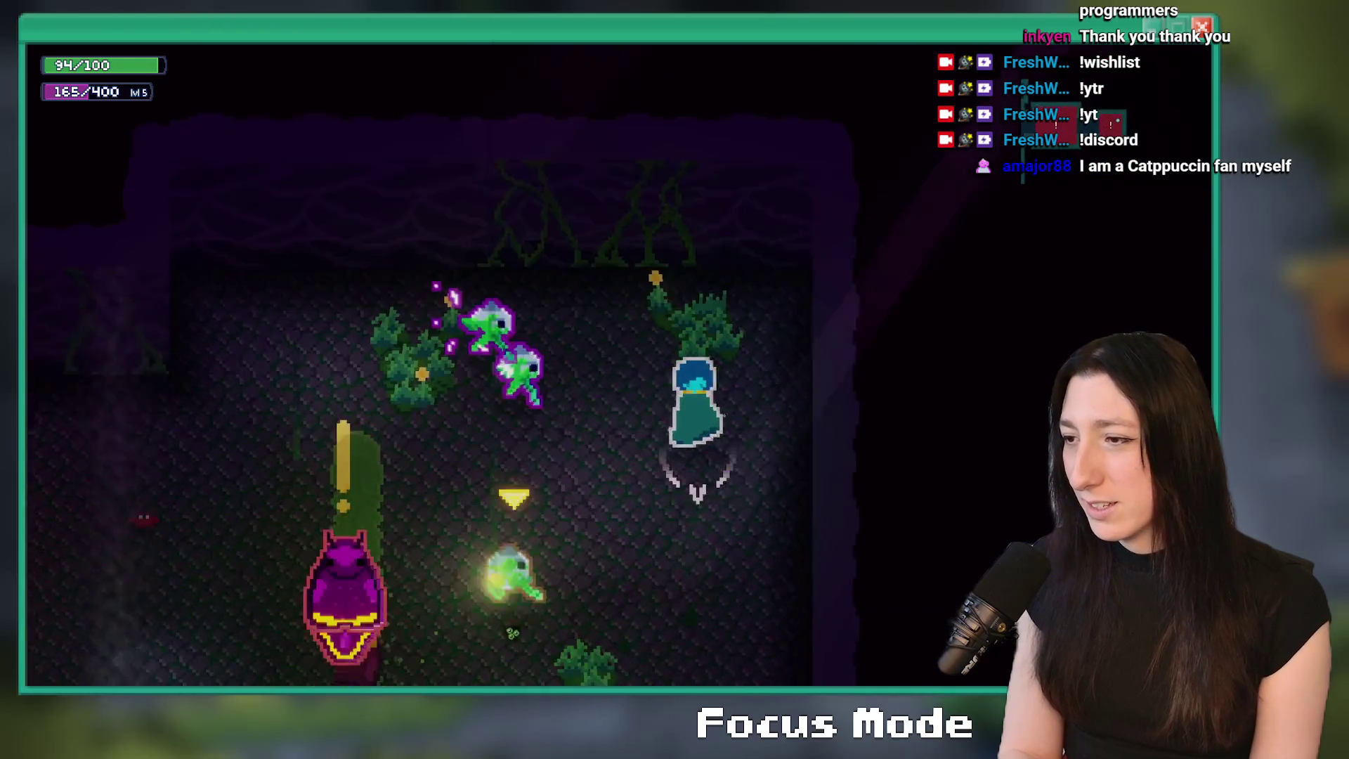
key("a")
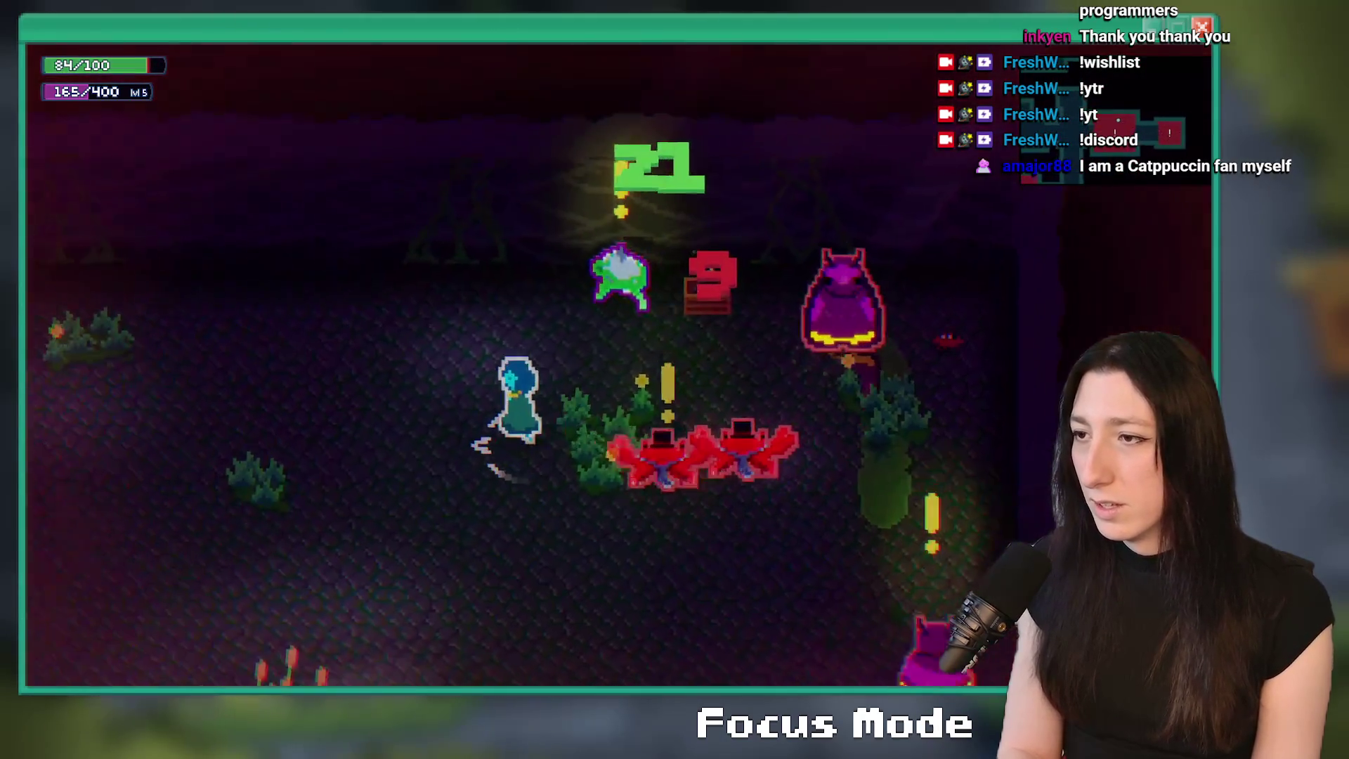
key("w")
key("a")
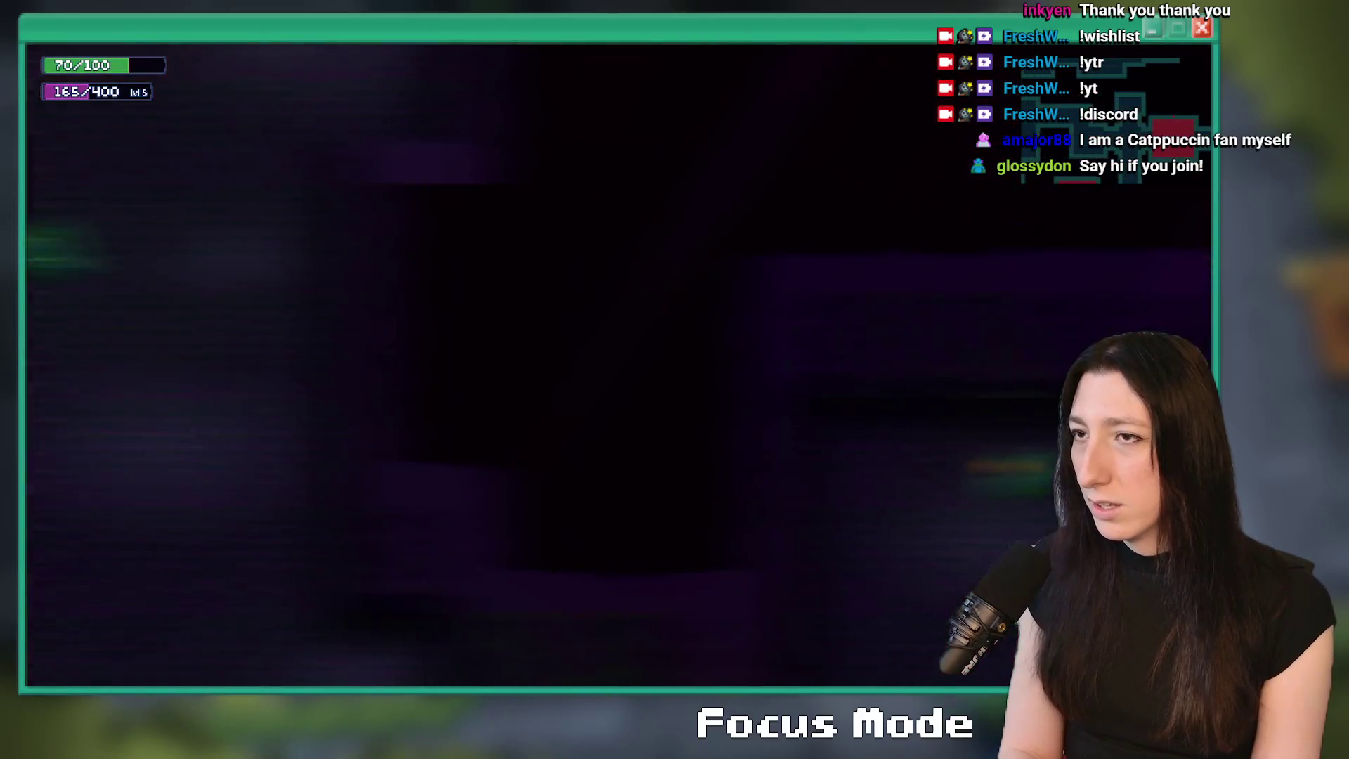
key("w")
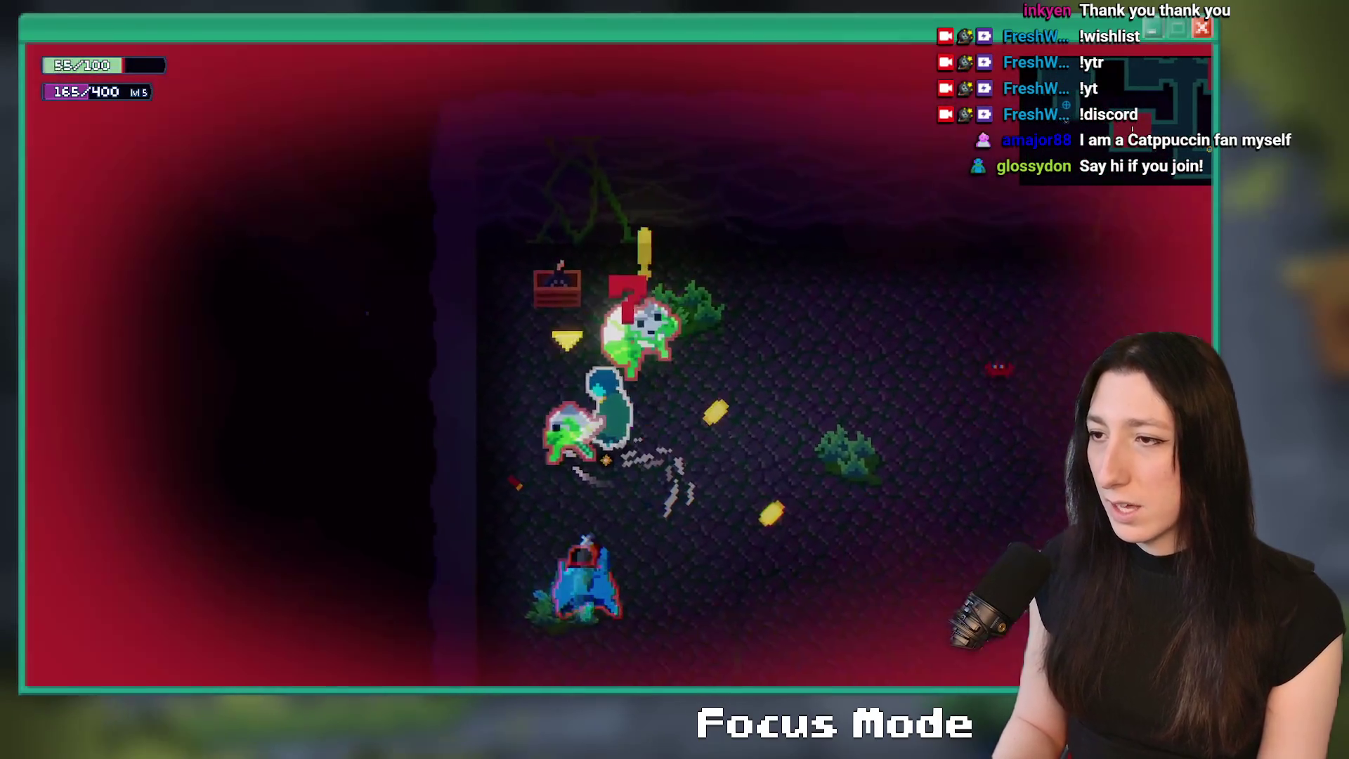
key("x")
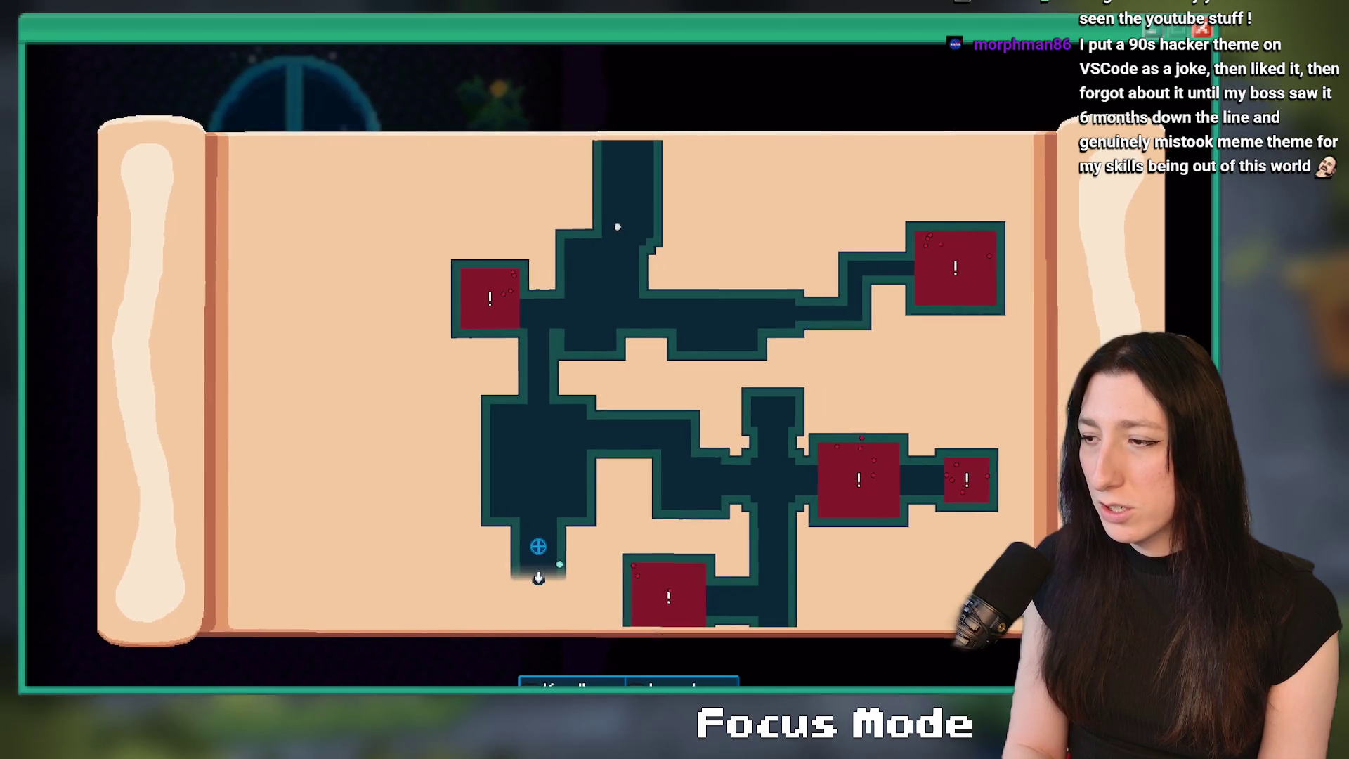
- Close the map, teleport back to Sand City, walk north, then return to GameMaker
key("Escape")
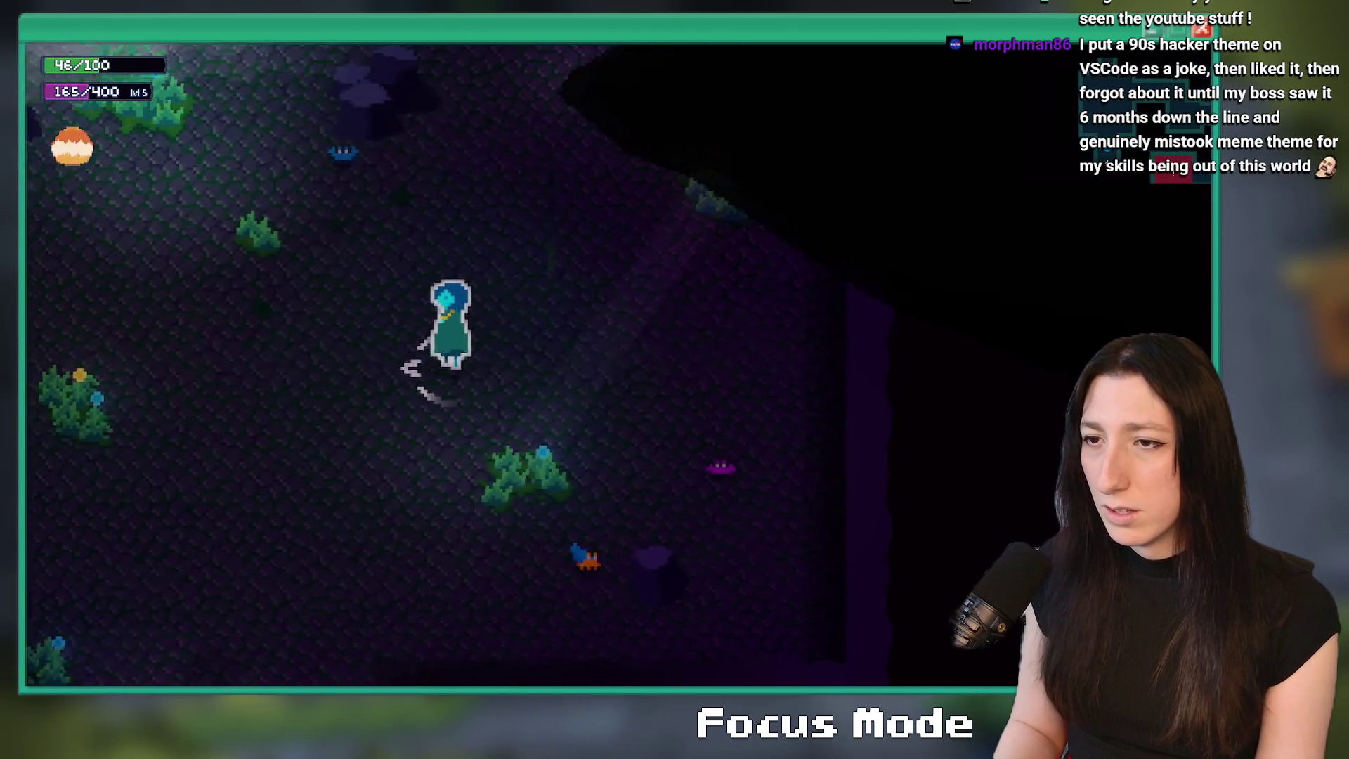
key("s")
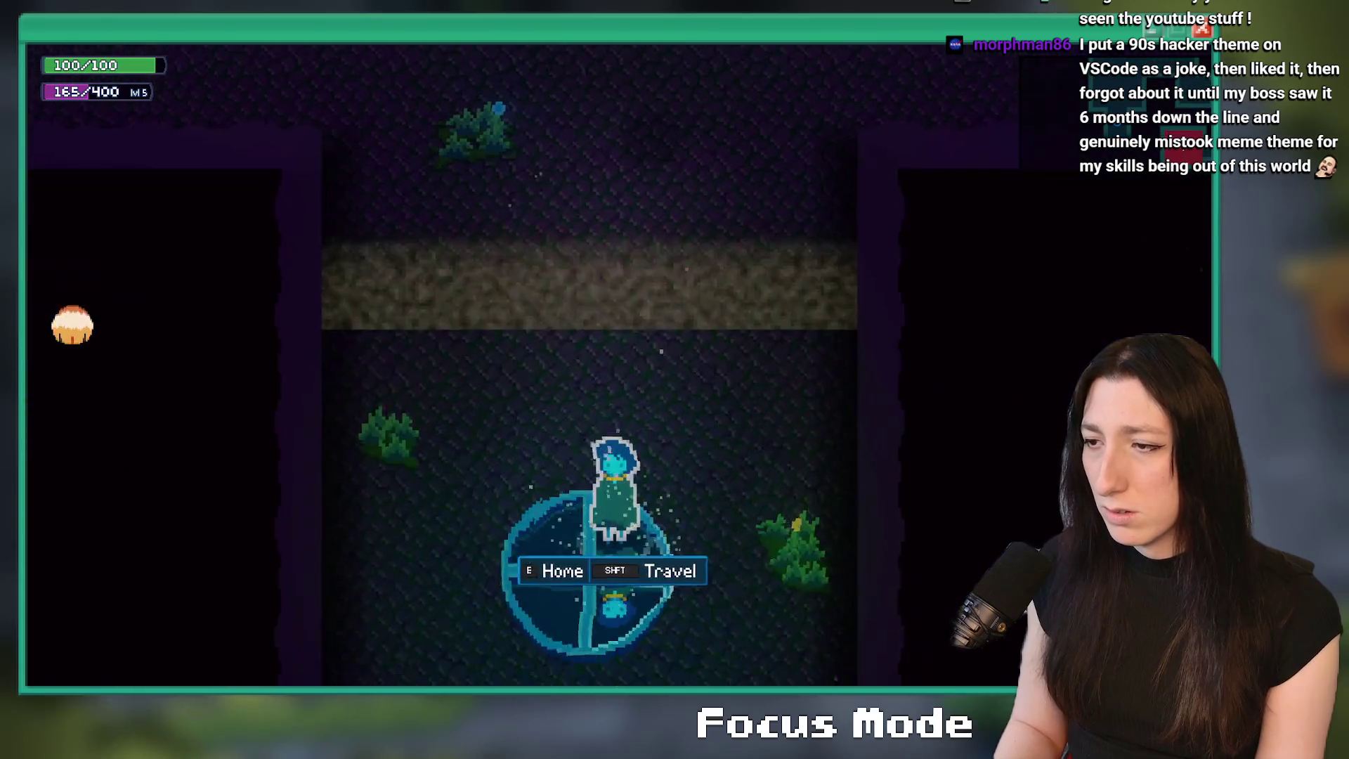
key("e")
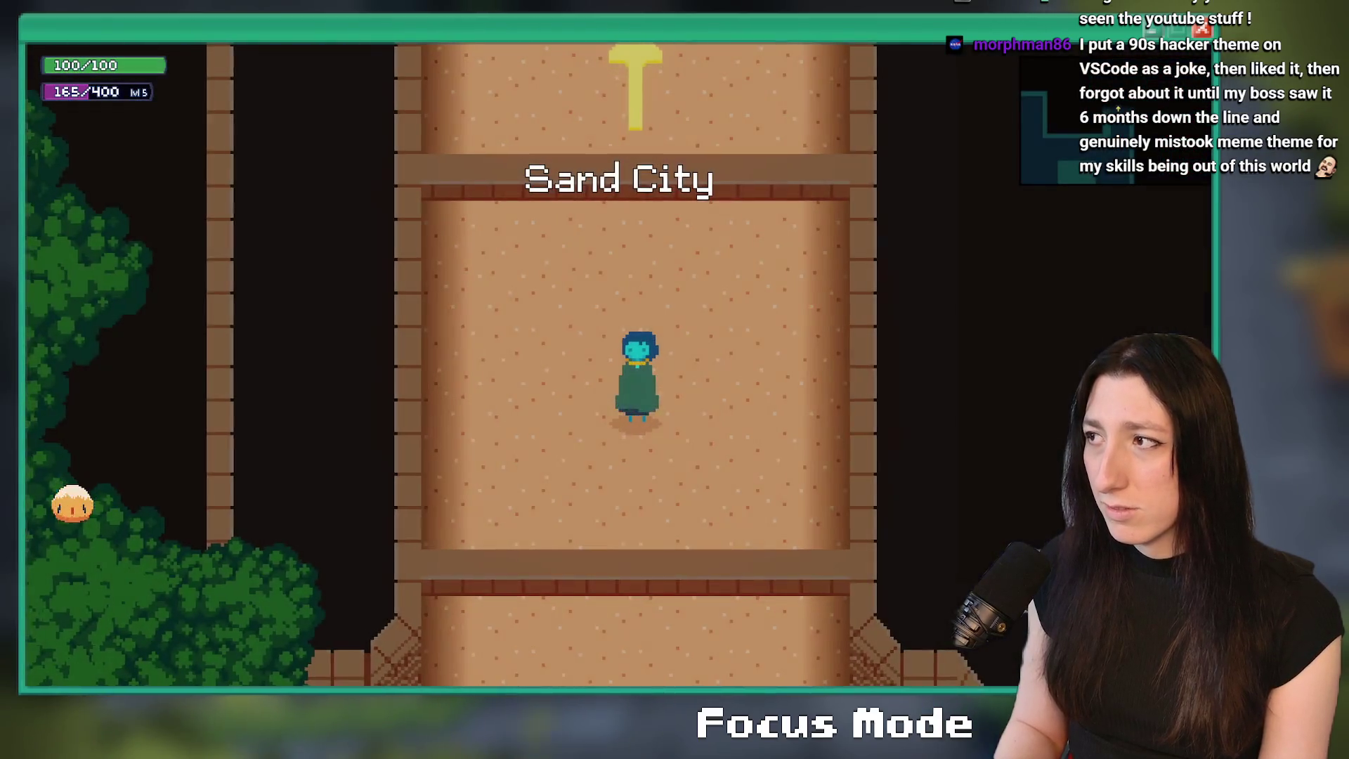
key("w")
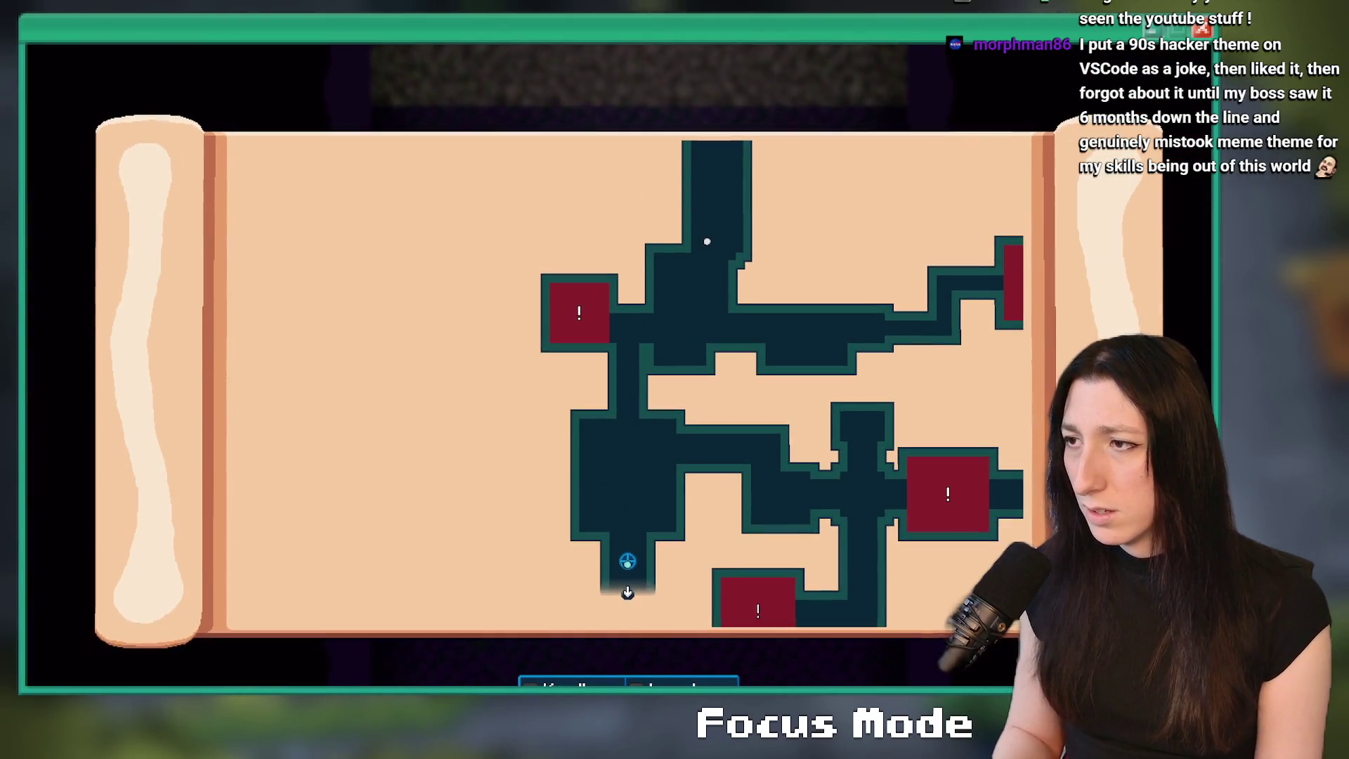
key("alt+Tab")
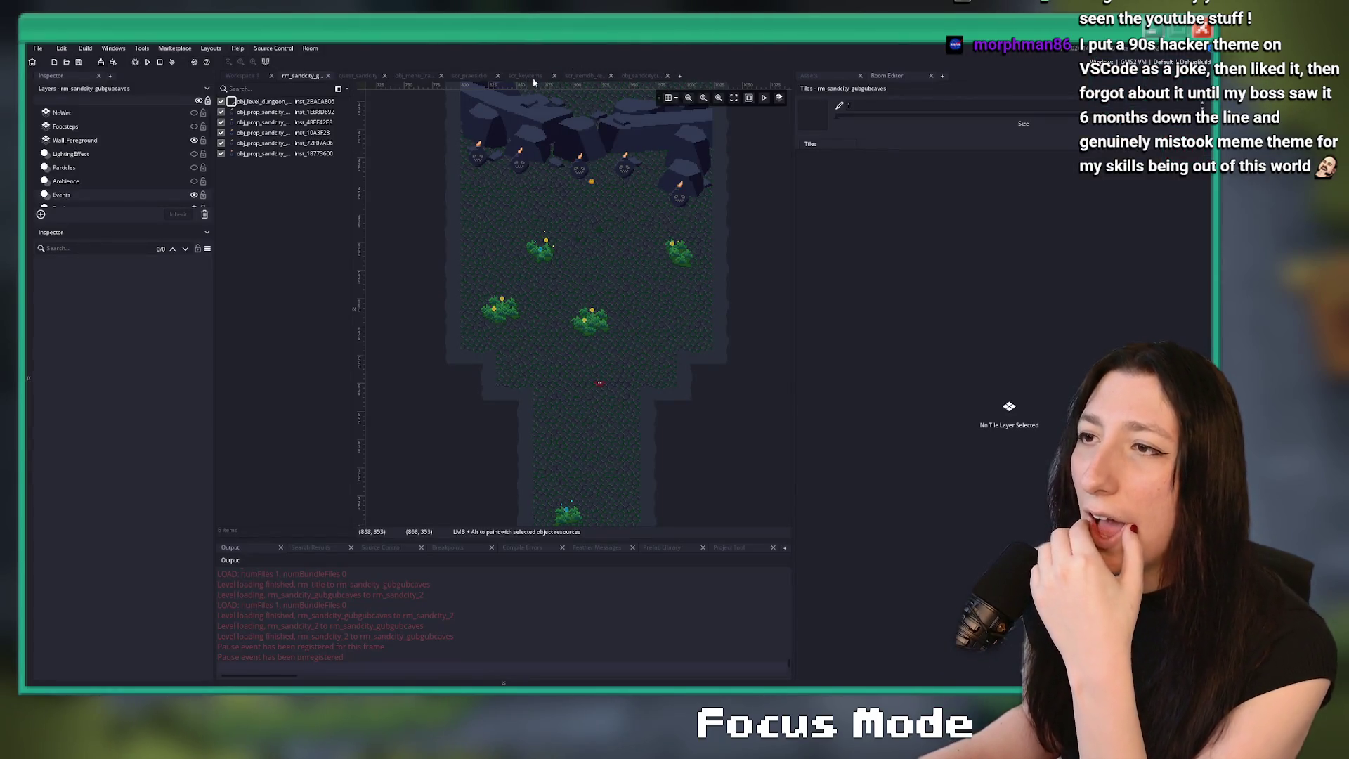
- Open quest_sandcity at the Bombs quantity check on line 438 in a full-window editor
left_click(364, 75)
scroll(570, 211, "up", 10)
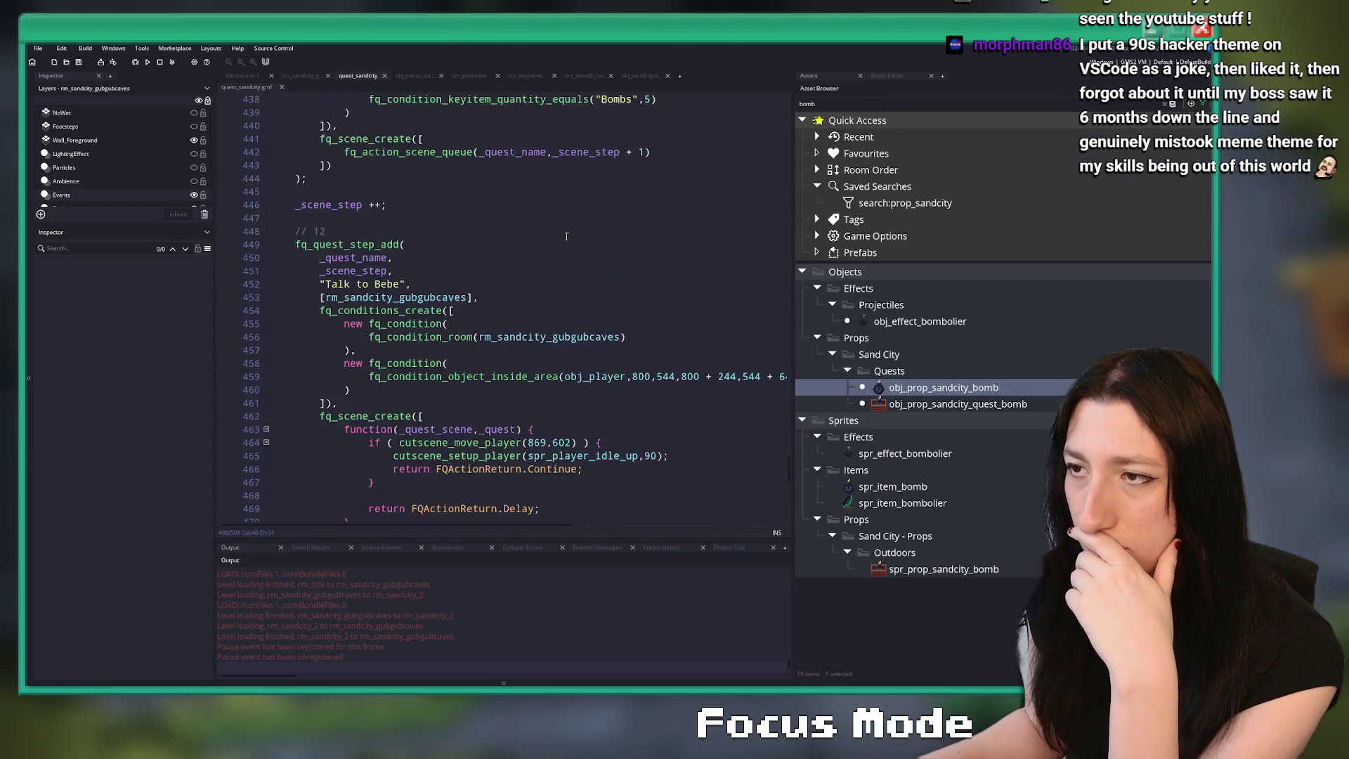
left_click(566, 234)
key("F12")
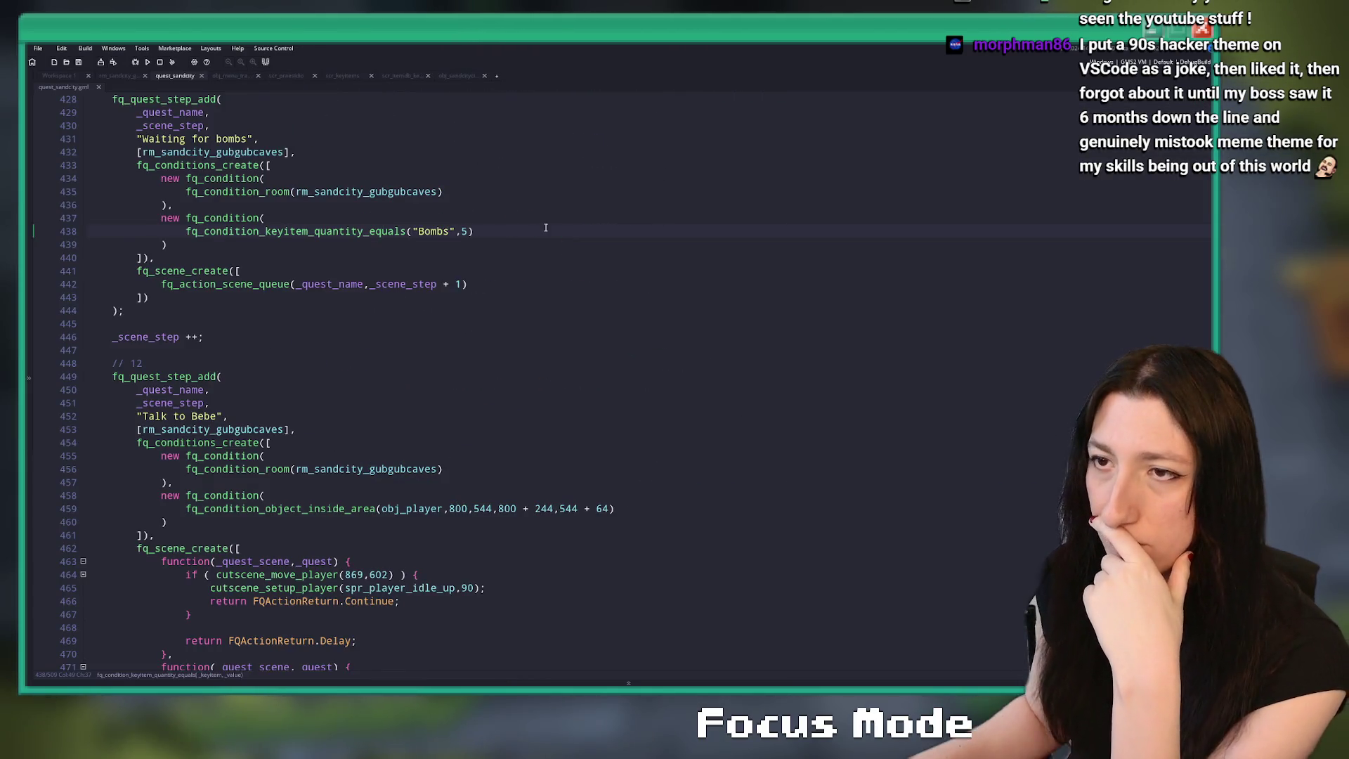
scroll(556, 233, "up", 2)
scroll(211, 521, "down", 1)
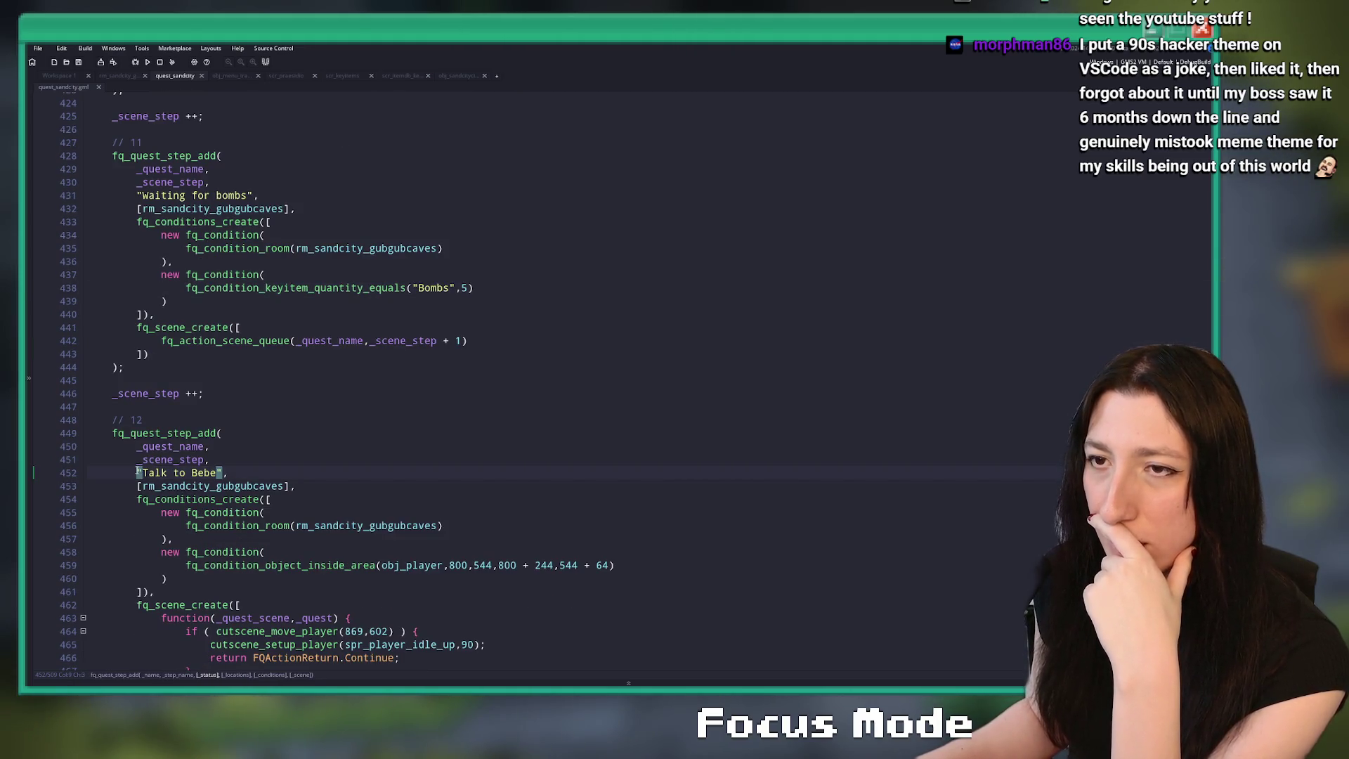
- Search for every 'Talk to Bebe' occurrence, then open the game's debug console
key("ctrl+shift+f")
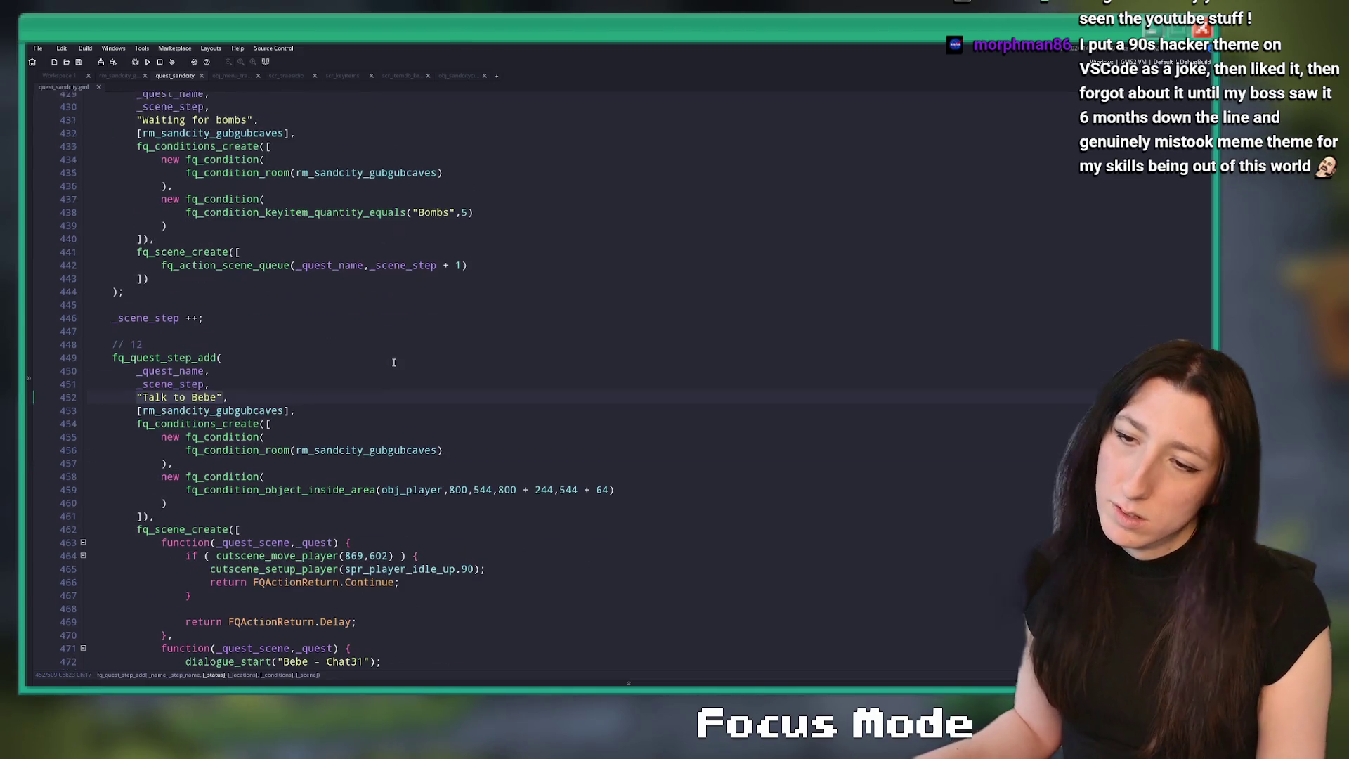
key("Return")
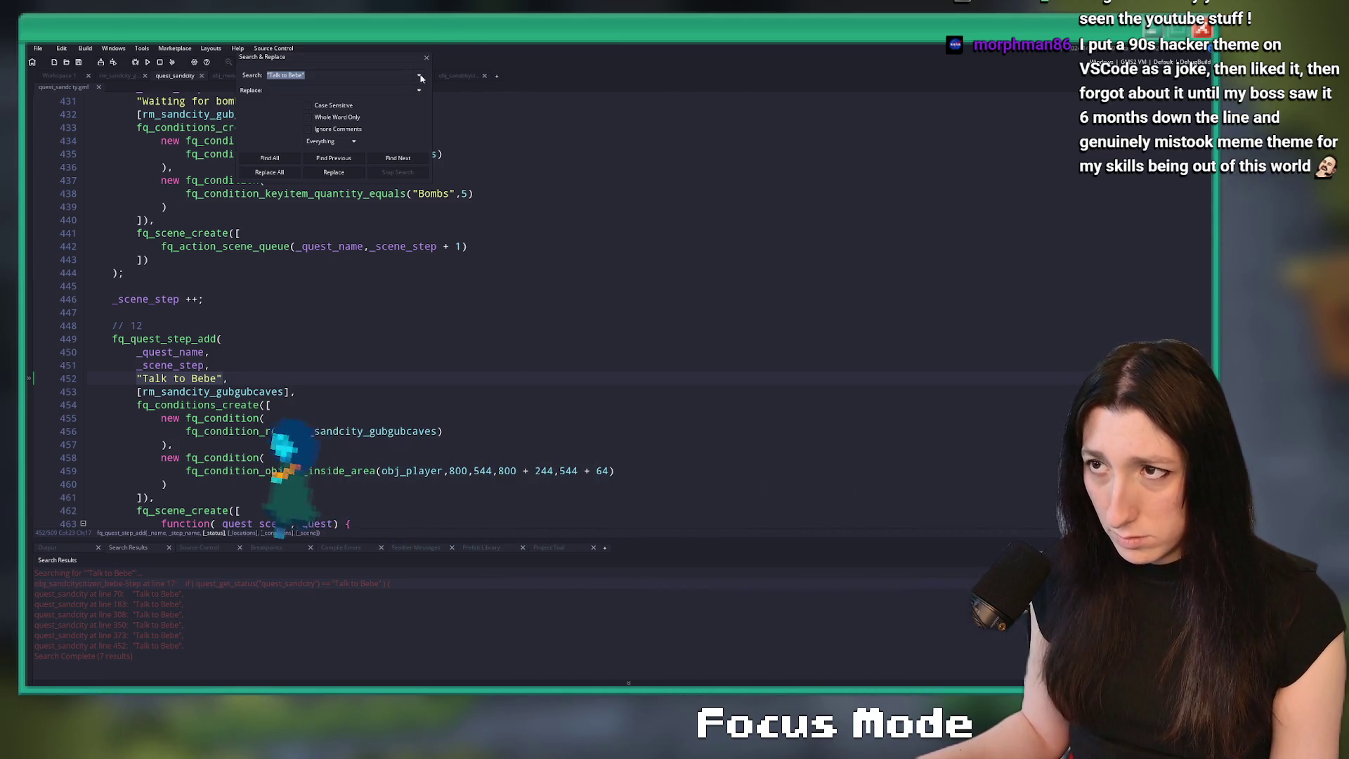
scroll(369, 267, "up", 2)
left_click(369, 268)
scroll(369, 267, "down", 5)
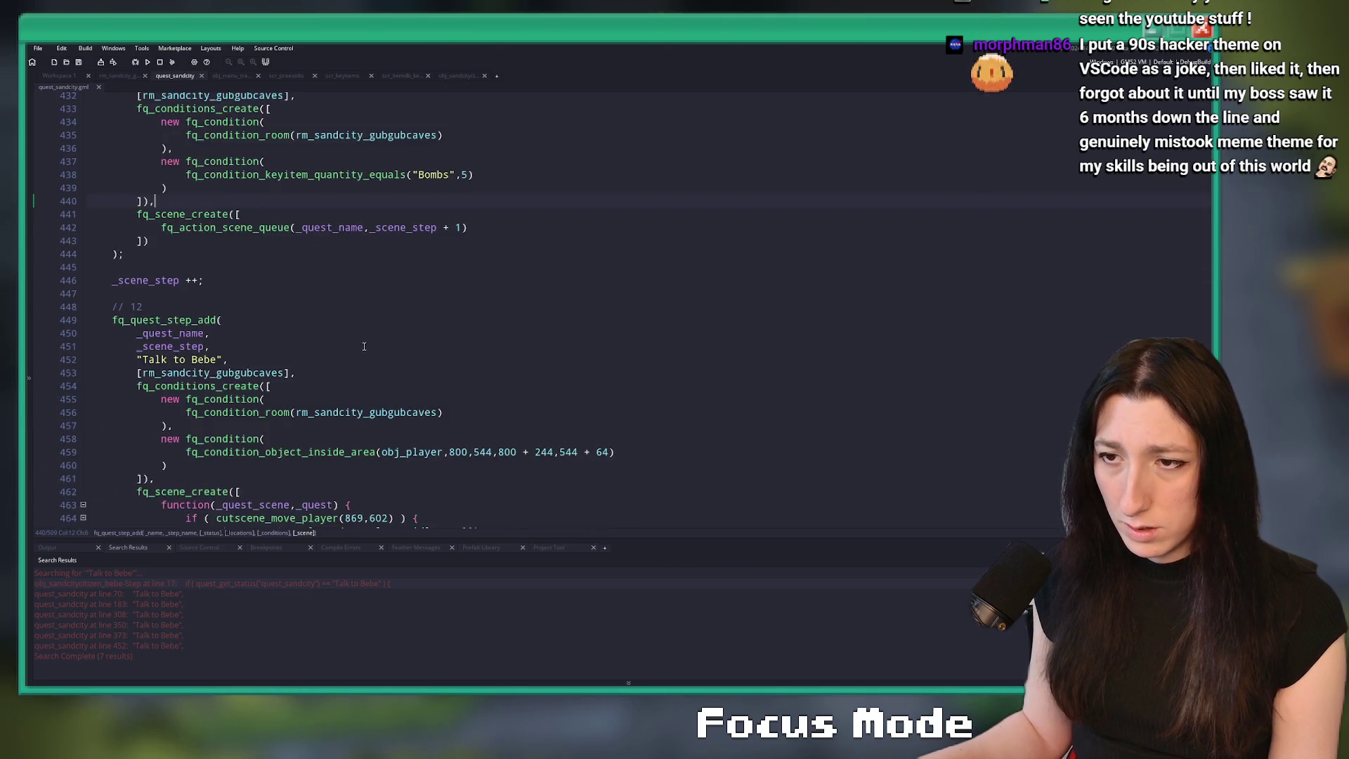
key("grave")
- Re-run quest_get_scene_current quest_sandcity in the debug console, read result 11, and return to the script
type("quest_get_")
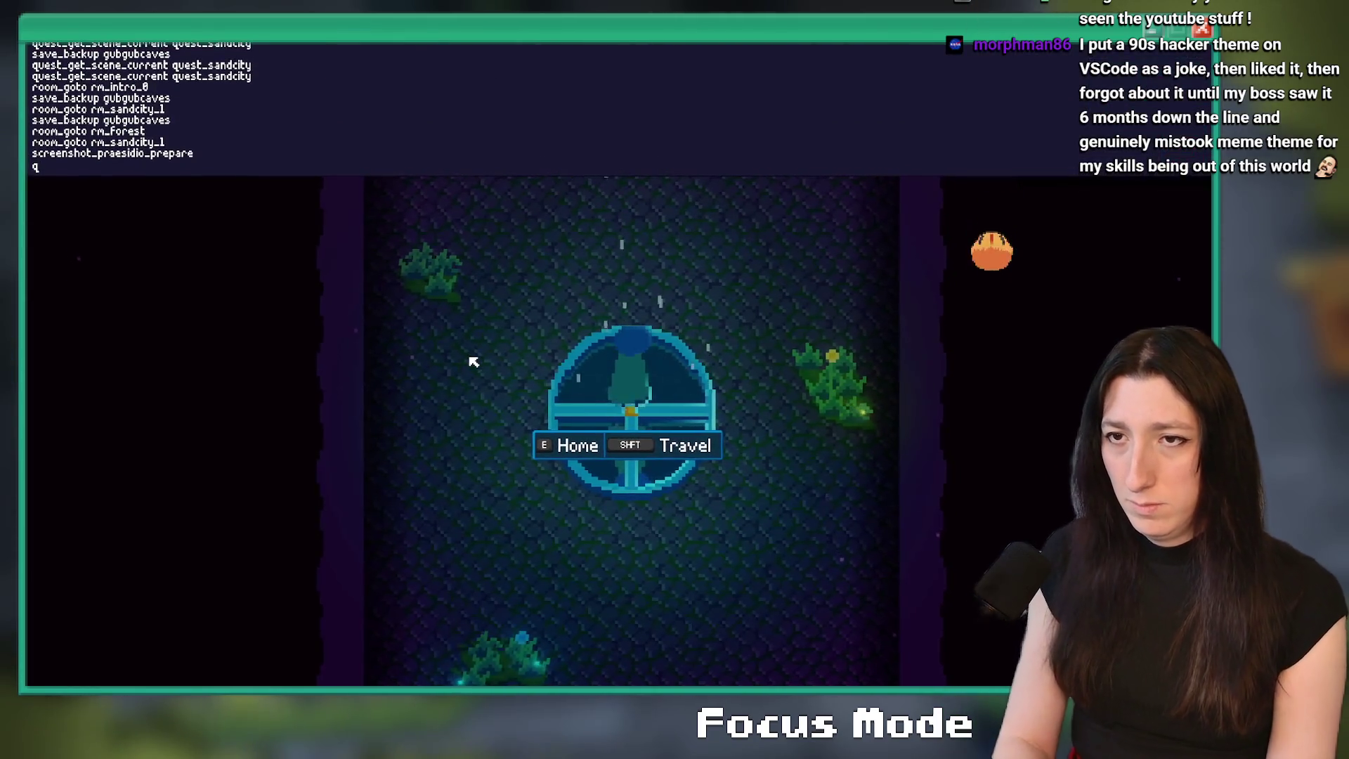
key("Up")
key("Up")
key("Up")
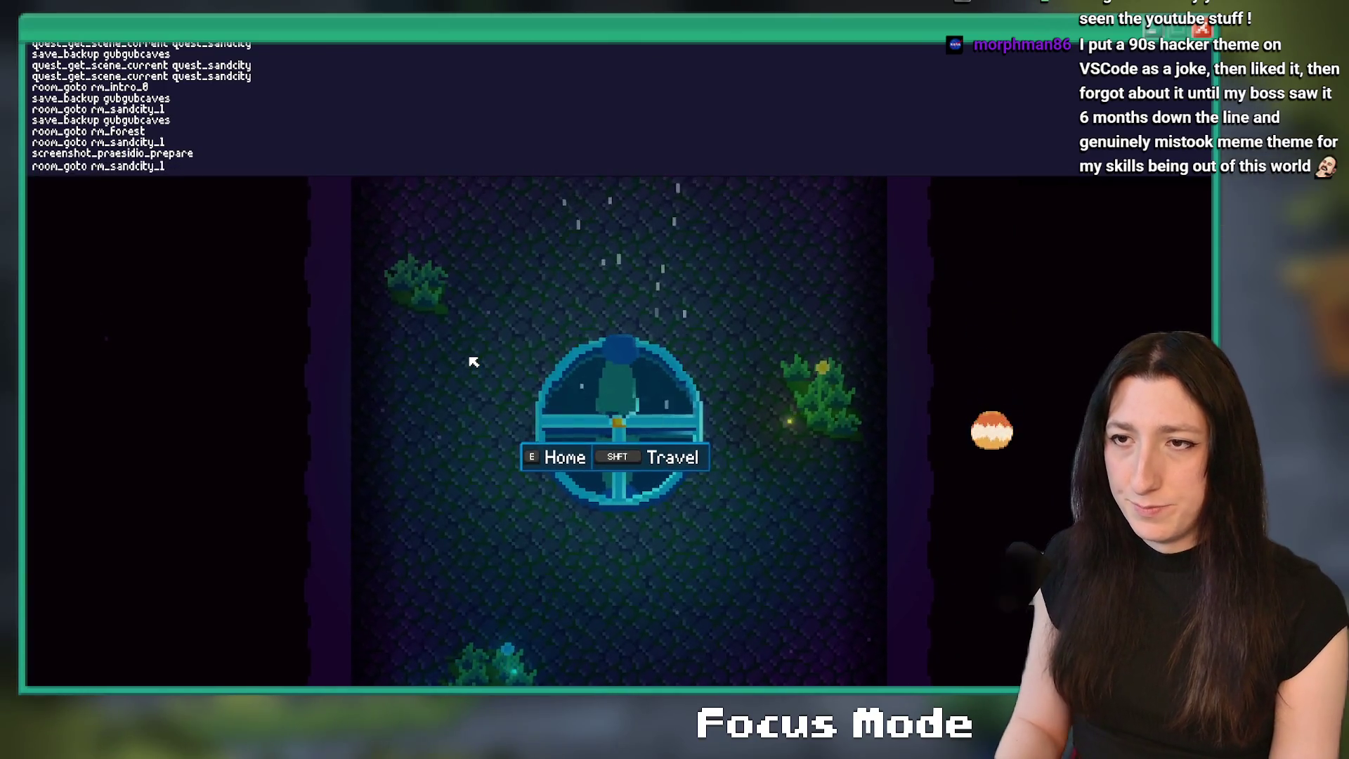
key("Up")
key("Up")
key("Up")
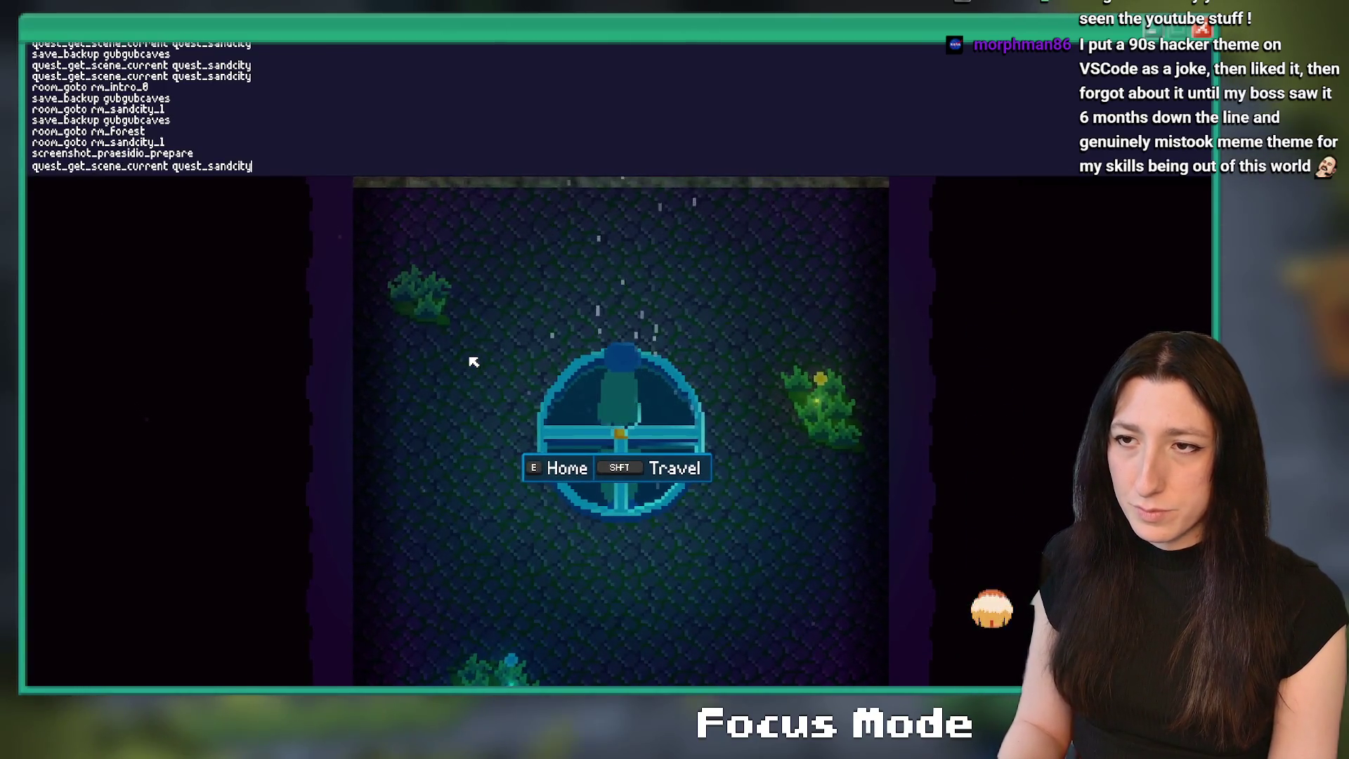
key("Return")
key("Return")
key("grave")
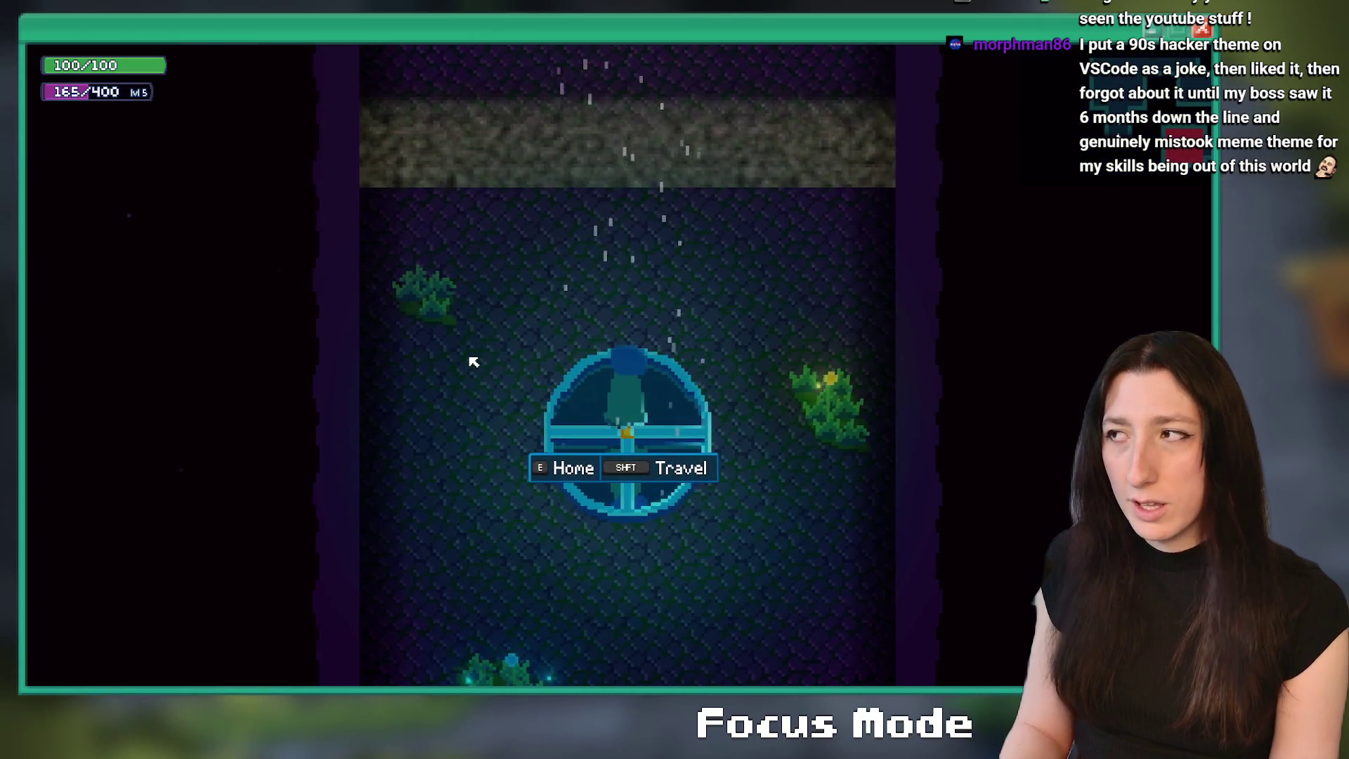
key("m")
key("m")
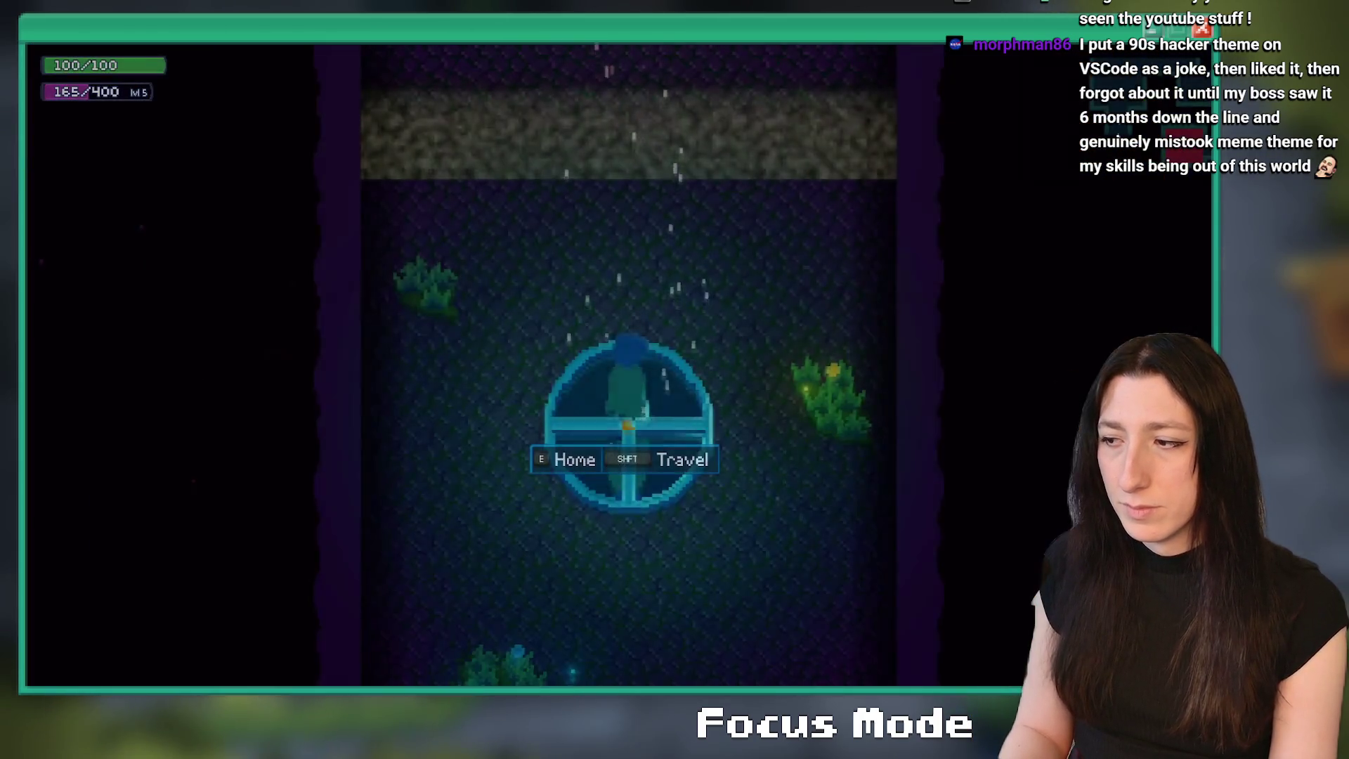
key("alt+Tab")
left_click(412, 292)
scroll(436, 274, "up", 6)
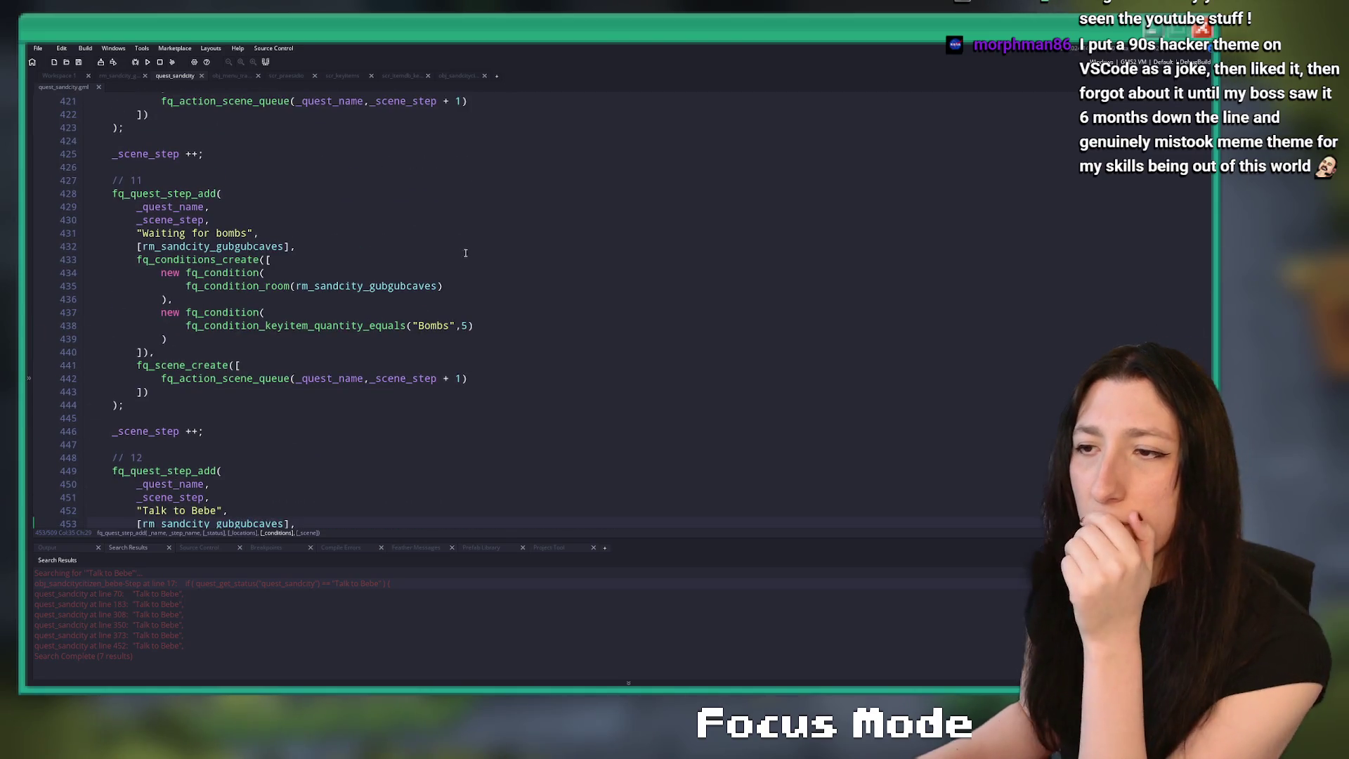
- Change the key item on line 438 from "Bombs" to "Bomb" and rebuild the game
left_click(452, 325)
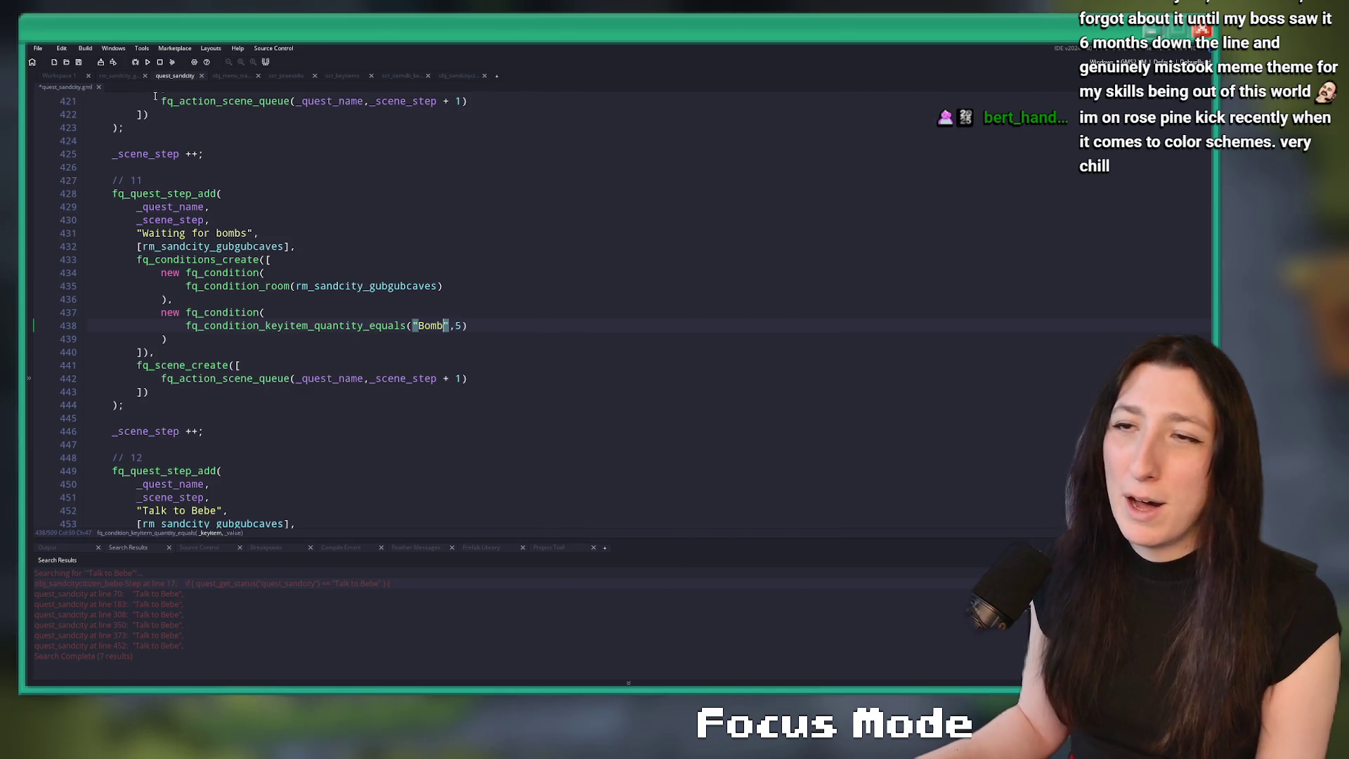
left_click(150, 62)
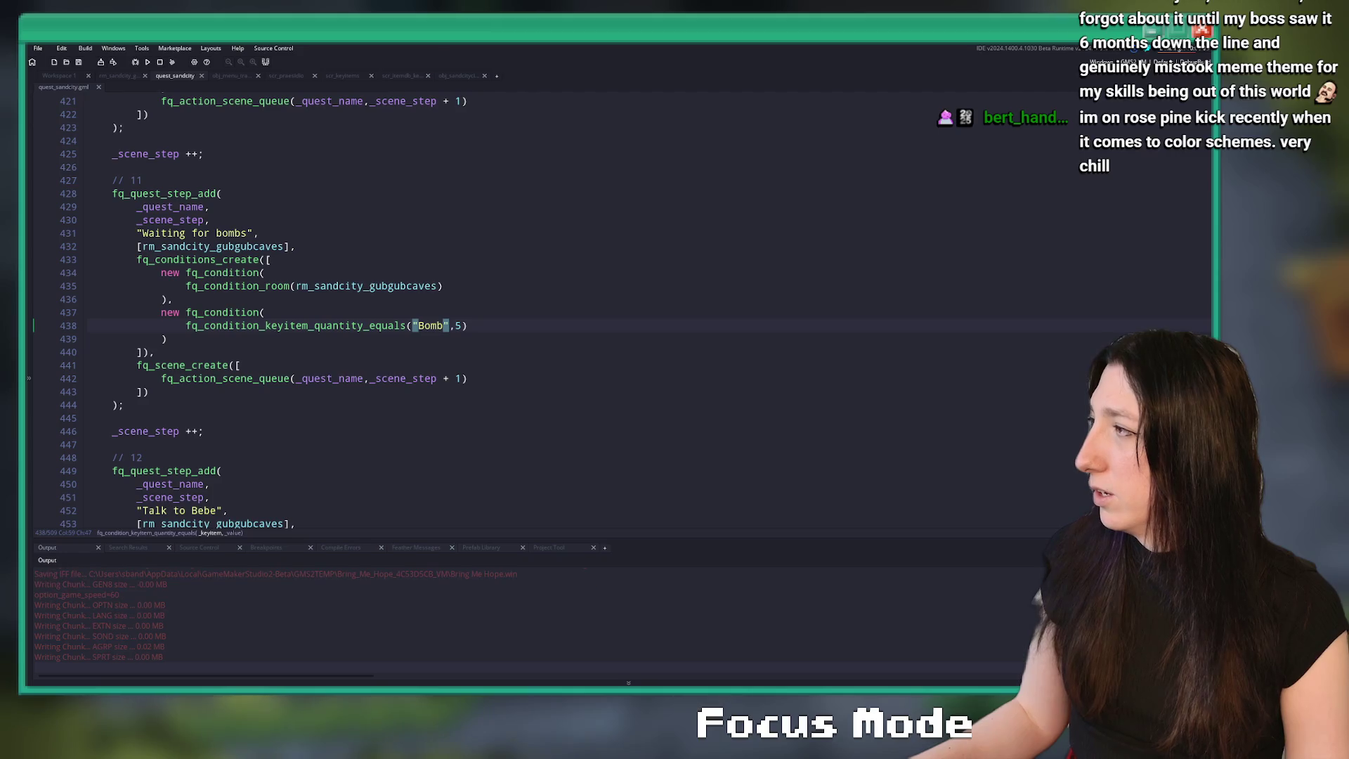
key("alt+Tab")
- Search 'rose pine color scheme' and view the Rosé Pine palette as ingredients and swatches
type("rose pine ")
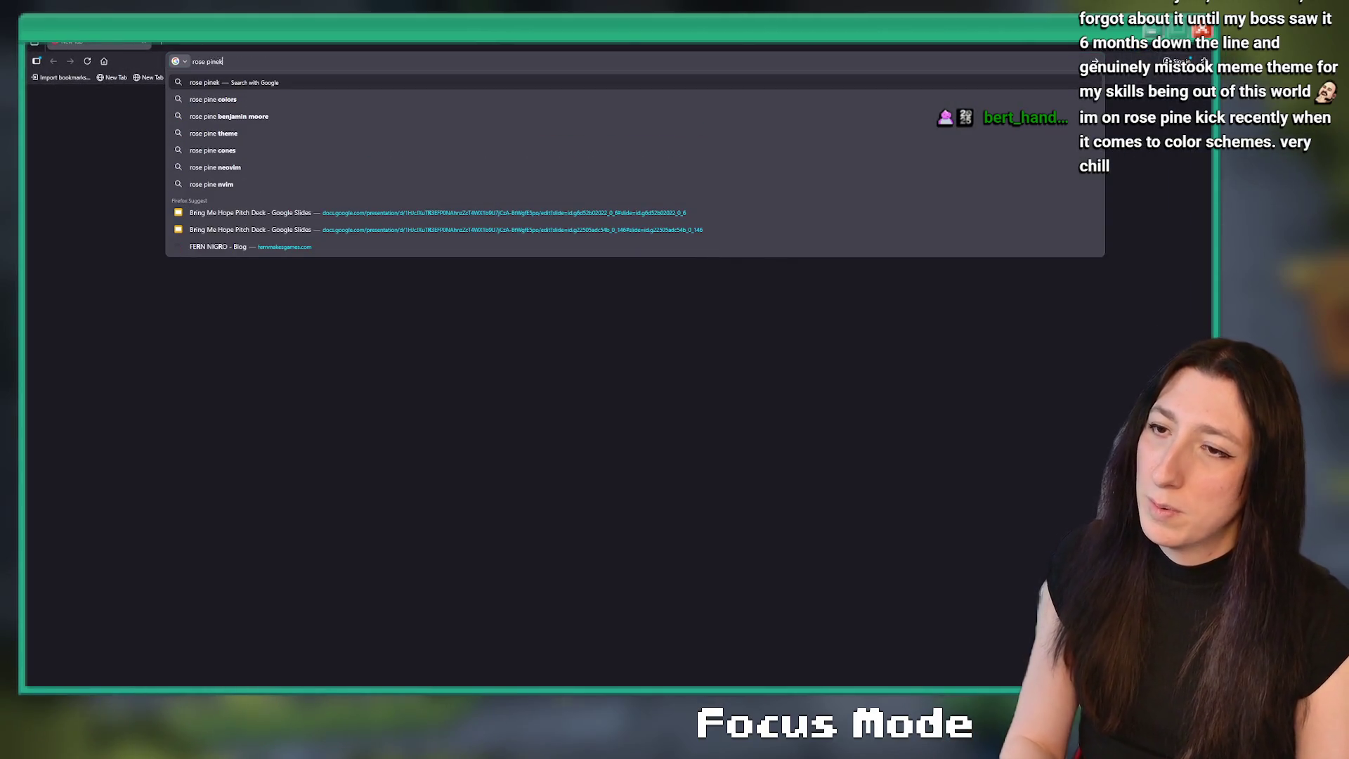
type("color sche")
key("Return")
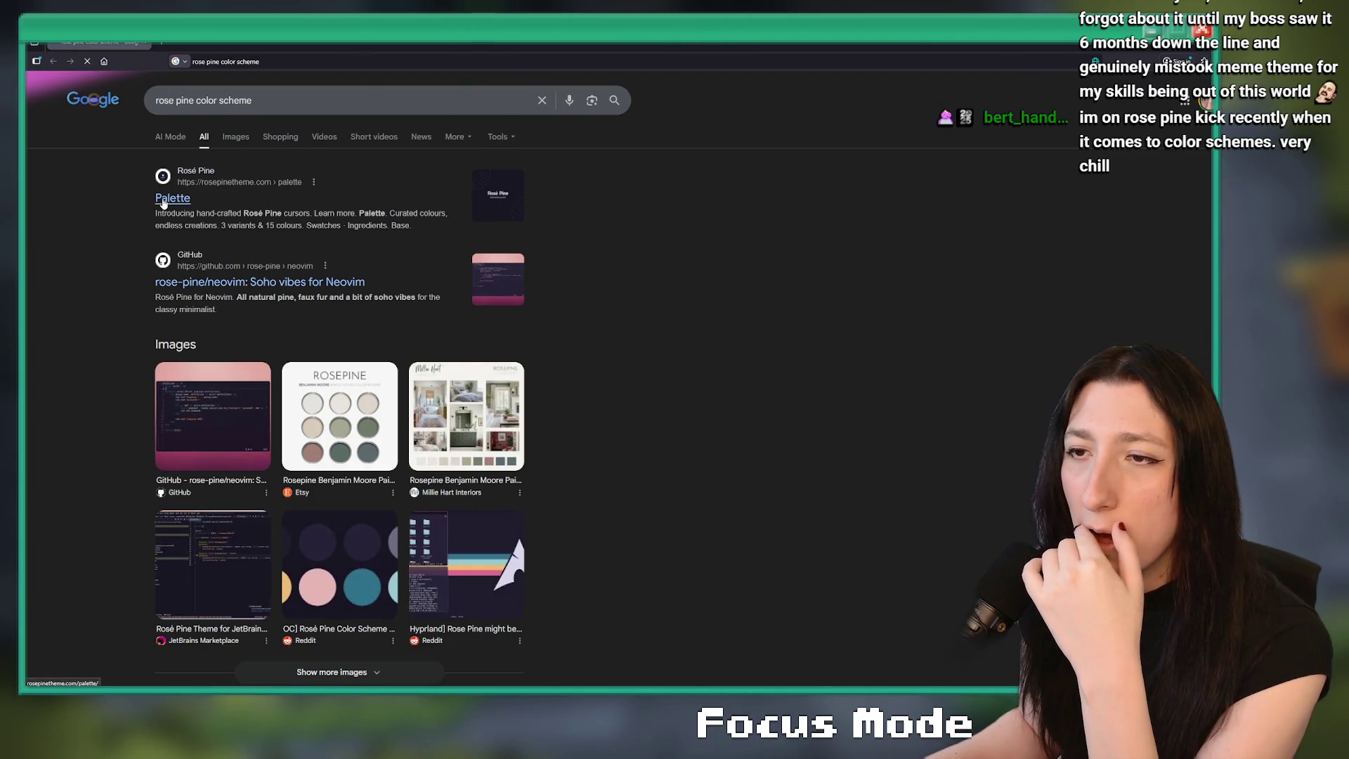
left_click(163, 200)
scroll(314, 358, "down", 5)
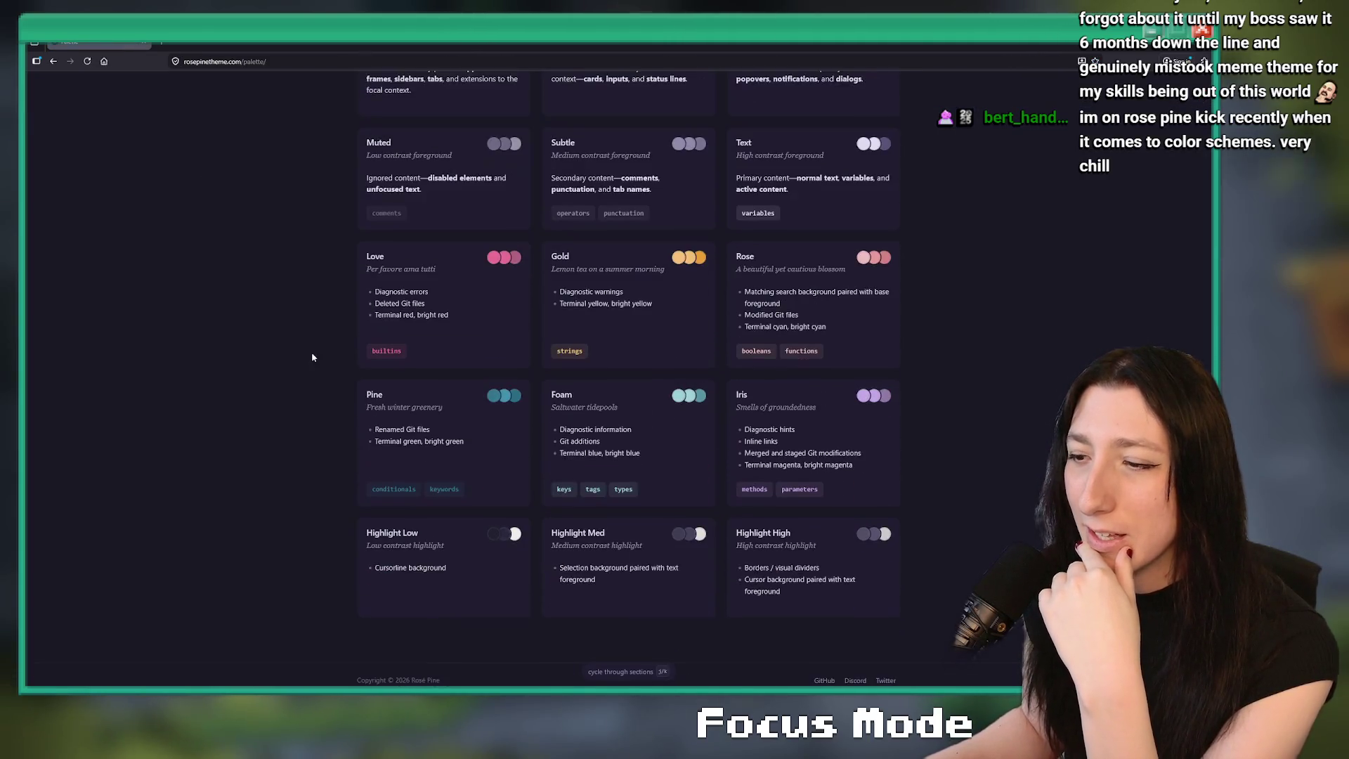
scroll(285, 356, "up", 4)
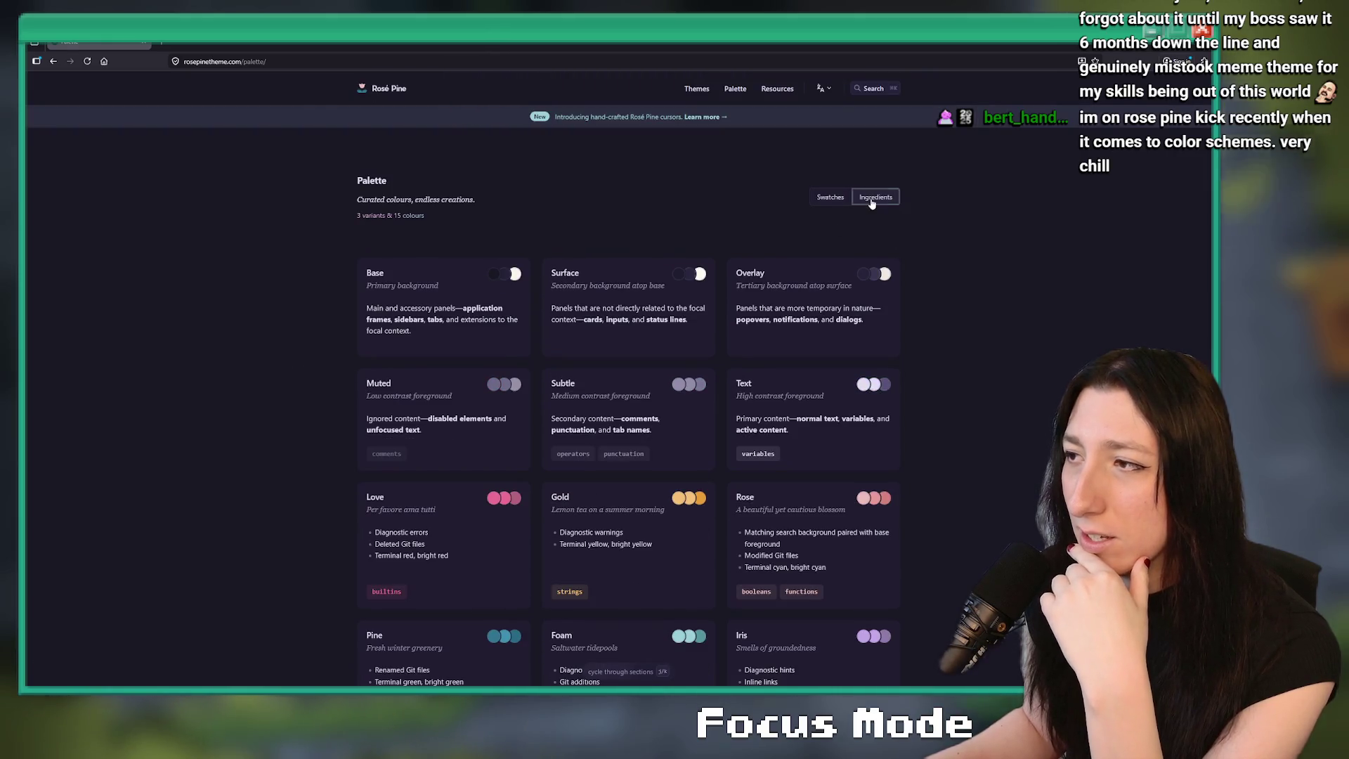
left_click(876, 197)
left_click(831, 196)
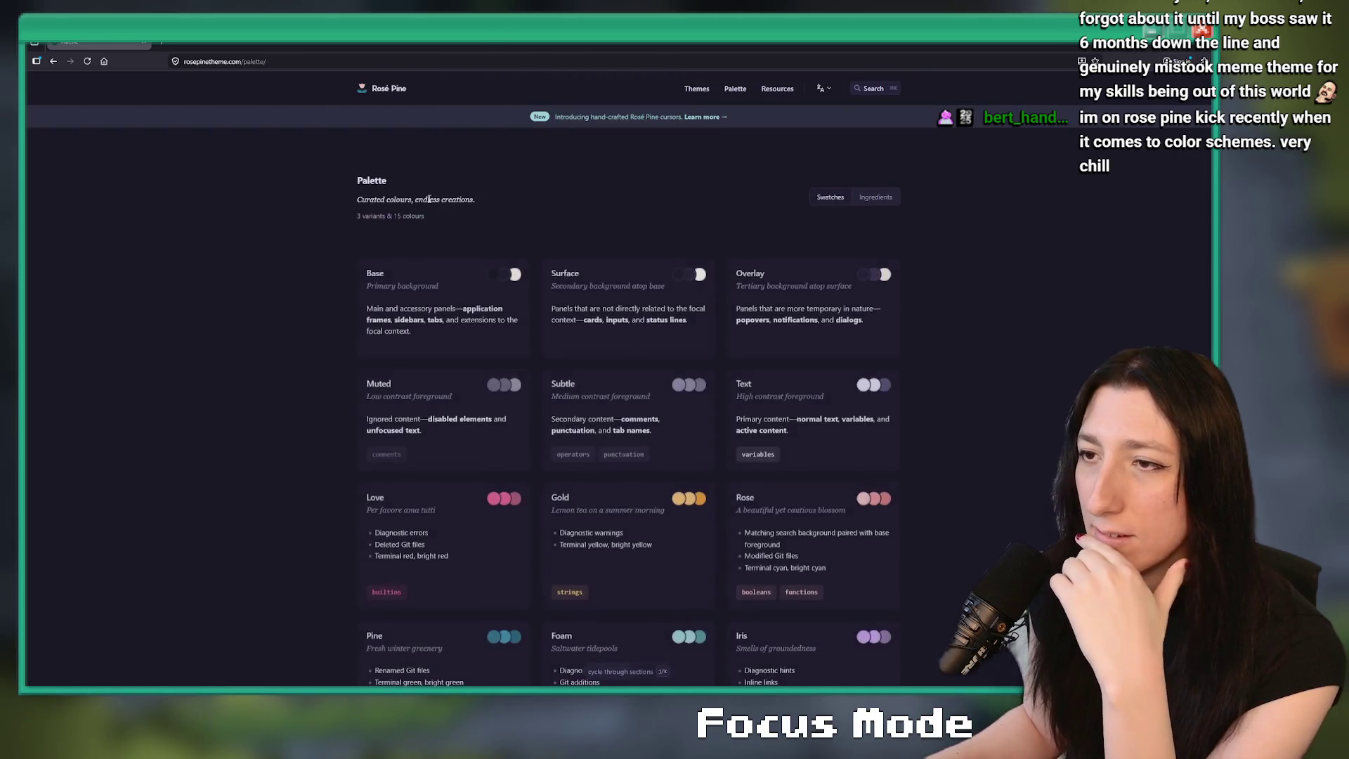
scroll(503, 292, "down", 3)
scroll(278, 410, "up", 3)
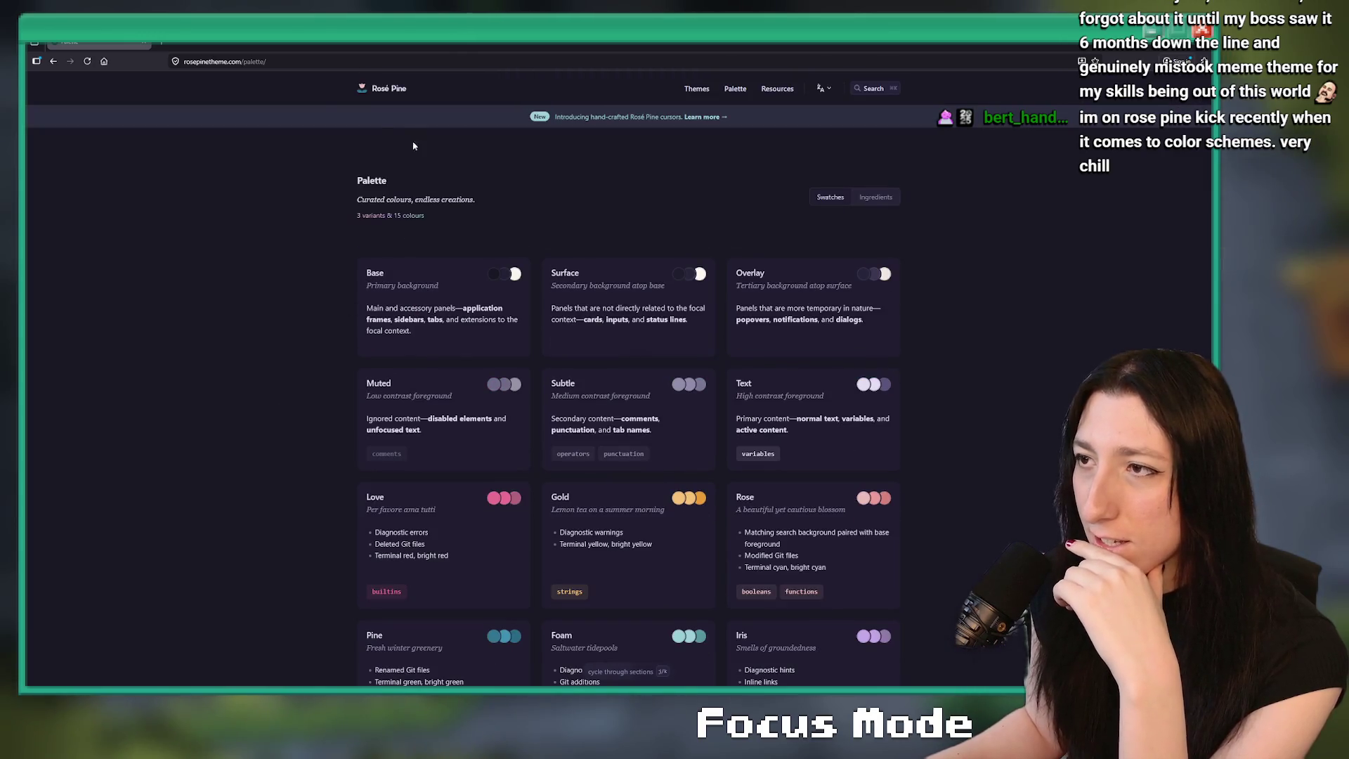
- Browse from the Rosé Pine home page to the Themes list and the Alfred theme's repository
left_click(389, 90)
scroll(660, 345, "down", 2)
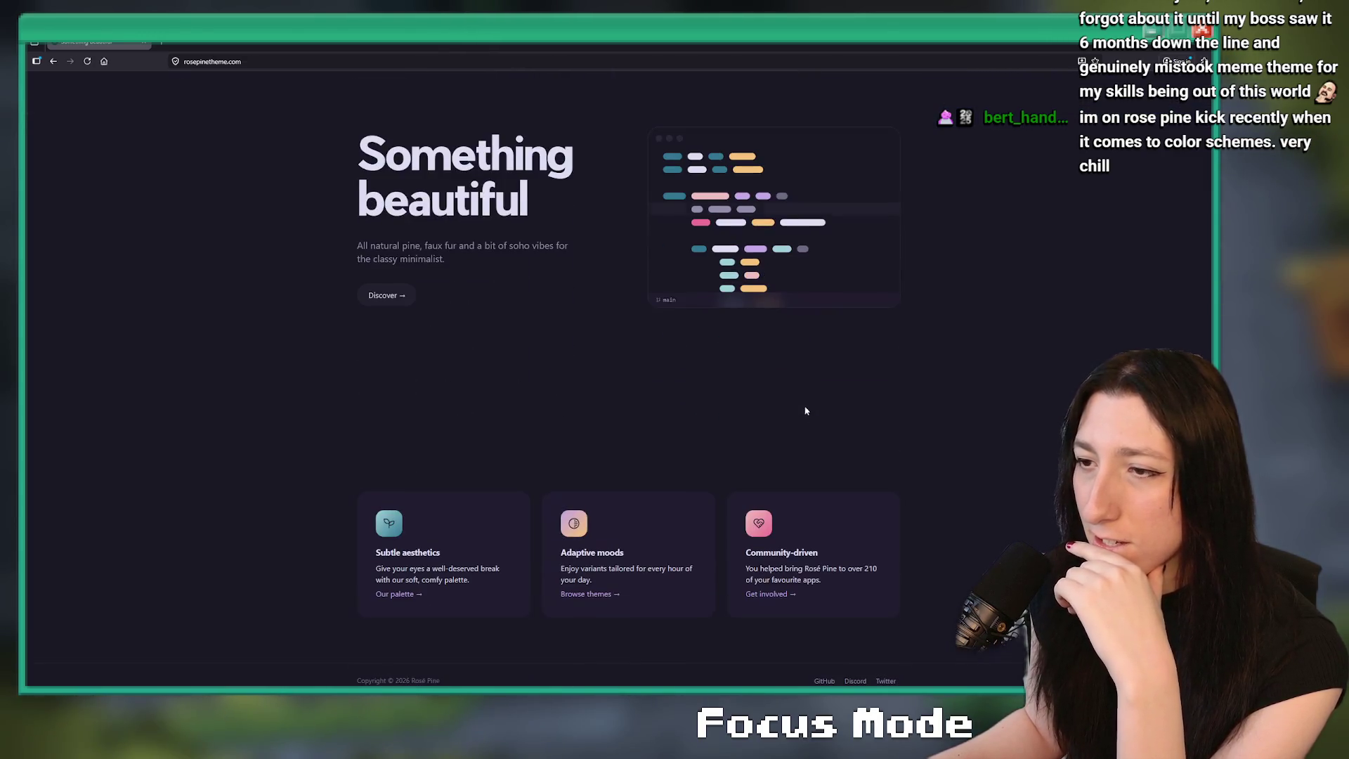
scroll(702, 337, "down", 1)
scroll(684, 379, "up", 2)
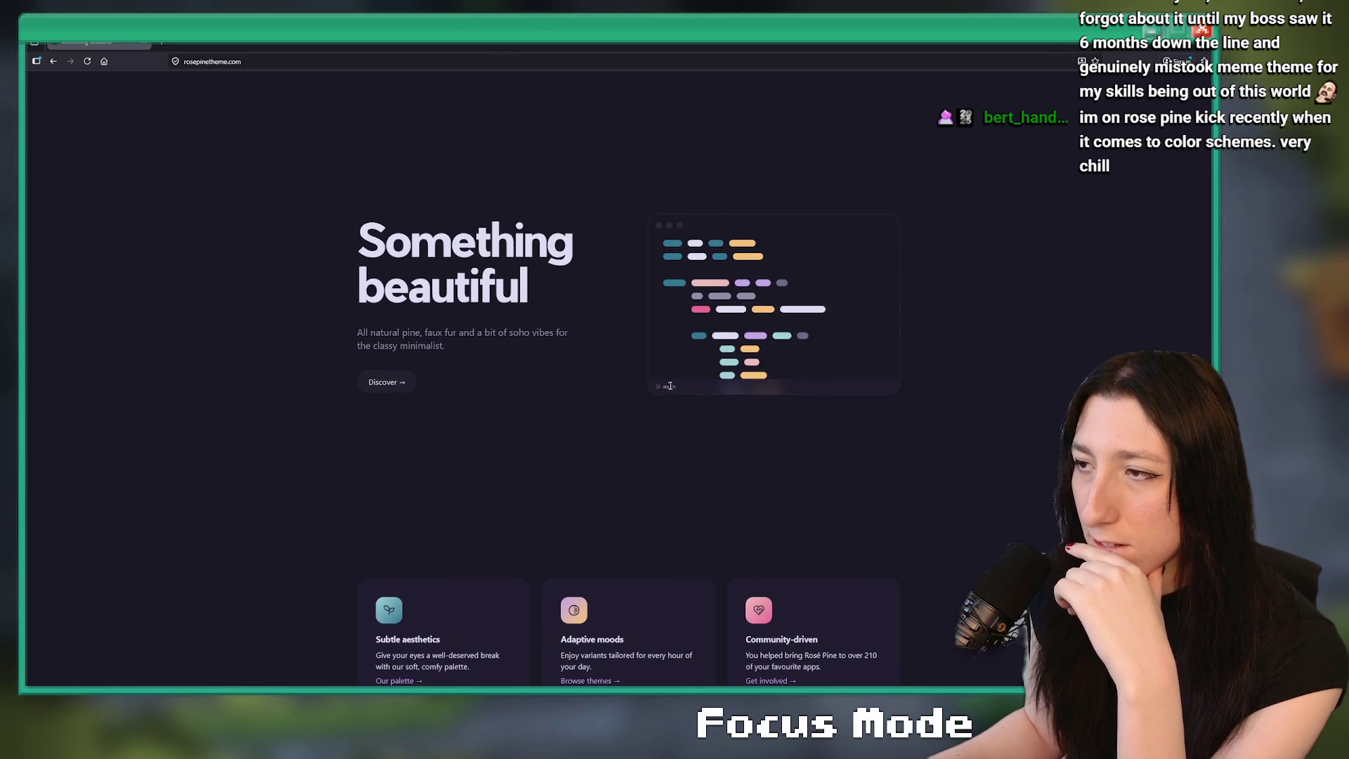
scroll(462, 309, "down", 1)
left_click(385, 286)
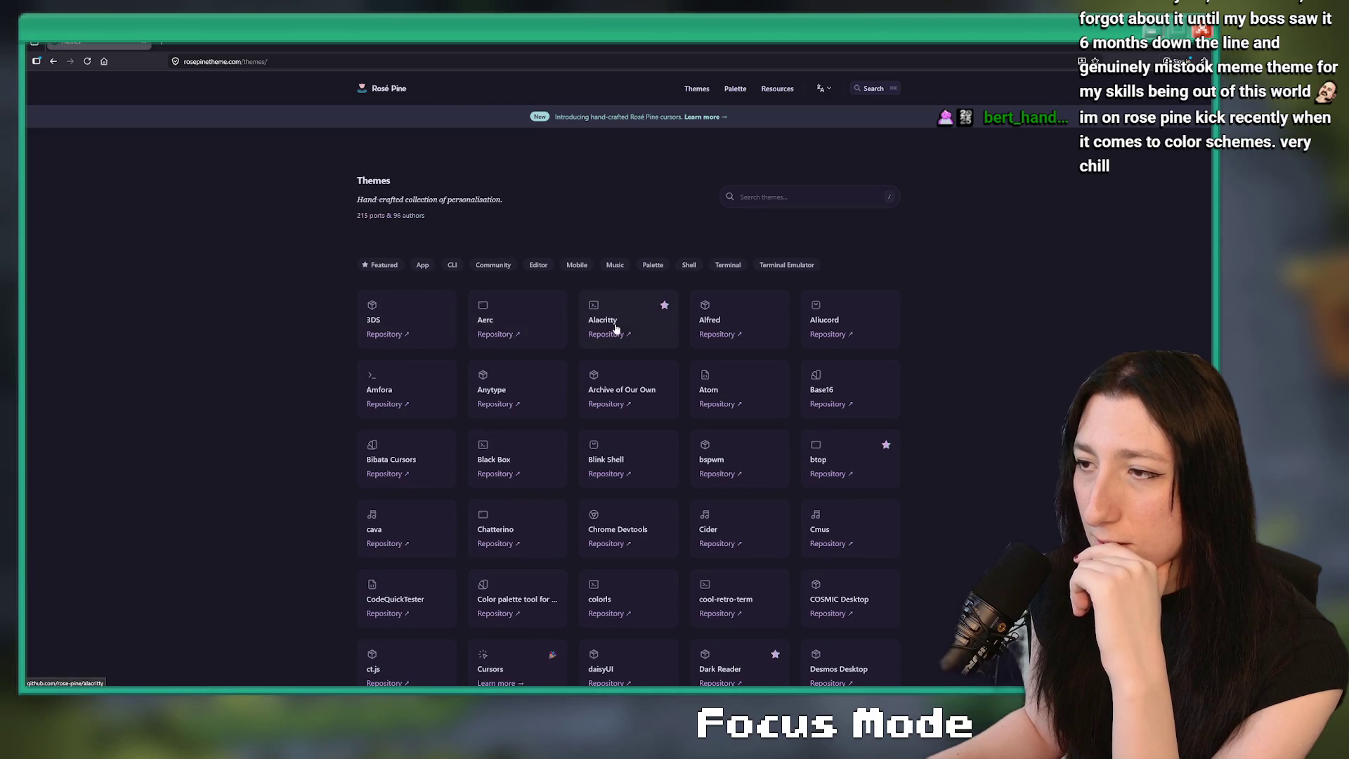
left_click(777, 340)
scroll(175, 551, "down", 5)
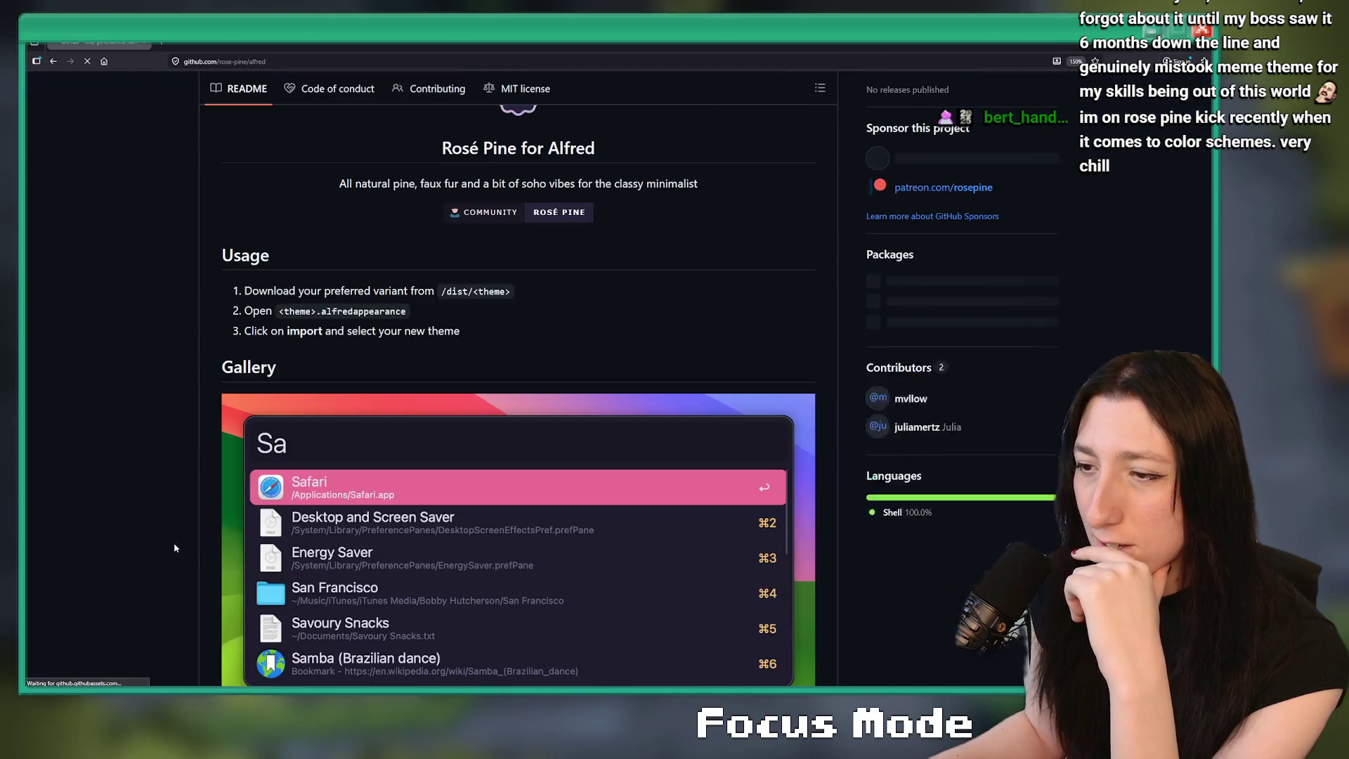
scroll(171, 513, "down", 10)
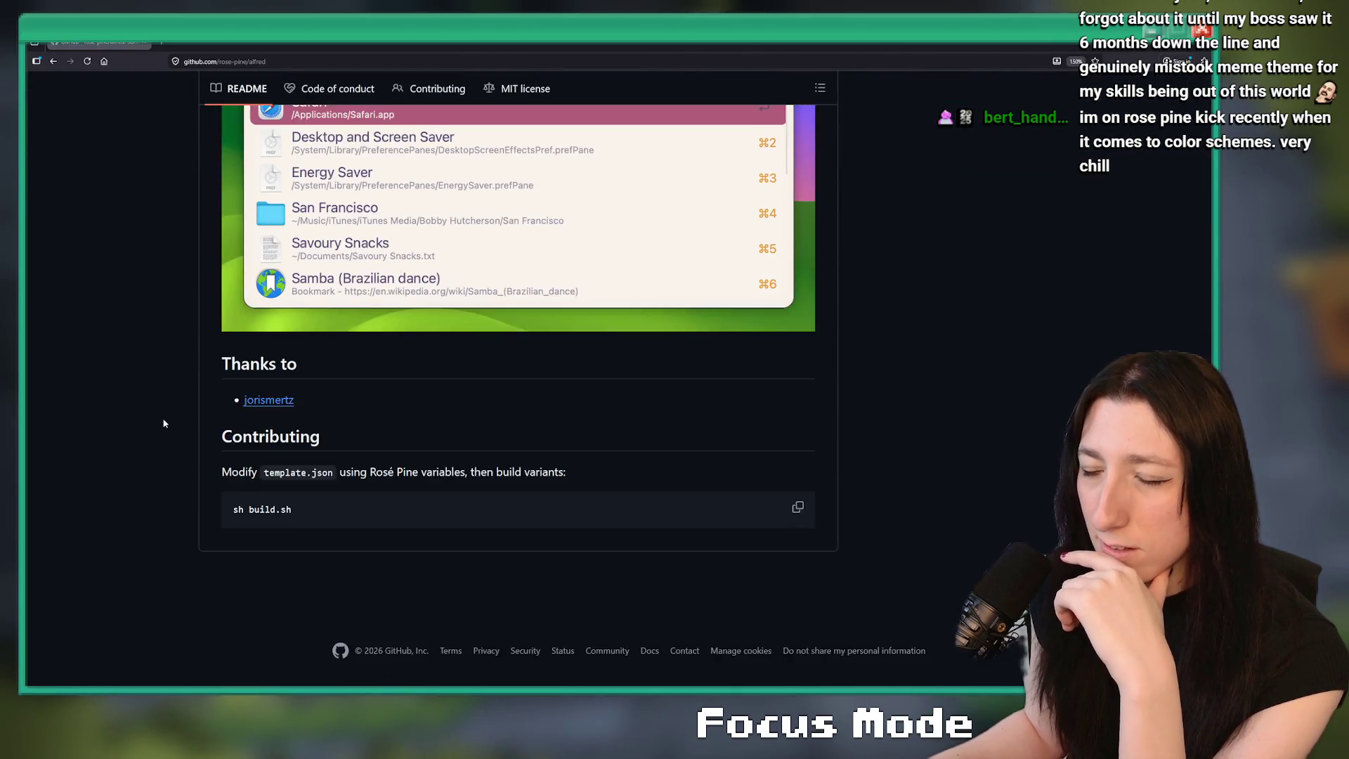
scroll(158, 401, "up", 10)
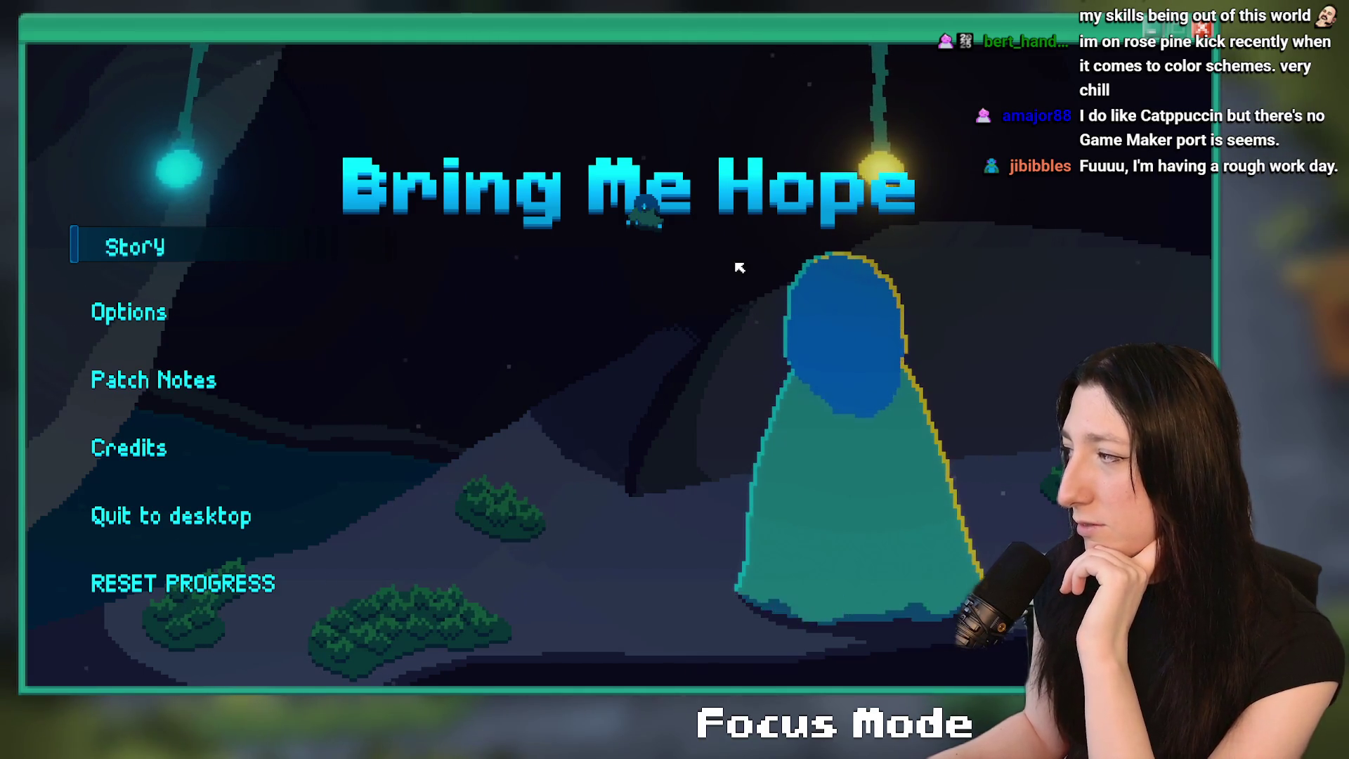
- Start Story mode and check the Key Items book shows Bomb (5x)
left_click(131, 234)
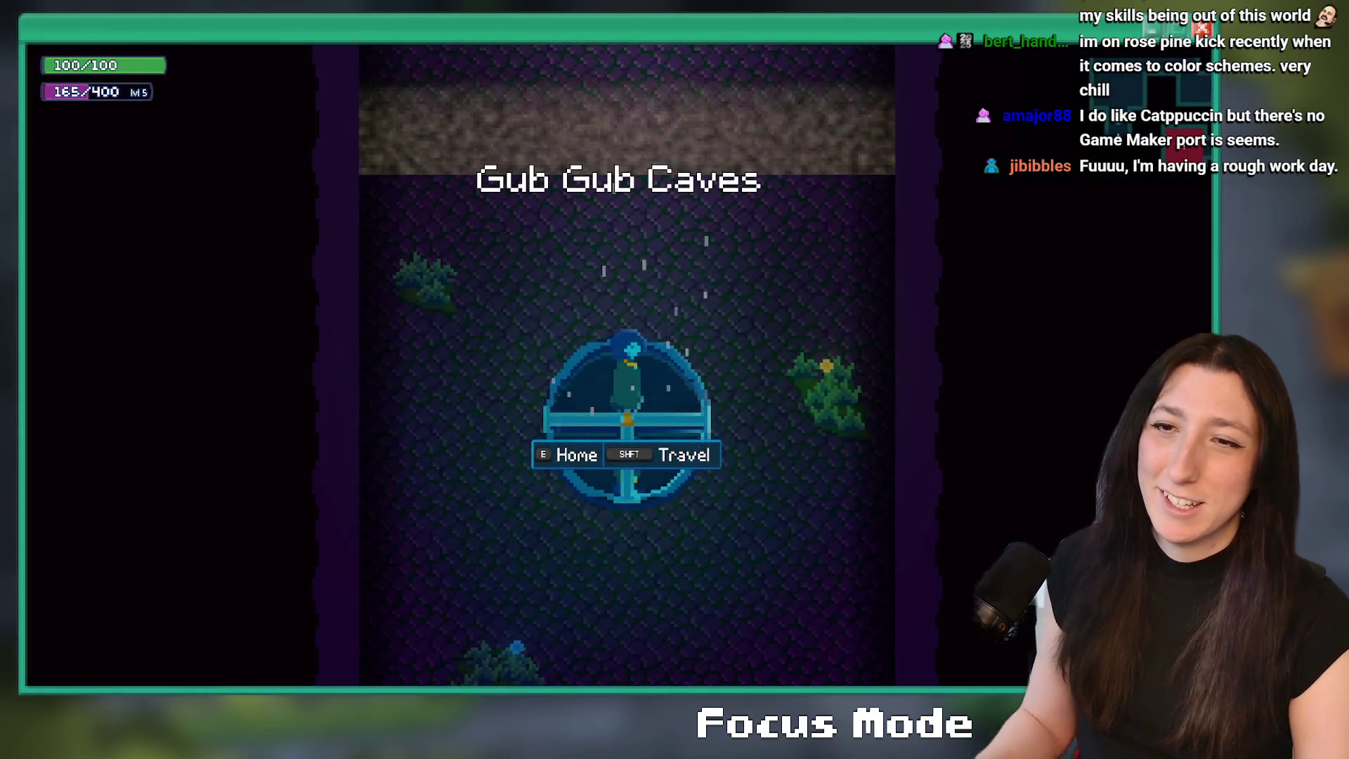
key("w")
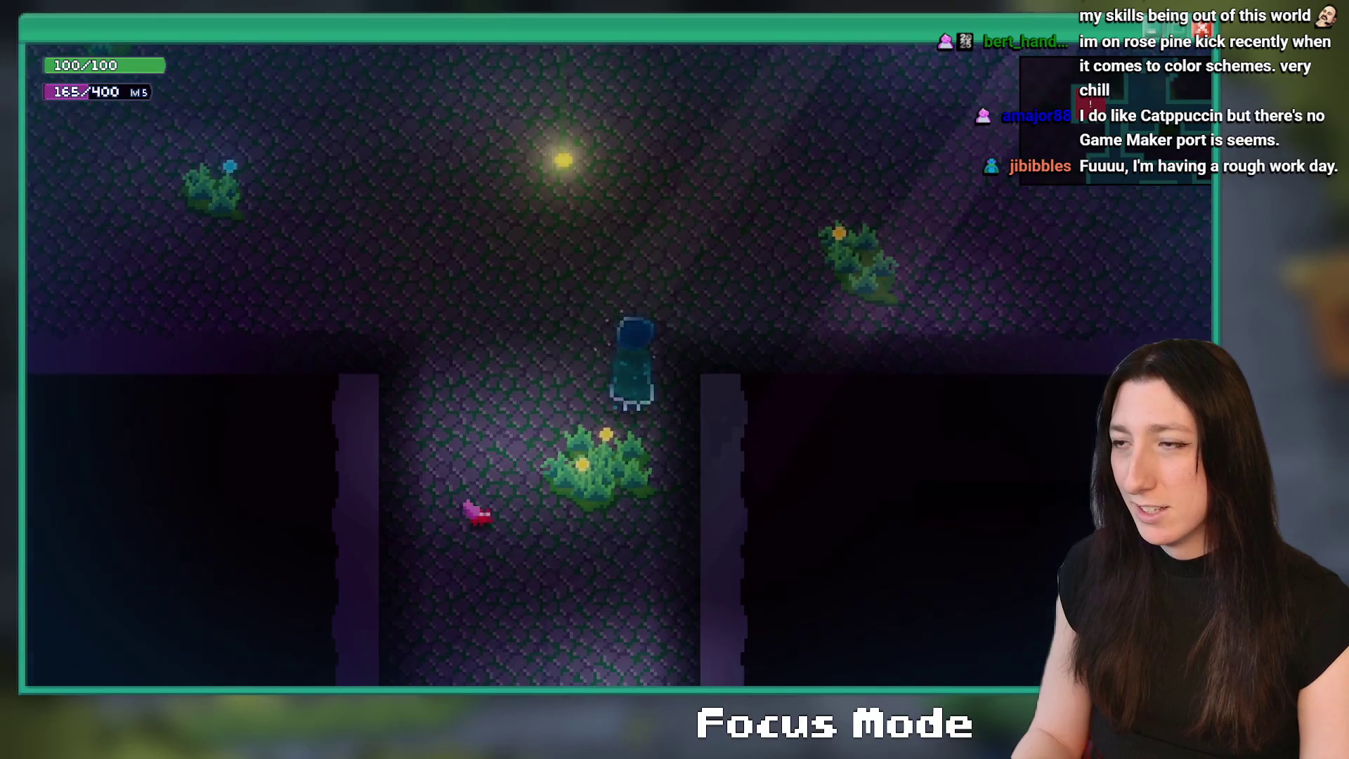
key("Tab")
key("e")
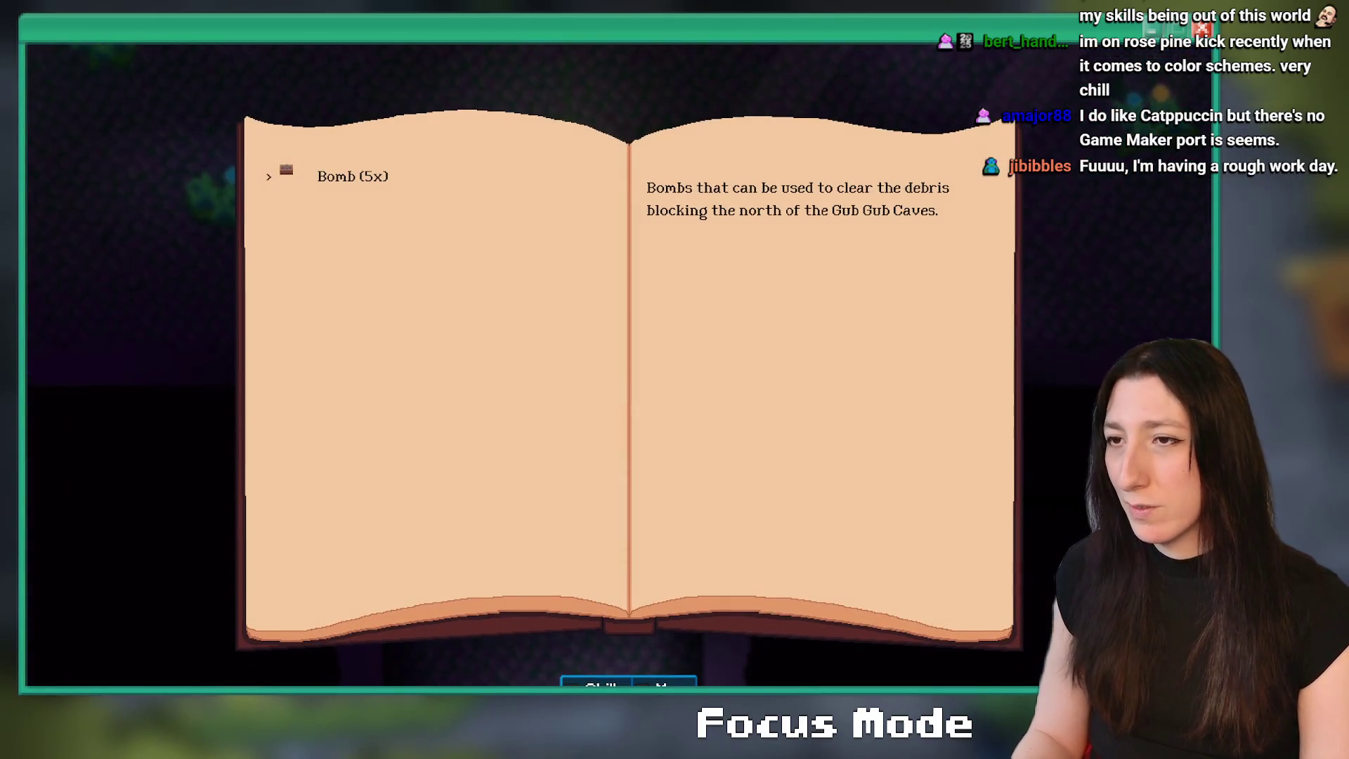
key("Escape")
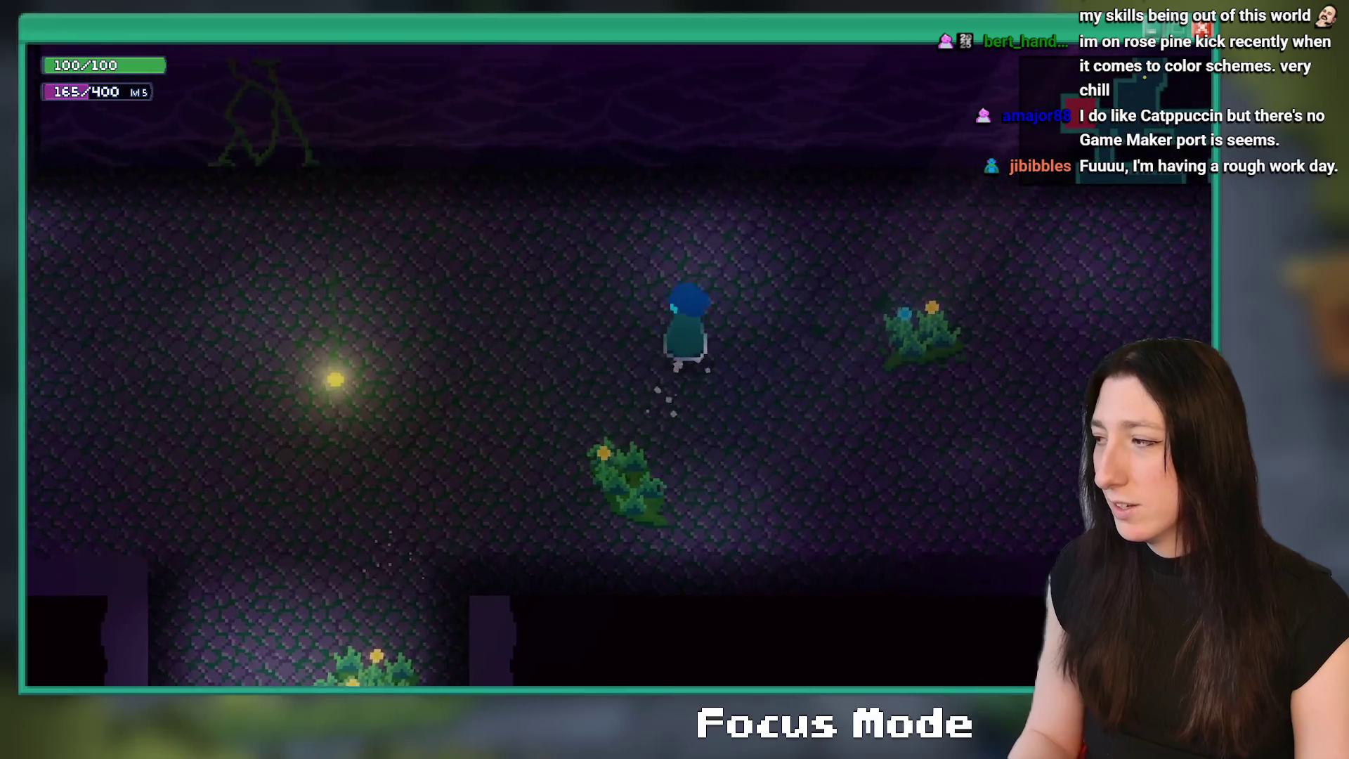
- Walk through Gub Gub Caves, then pause and quit to the title menu
key("w")
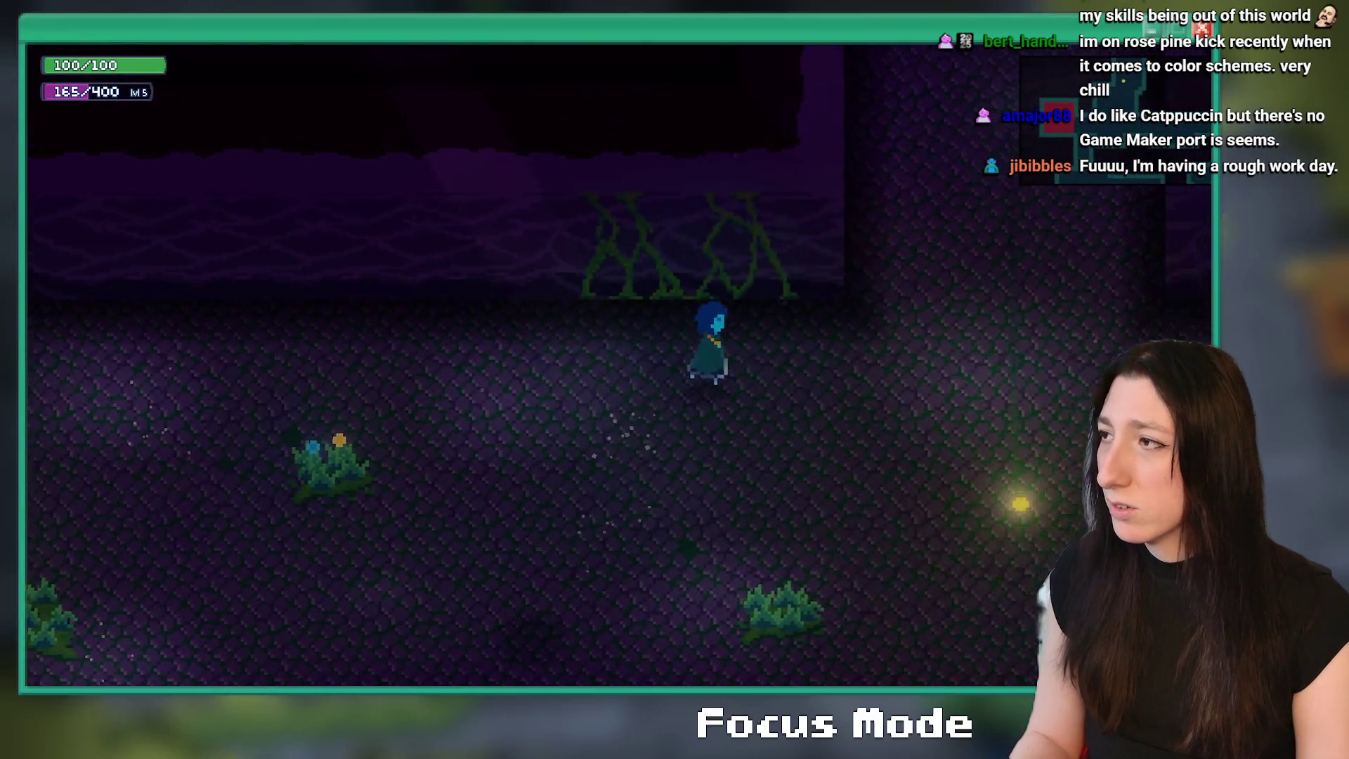
key("w")
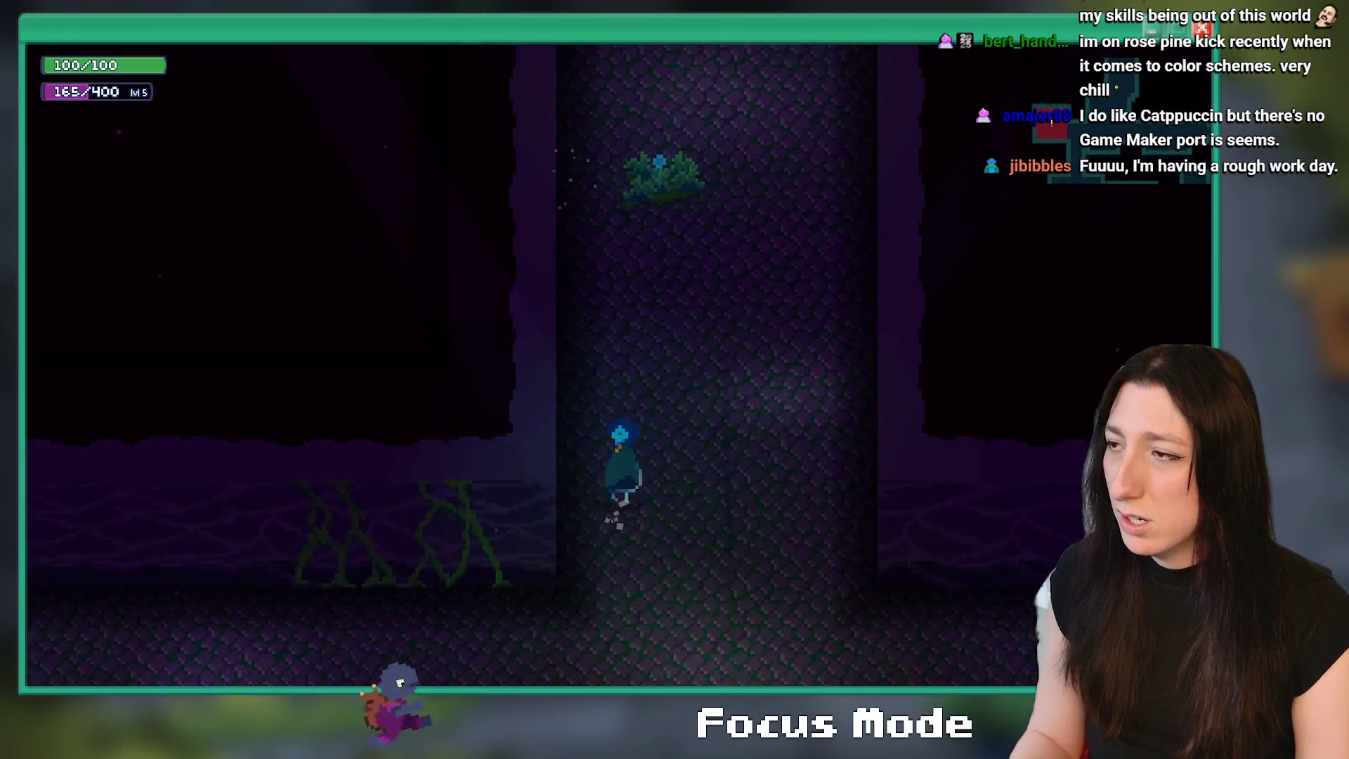
key("s")
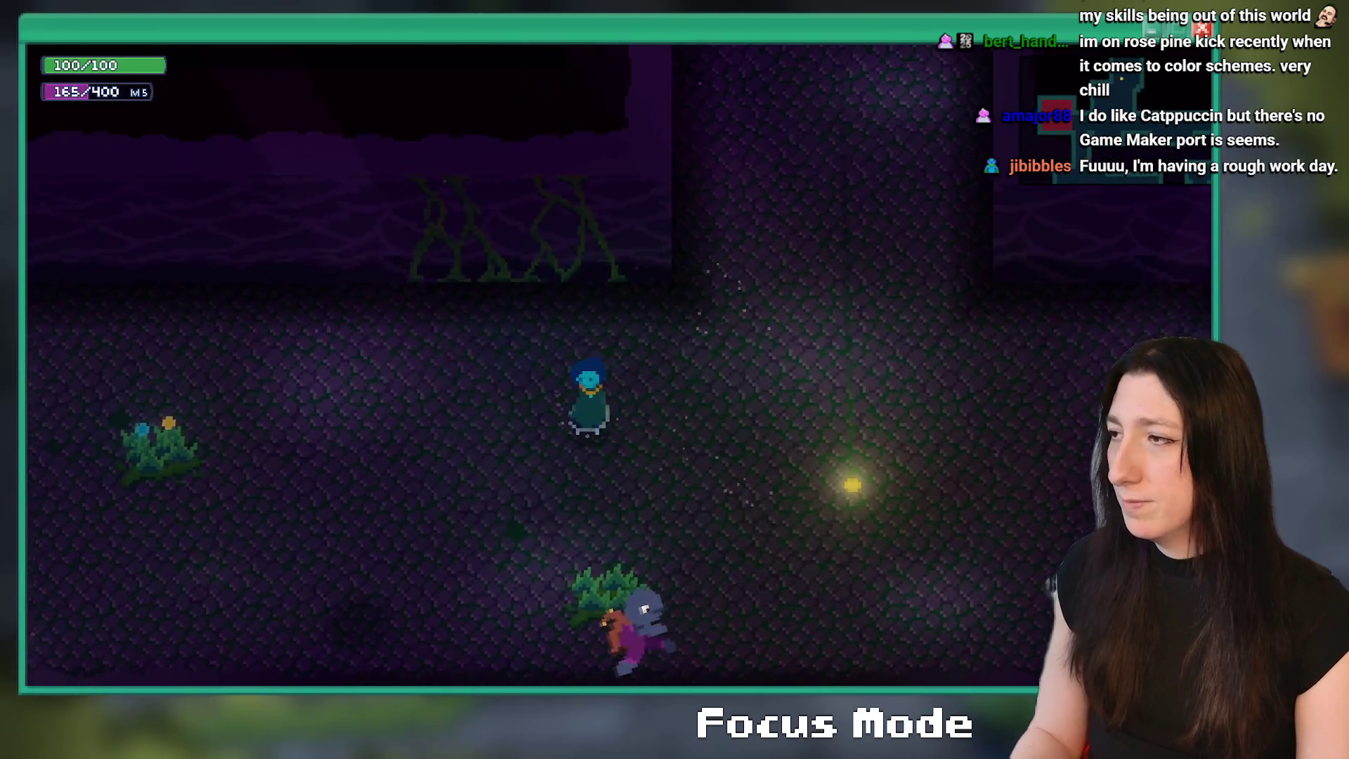
key("Escape")
key("Return")
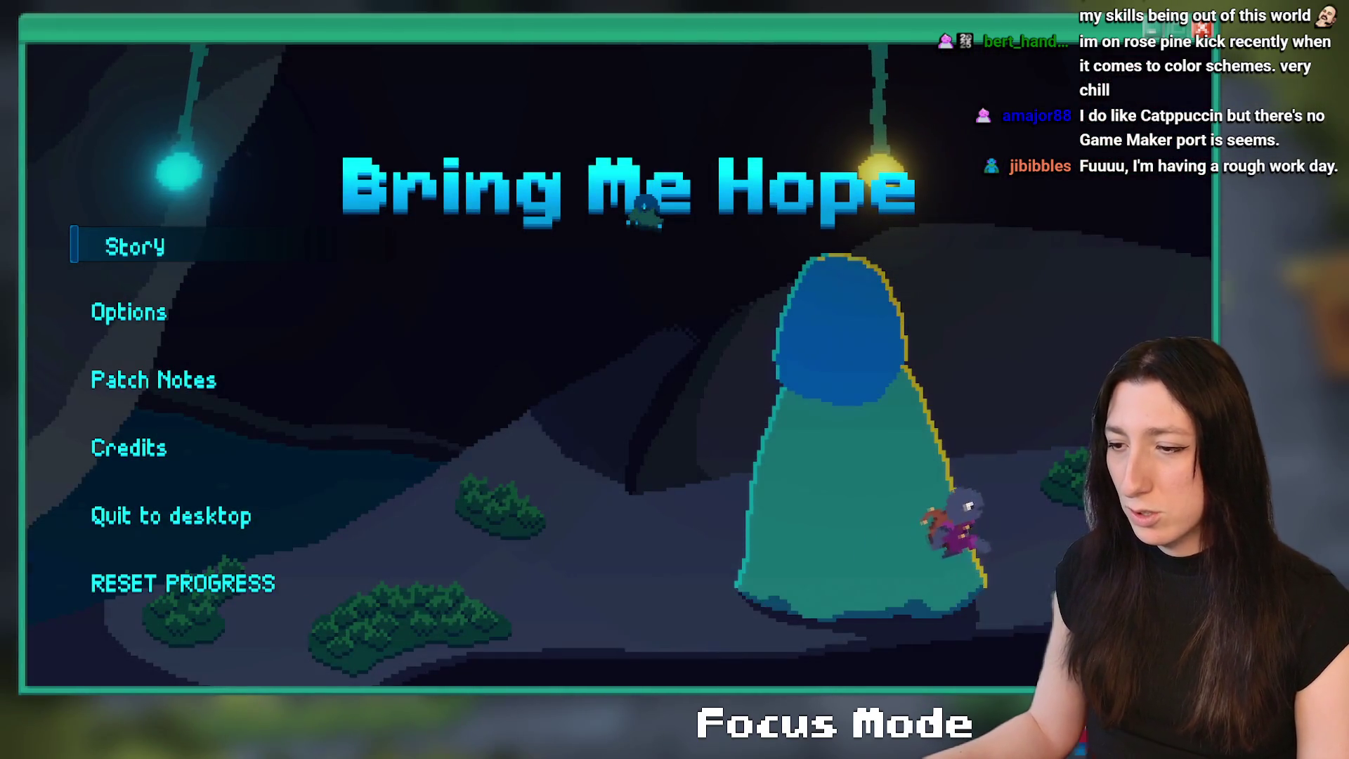
key("super+e")
- Navigate File Explorer to %localappdata% and the Bring_Me_Hope folder
left_click(671, 315)
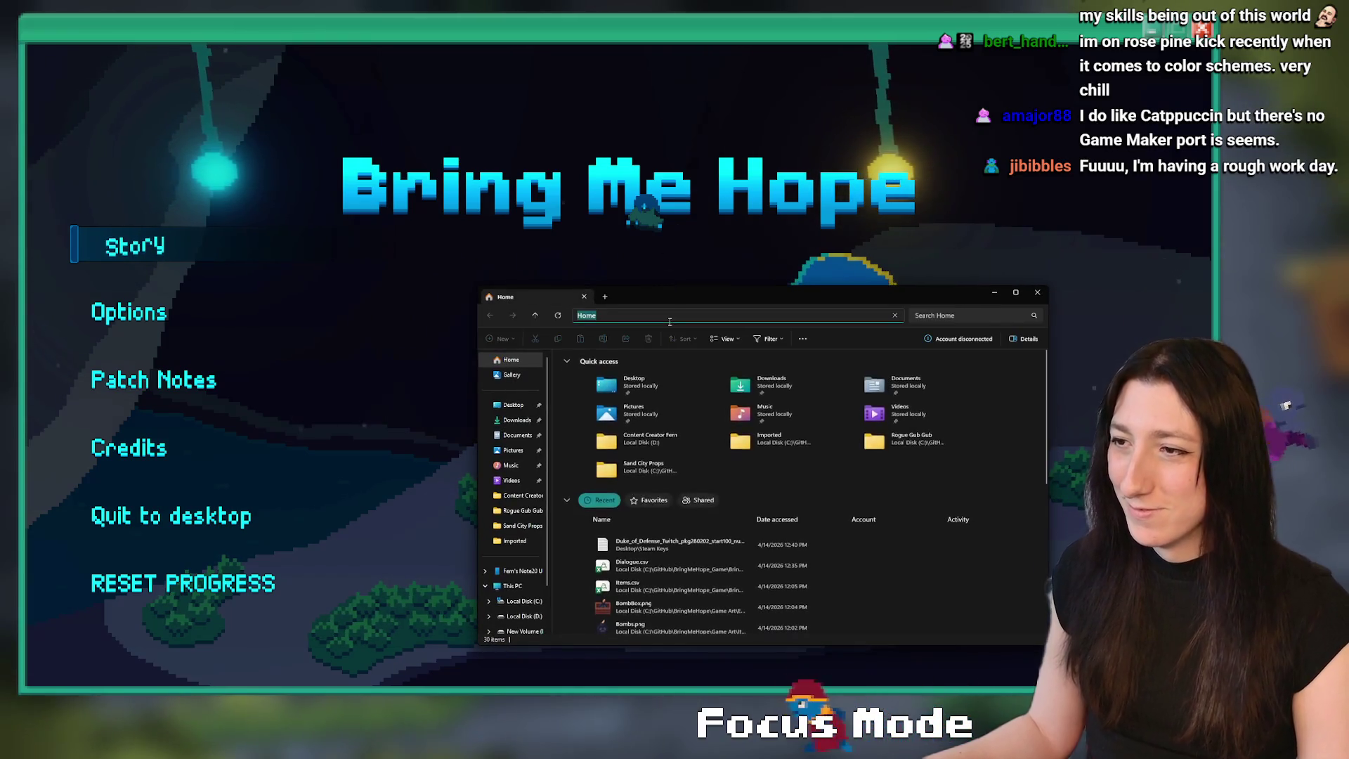
type("%localappdata%")
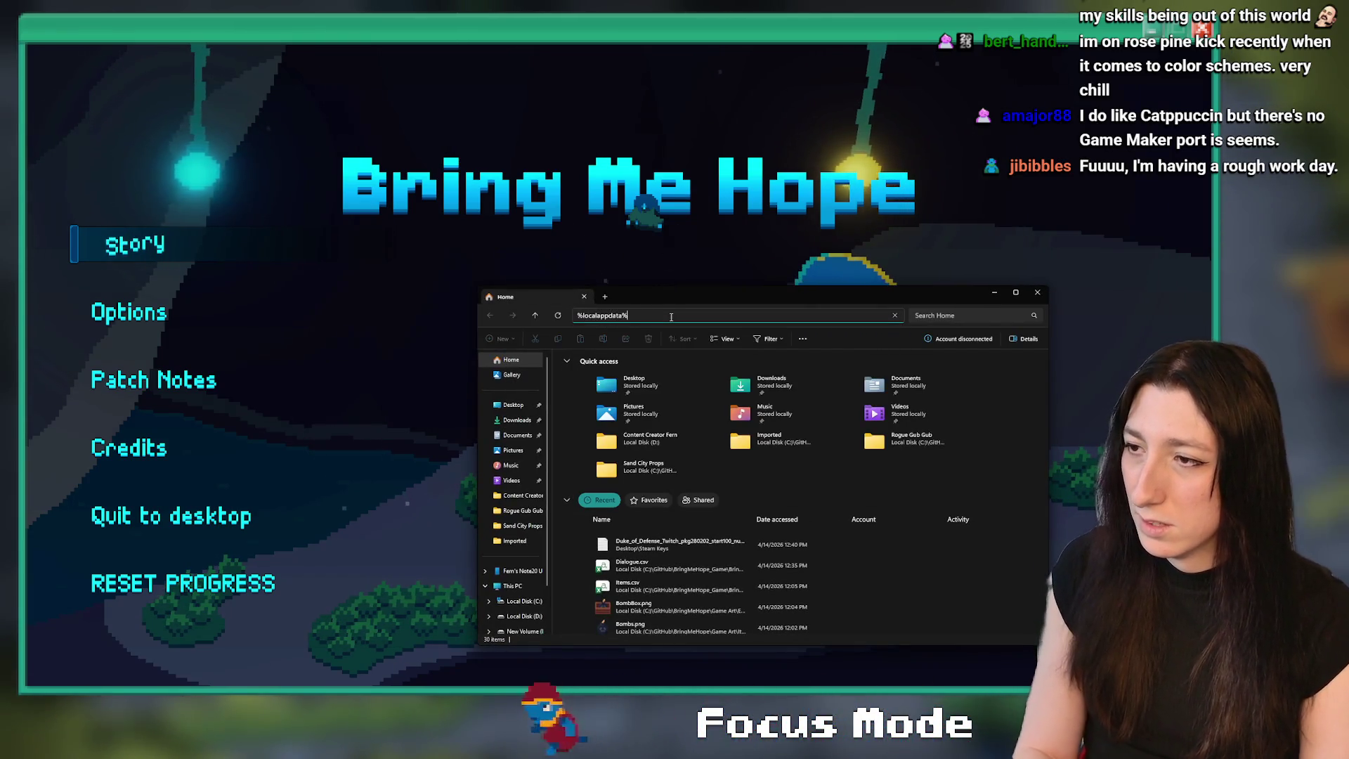
key("Return")
scroll(641, 480, "down", 20)
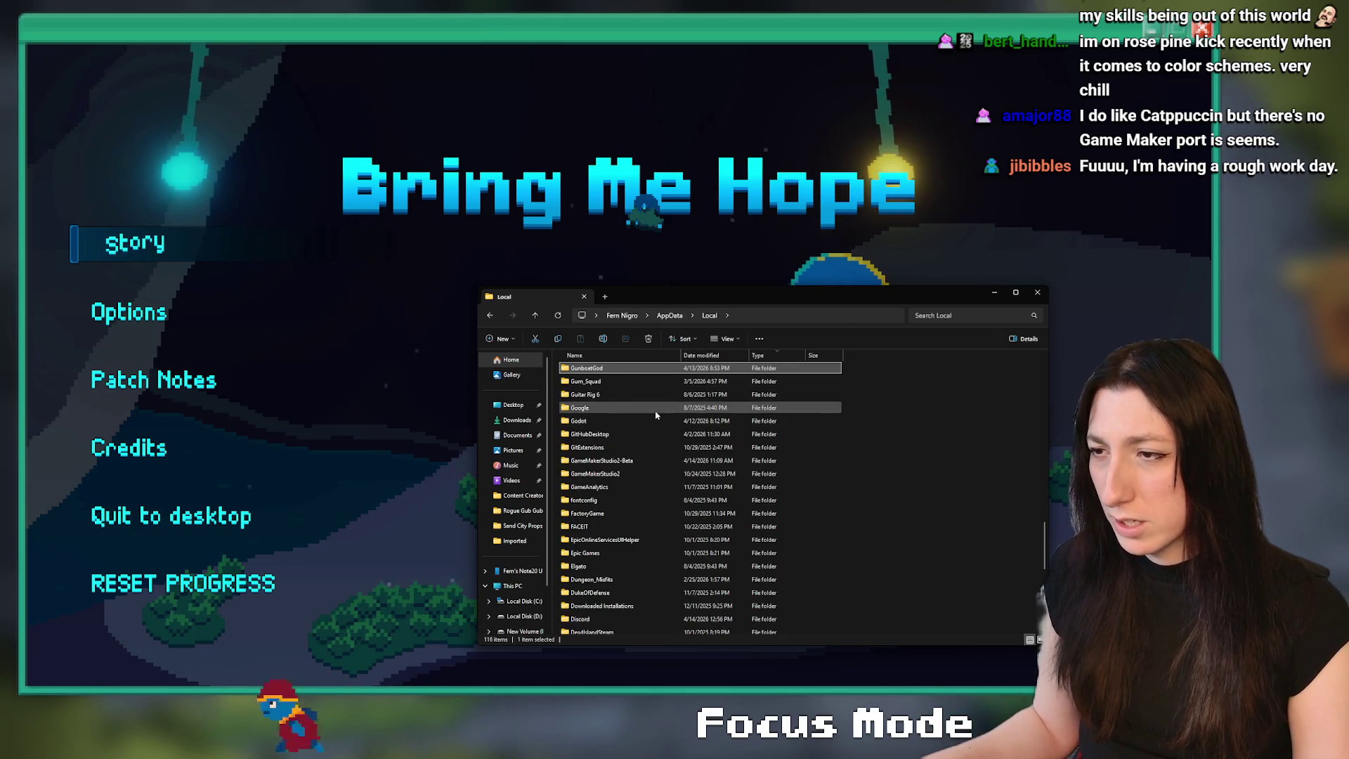
left_click(641, 475)
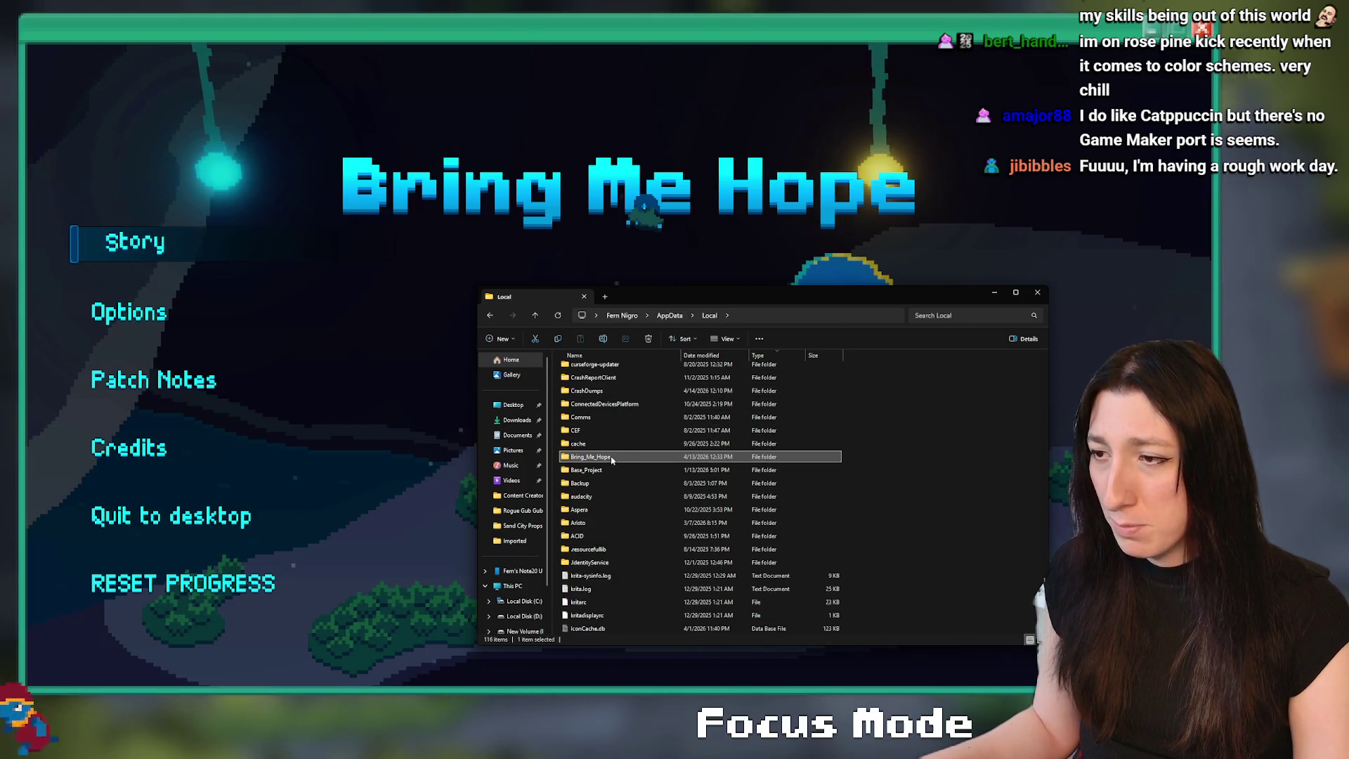
type("bring")
key("Return")
- Open the -1\levels folder, select all nine .dat files, and start Story in the game
double_click(611, 370)
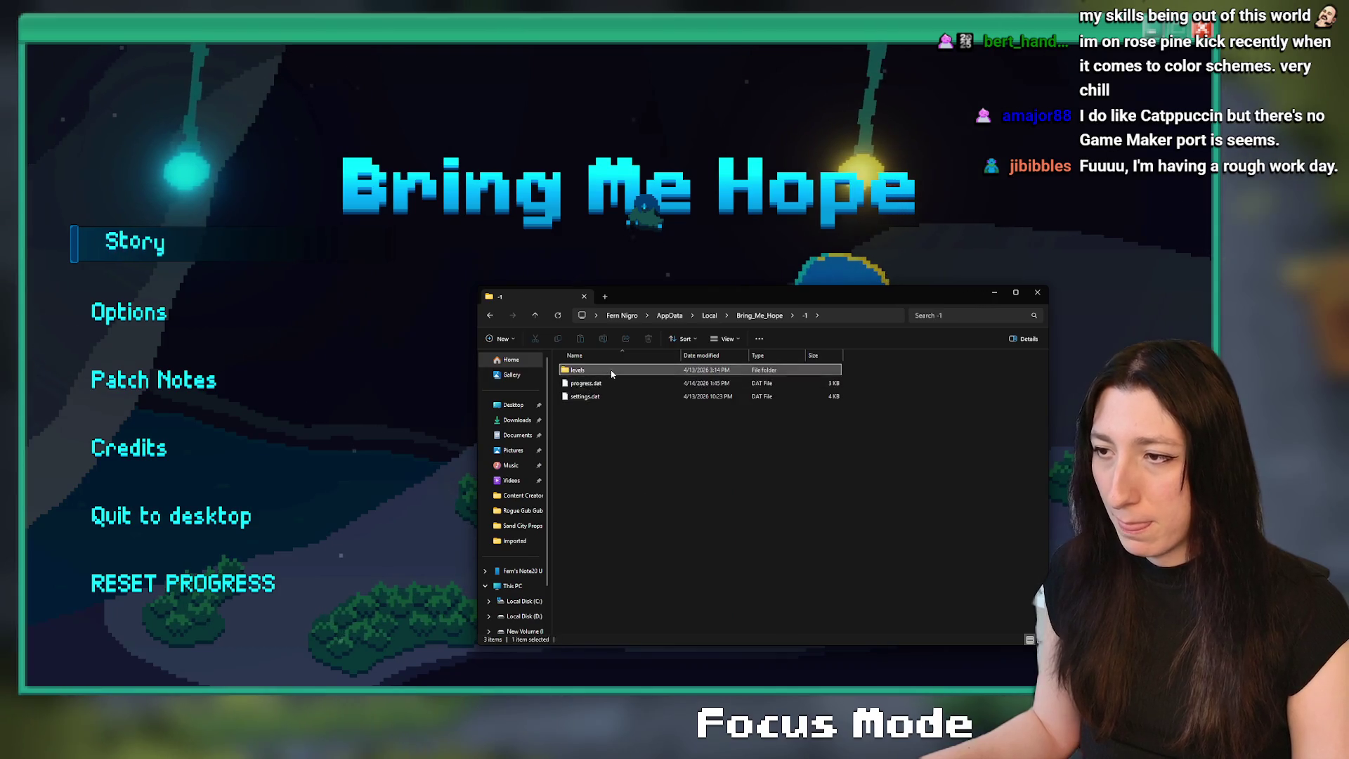
double_click(629, 369)
key("ctrl+a")
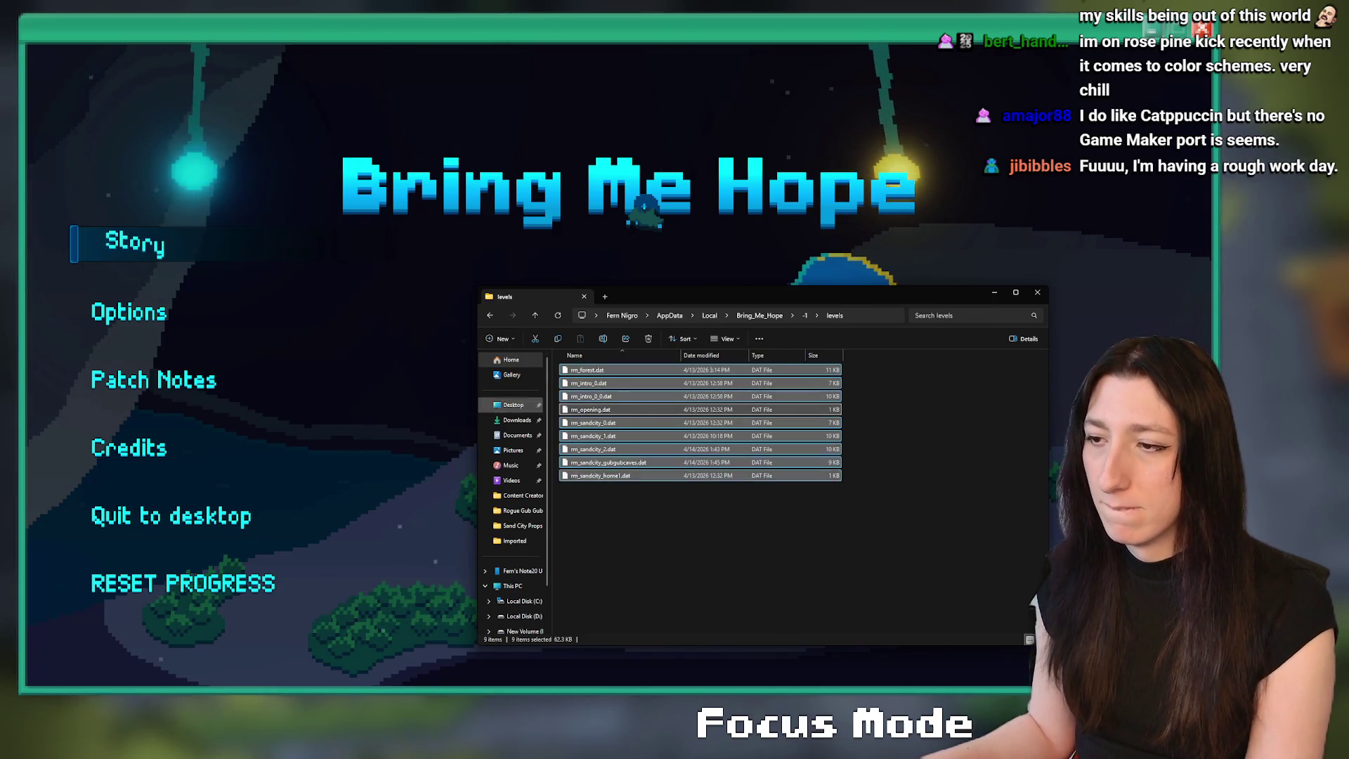
left_click(263, 248)
left_click(262, 248)
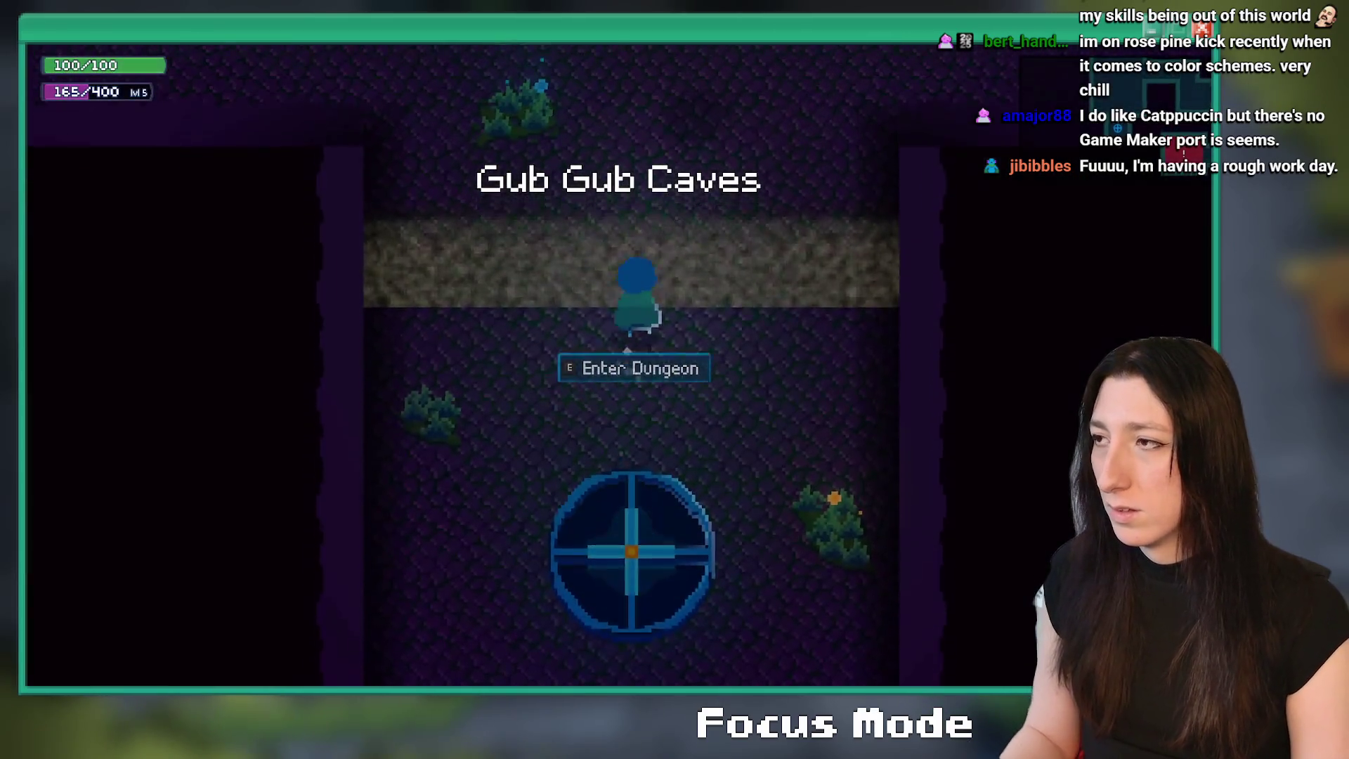
- Enter the Gub Gub Caves dungeon and advance the bomb dialogue to "Alright... HERE WE GO!"
key("e")
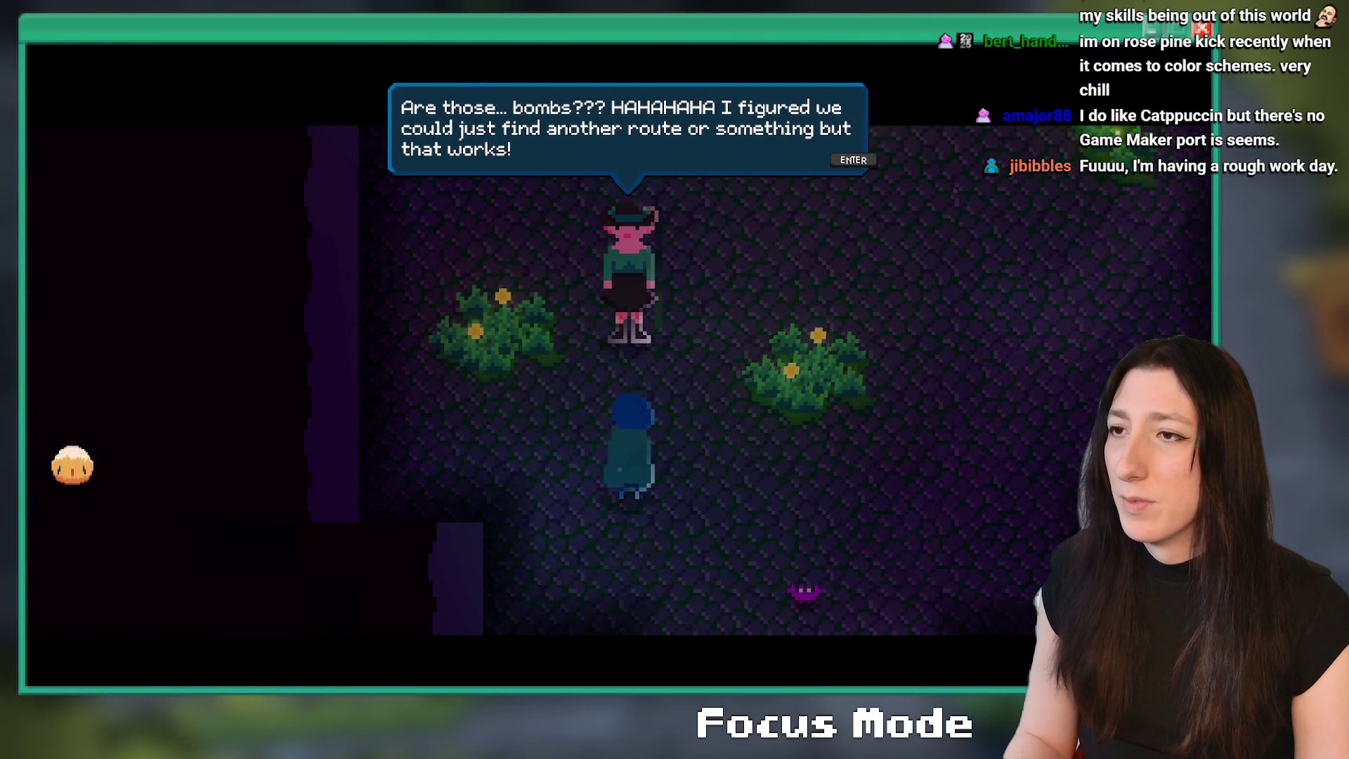
key("Return")
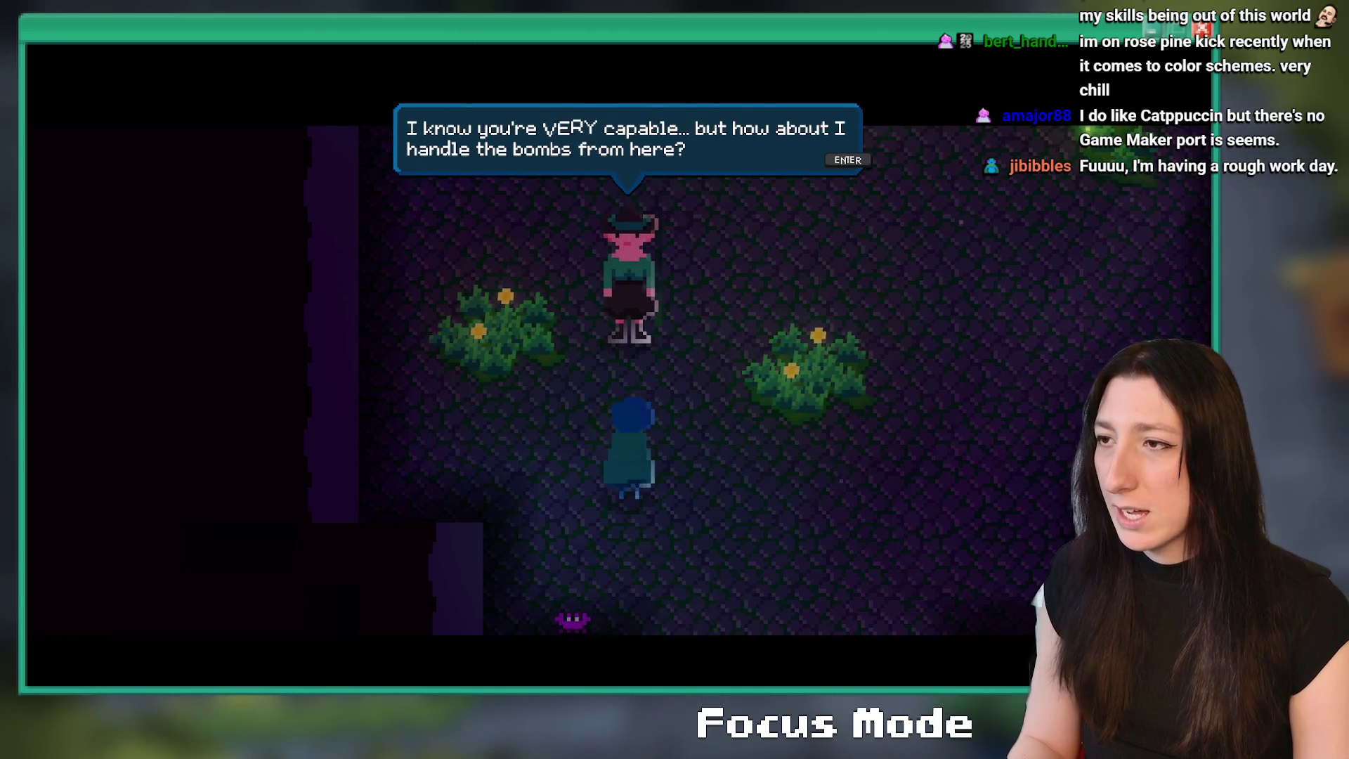
key("Return")
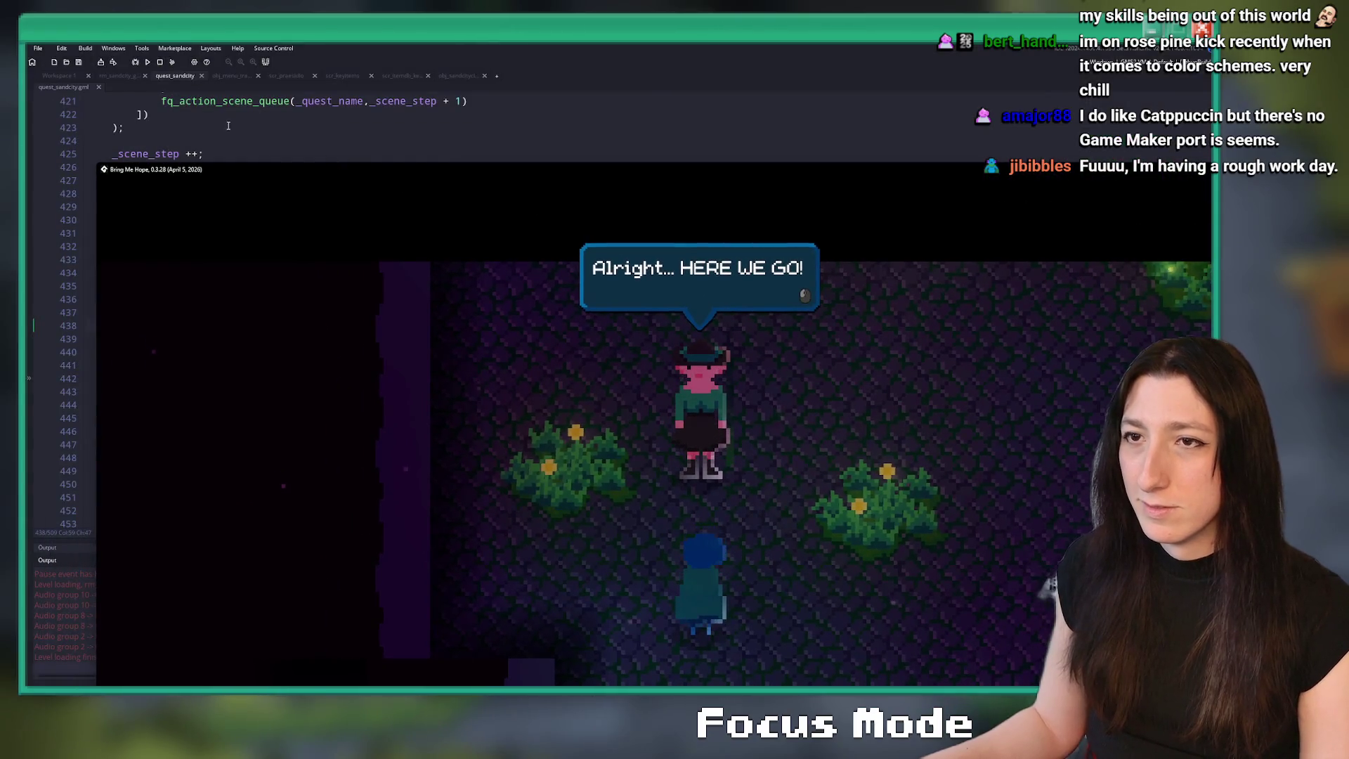
- Close the running game and scroll the quest script to the bomb cutscene's fade-out lines
left_click(161, 65)
left_click(497, 325)
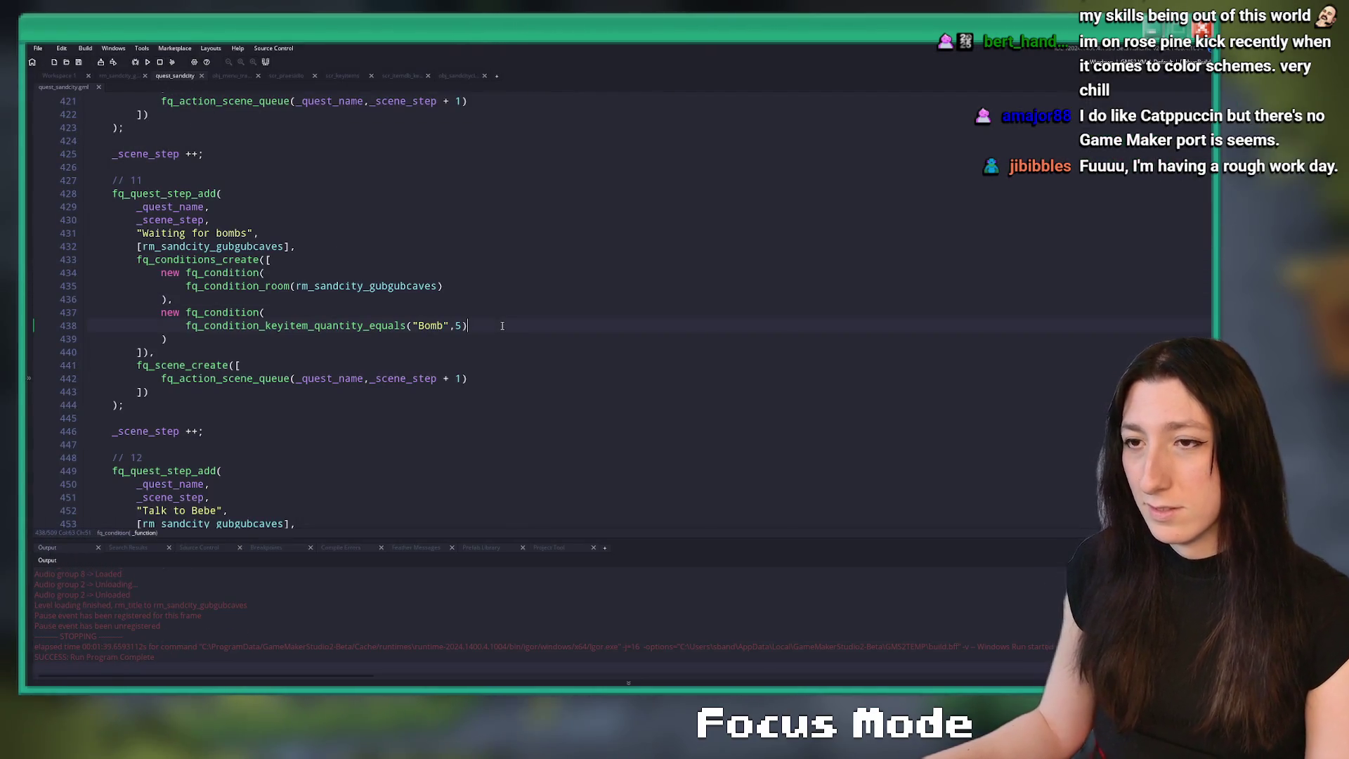
scroll(378, 316, "up", 3)
scroll(329, 365, "down", 4)
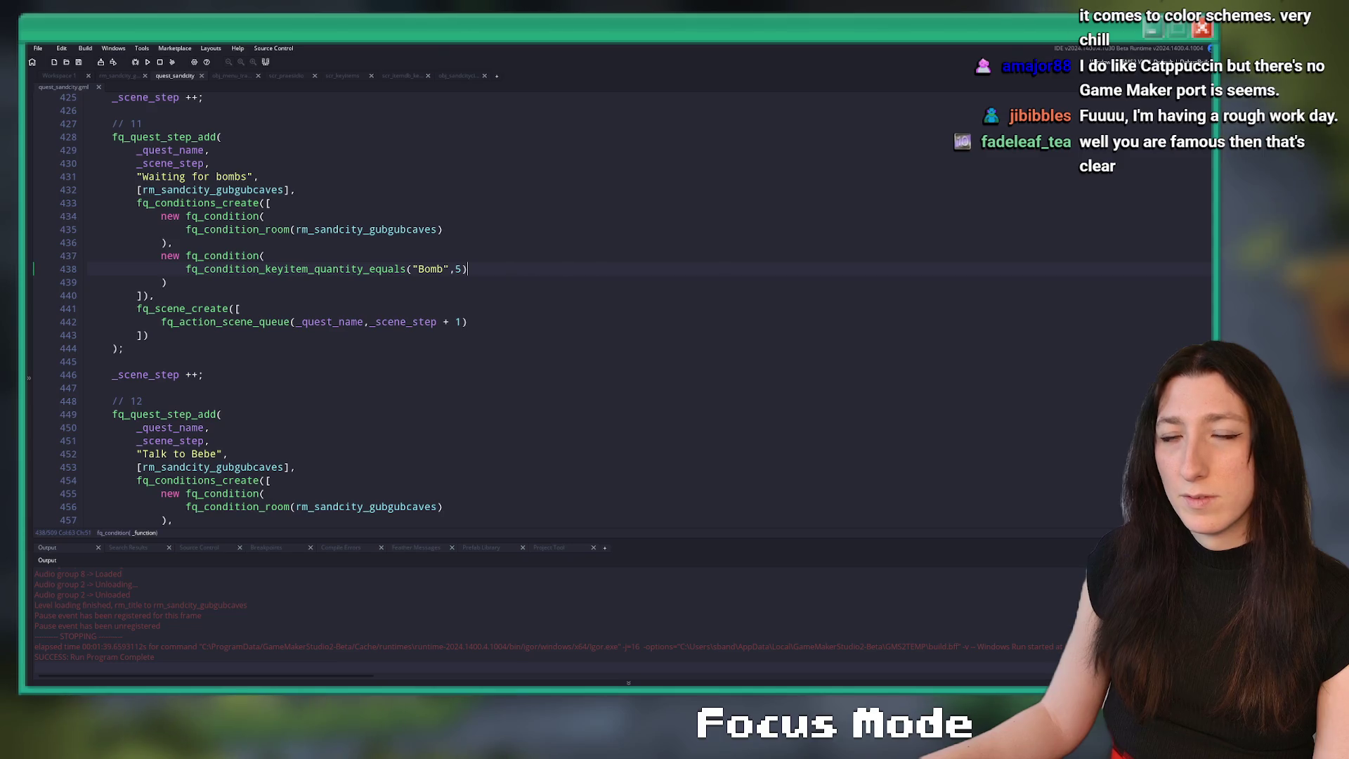
scroll(782, 246, "up", 9)
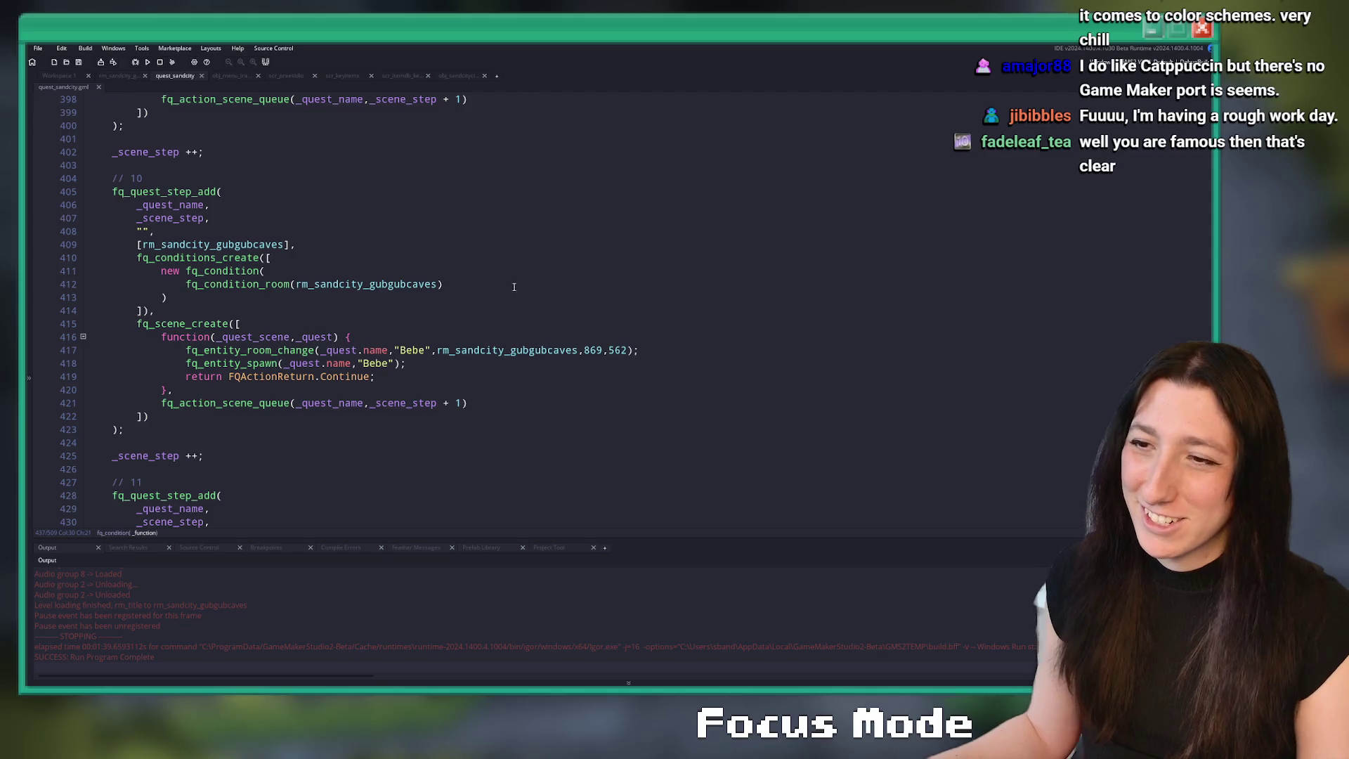
scroll(524, 268, "up", 9)
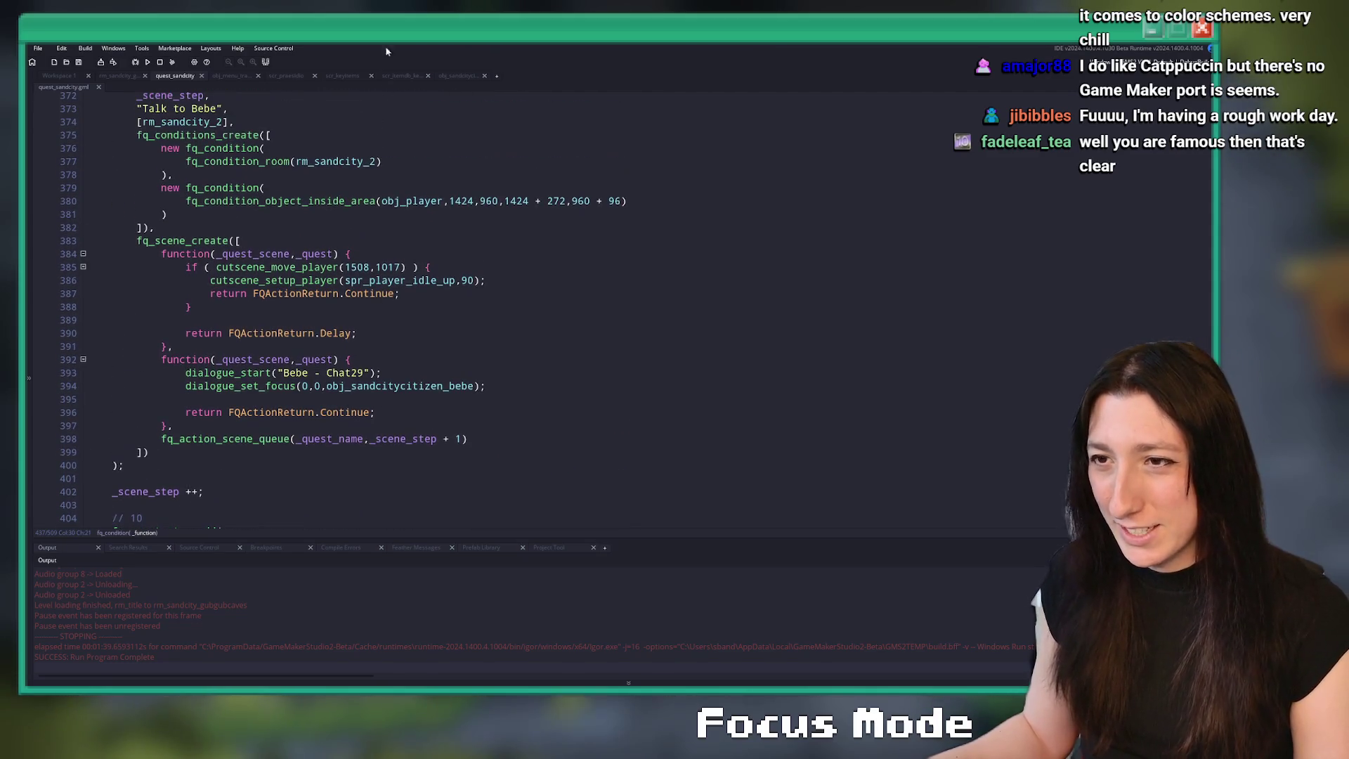
scroll(323, 310, "up", 2)
scroll(323, 310, "down", 11)
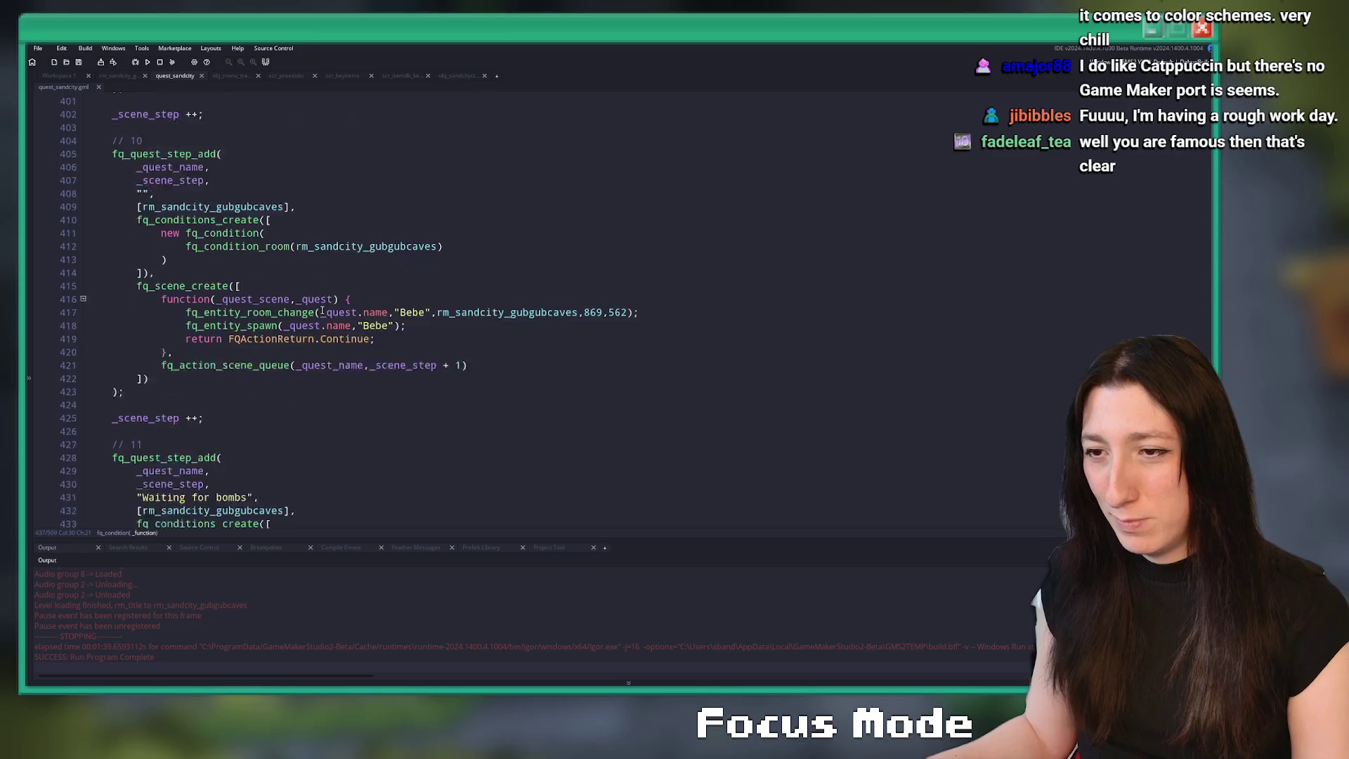
scroll(322, 310, "down", 19)
scroll(298, 331, "down", 3)
- Change the fq_action_fade_out durations on lines 478 and 494 from 90 to 30
left_click(315, 269)
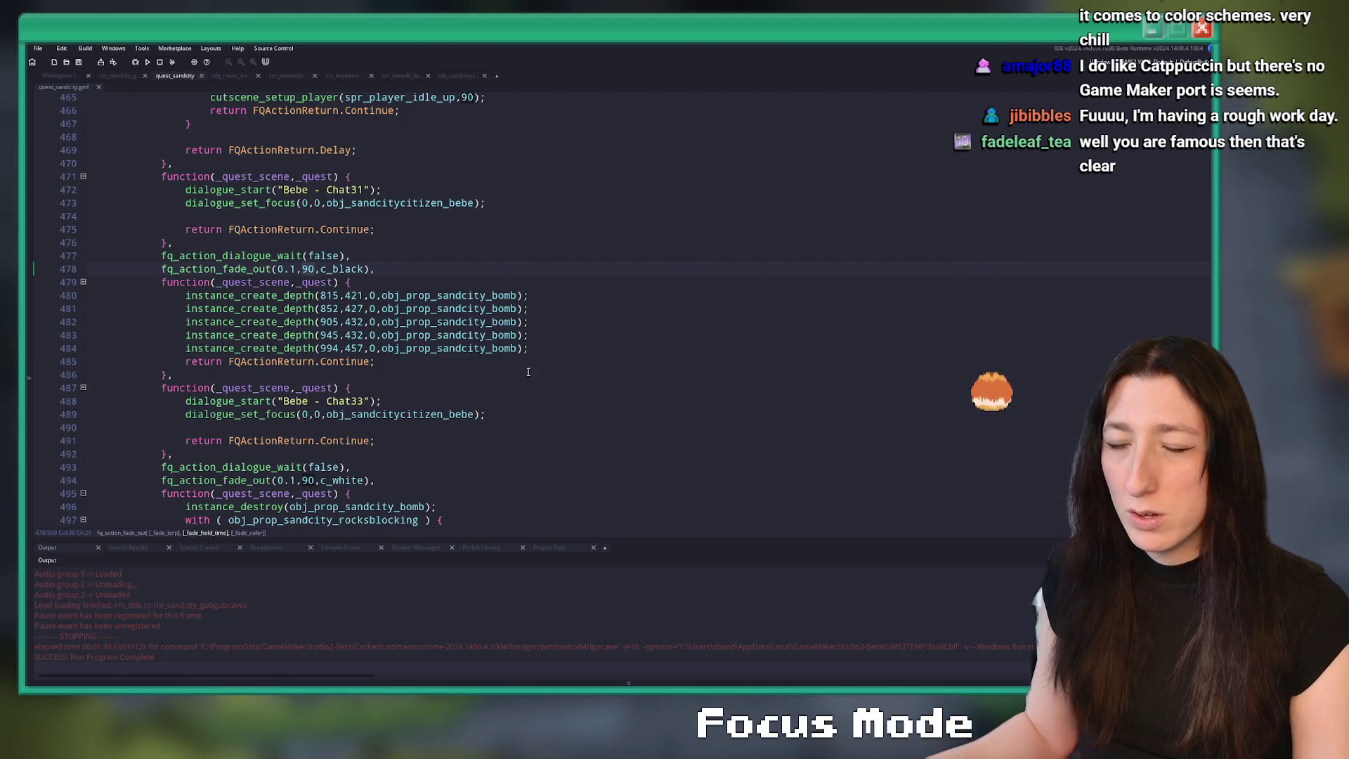
key("BackSpace")
key("BackSpace")
type("3")
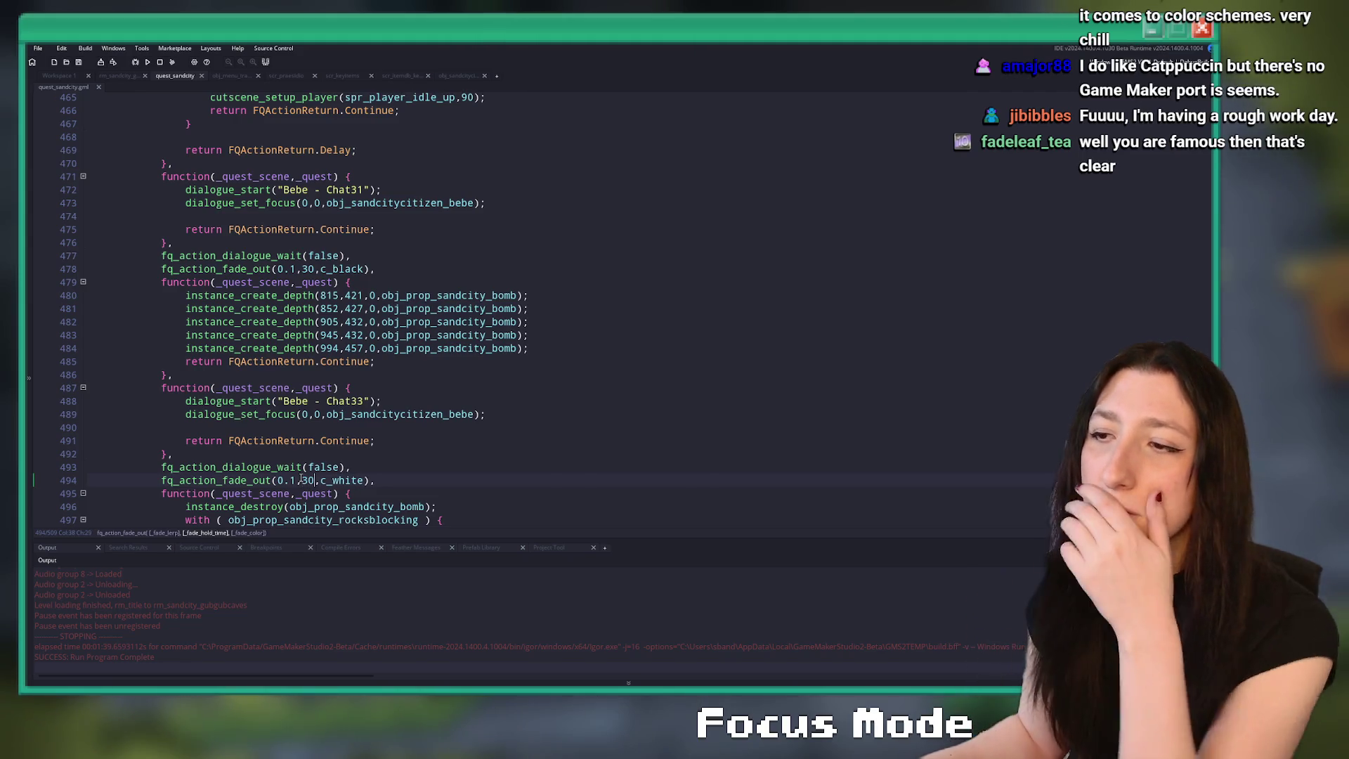
left_click(400, 270)
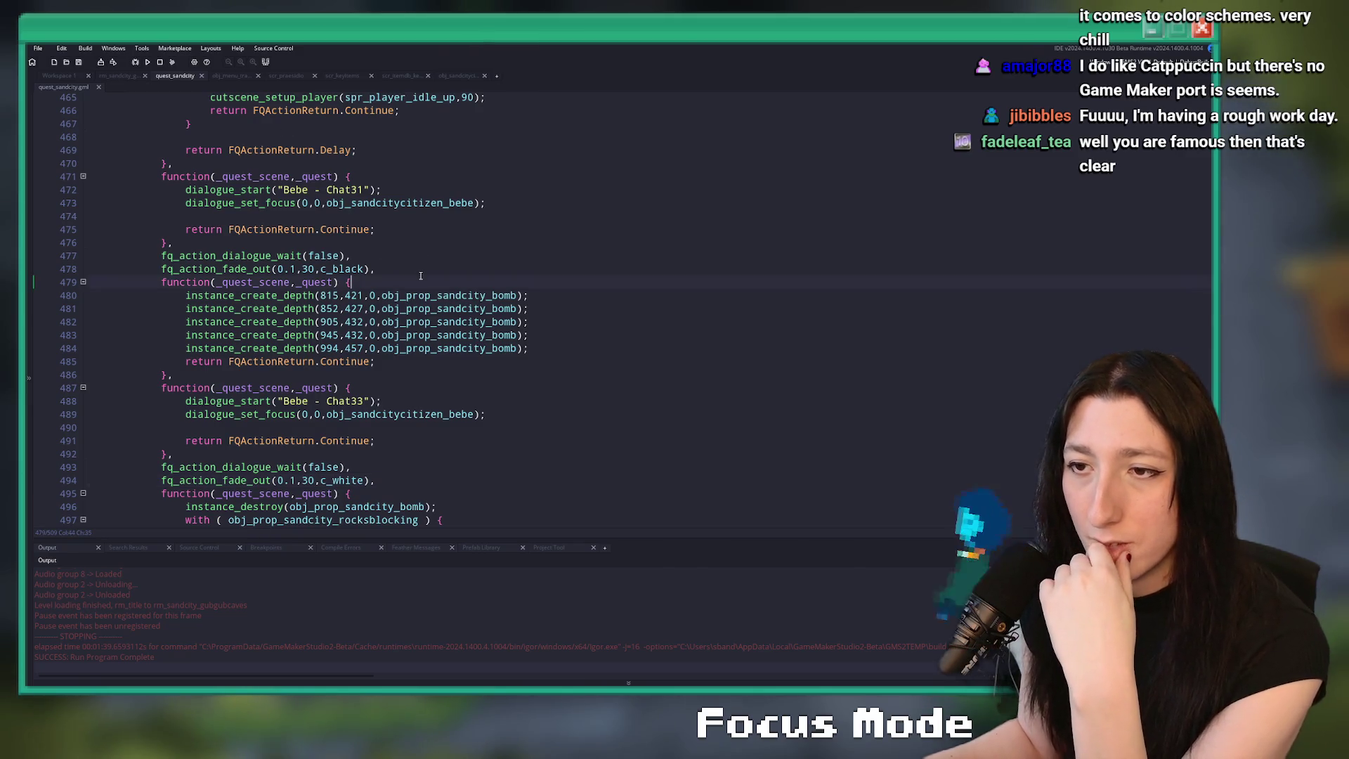
left_click(525, 281)
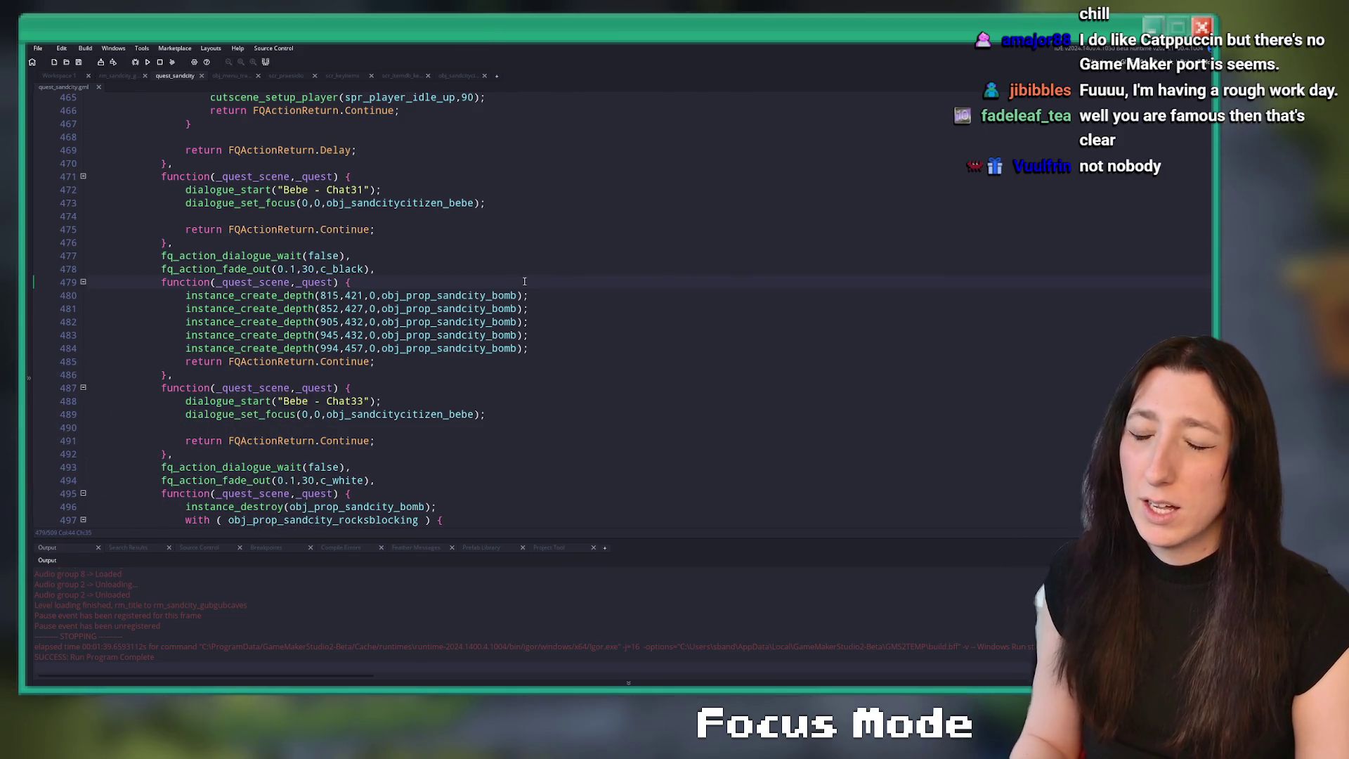
left_click(404, 401)
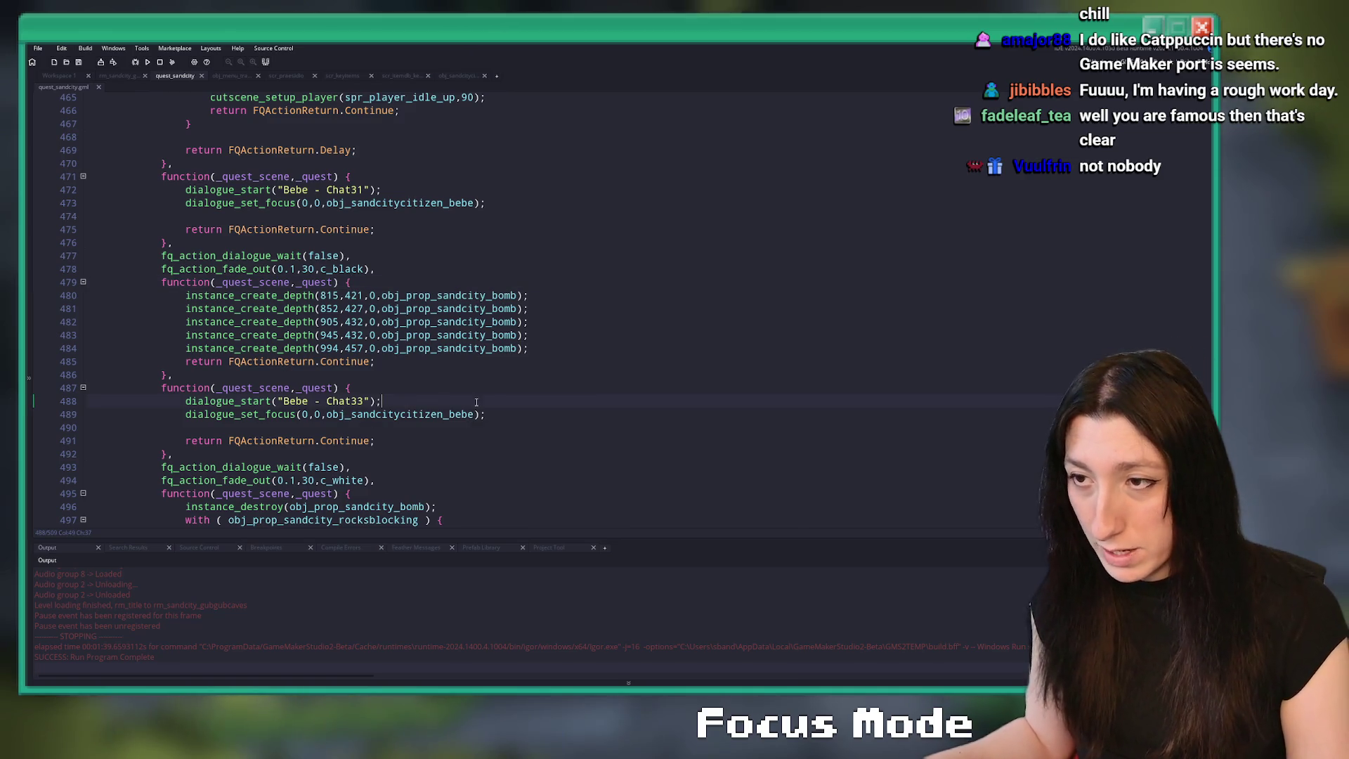
left_click(119, 75)
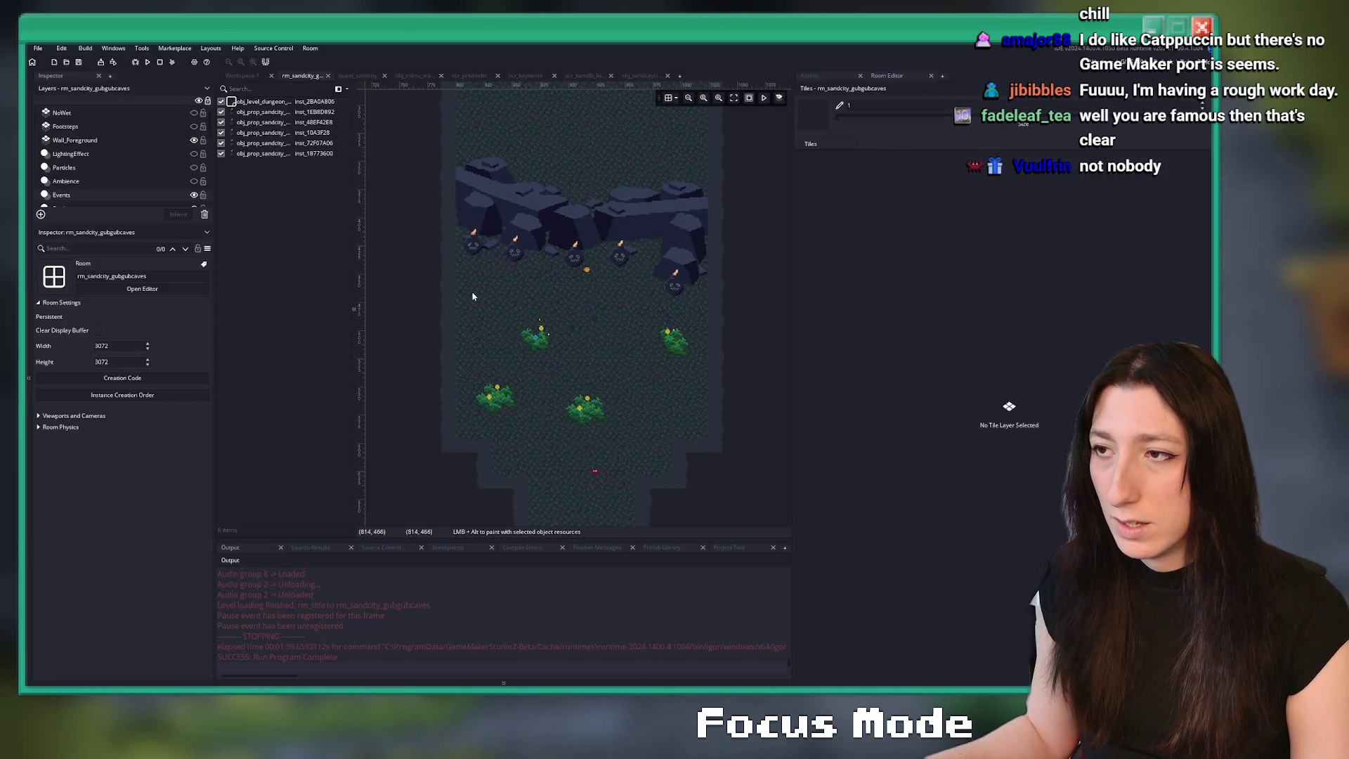
- Check the bomb prop object and scr_keyitems, then return to quest_sandcity's bomb spawn code
scroll(506, 269, "up", 3)
scroll(507, 269, "down", 4)
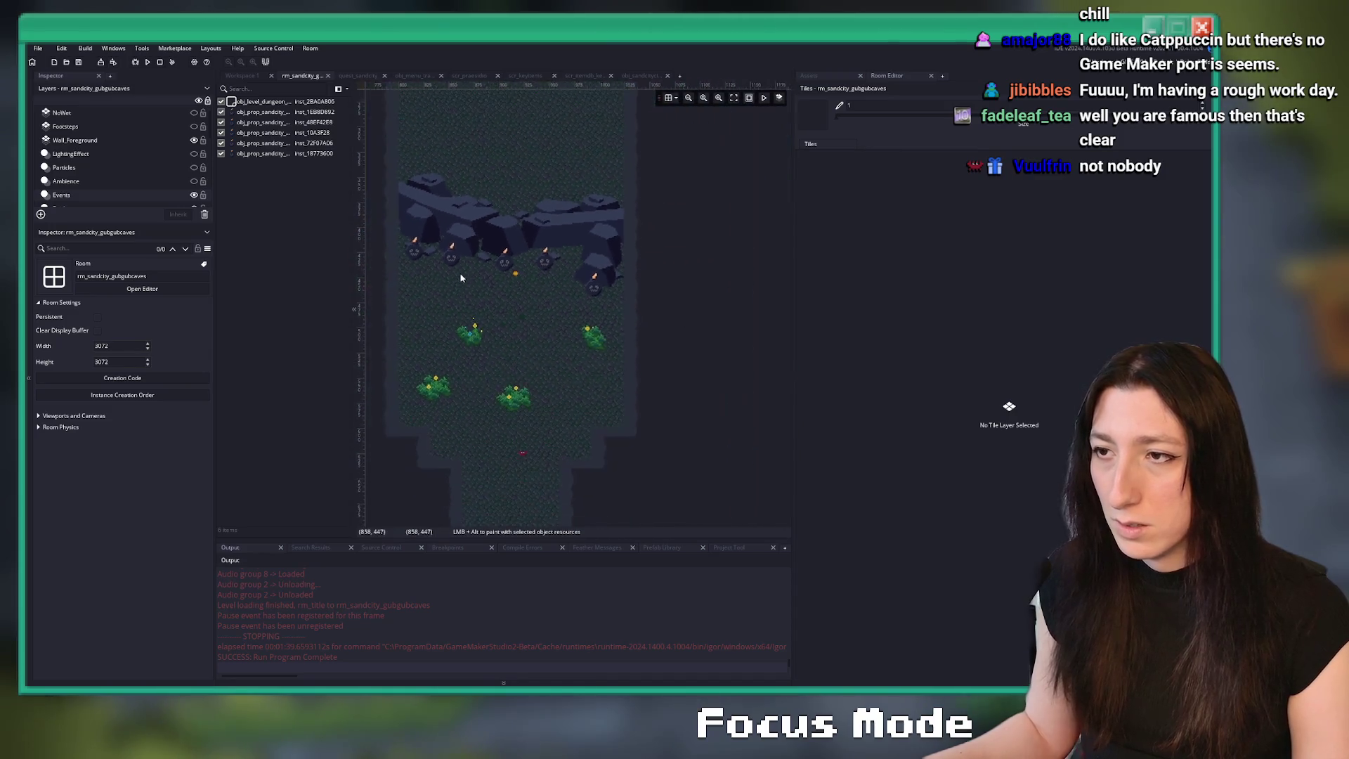
left_click(247, 76)
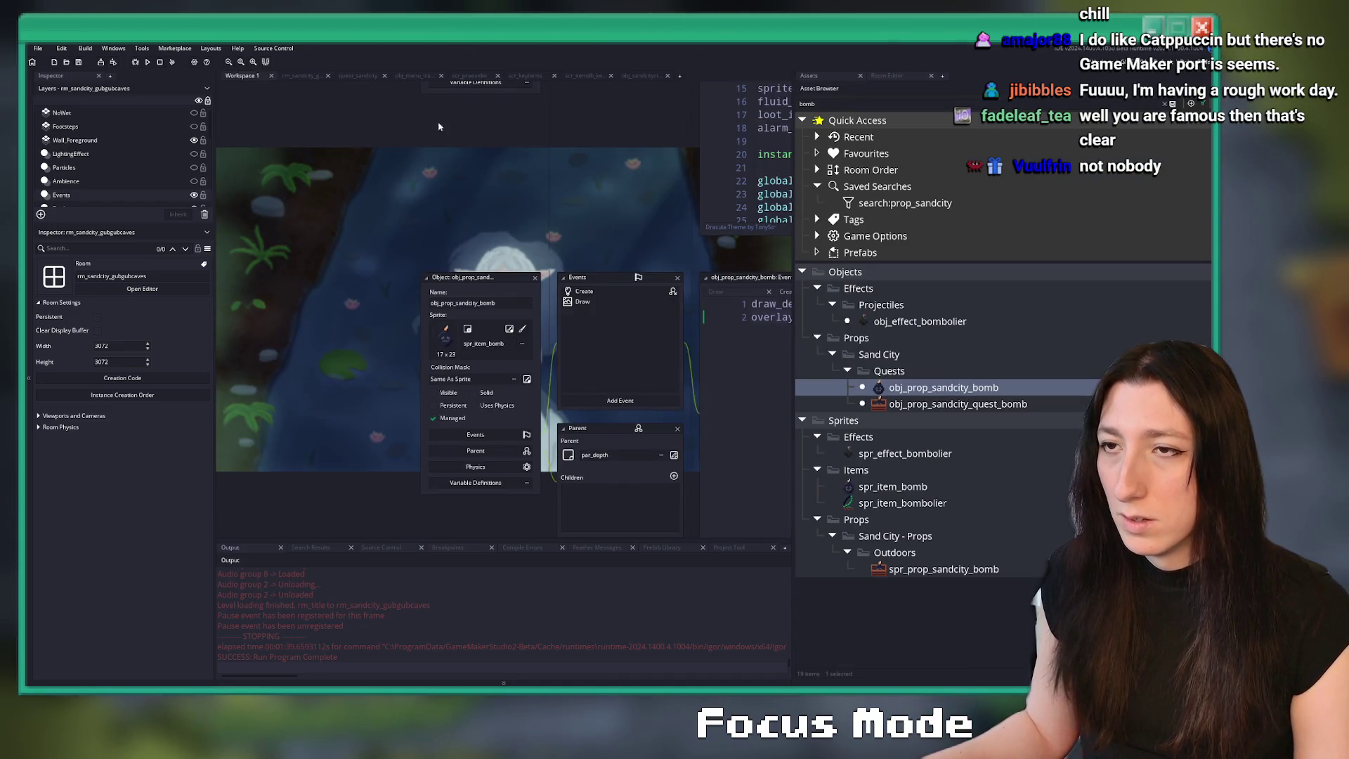
left_click(525, 75)
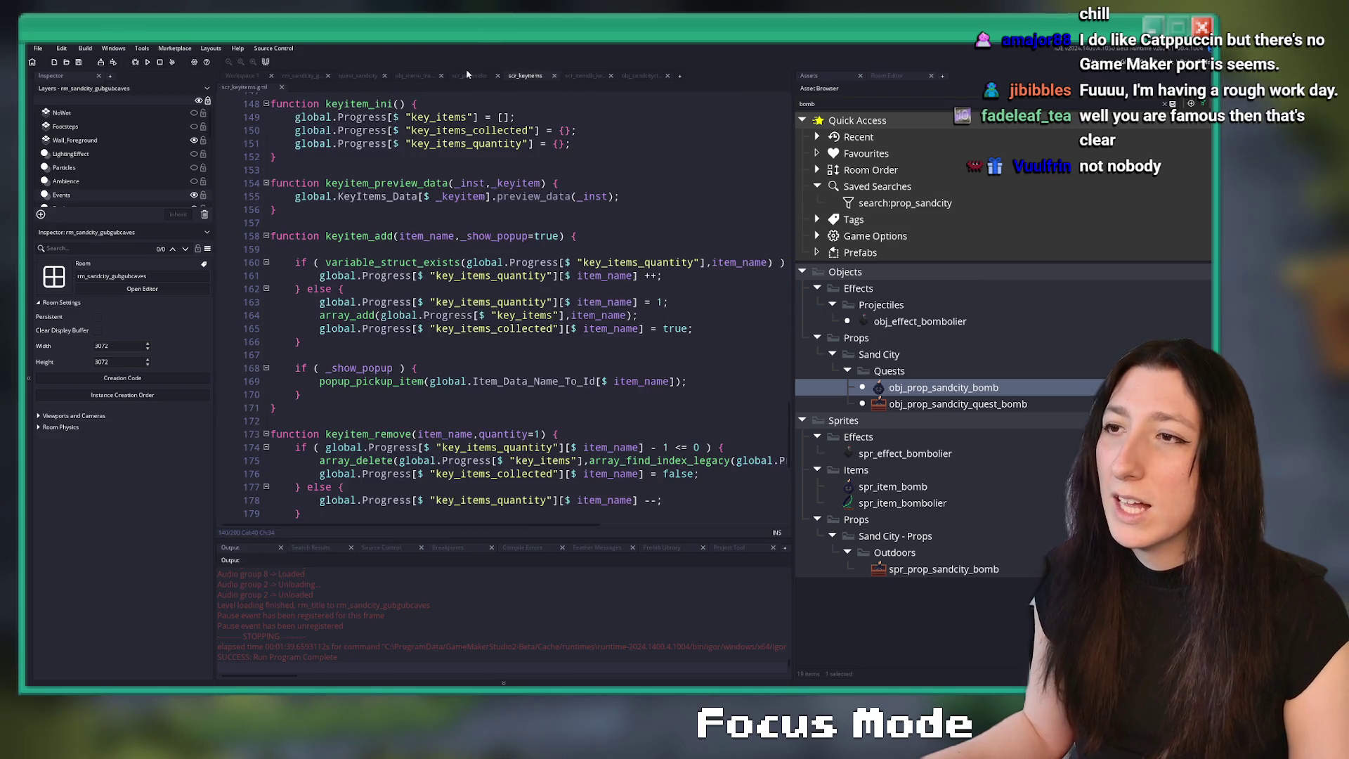
left_click(359, 76)
left_click(577, 309)
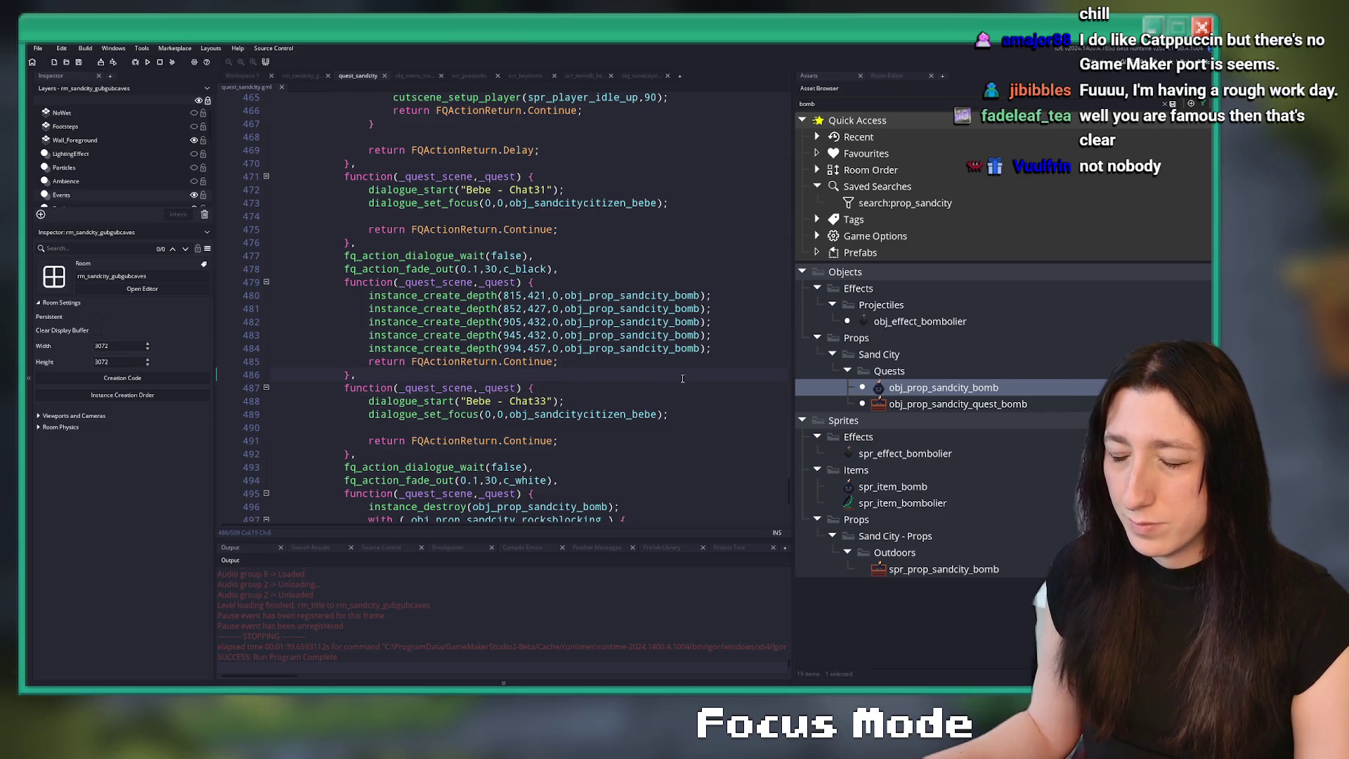
- Find and copy the bebe_home_entrance_timer reset line in the quest script
scroll(683, 378, "up", 20)
key("F12")
key("ctrl+f")
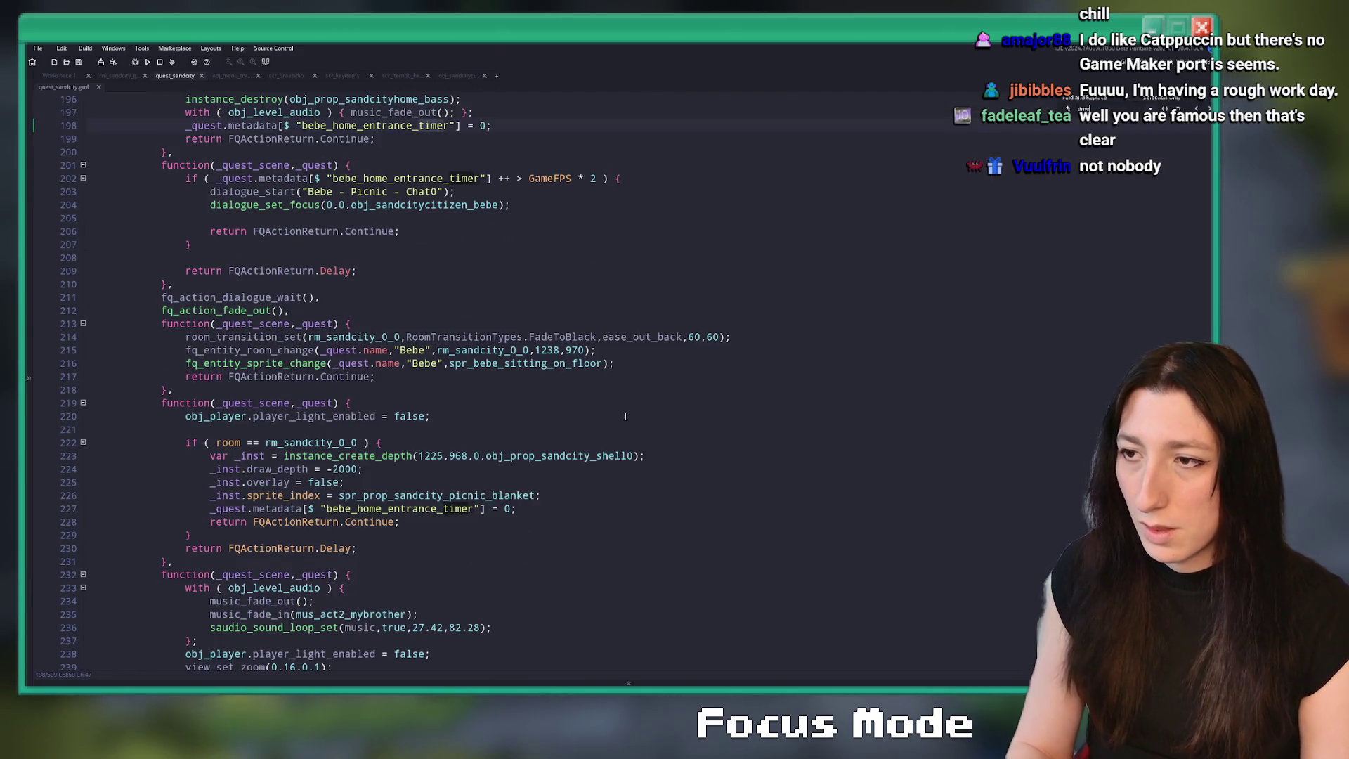
scroll(626, 416, "up", 5)
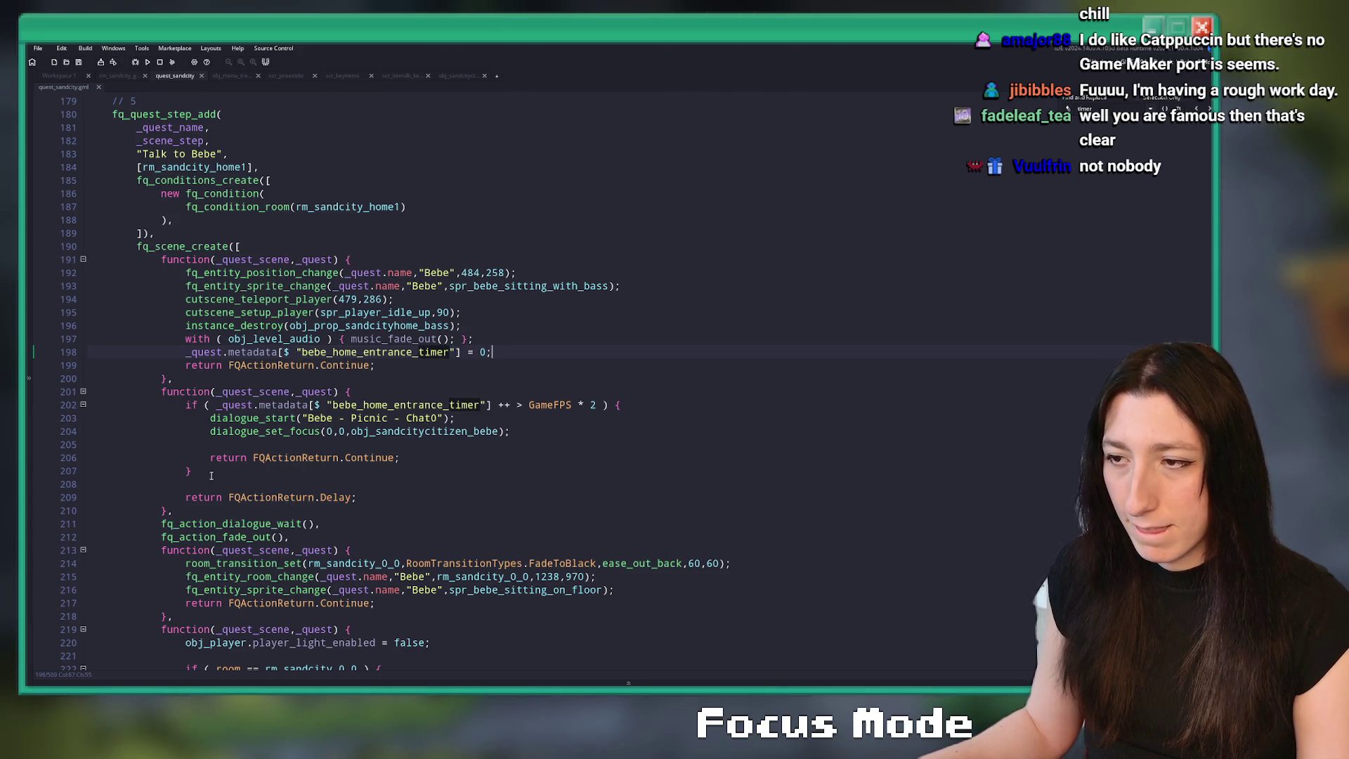
scroll(218, 464, "down", 1)
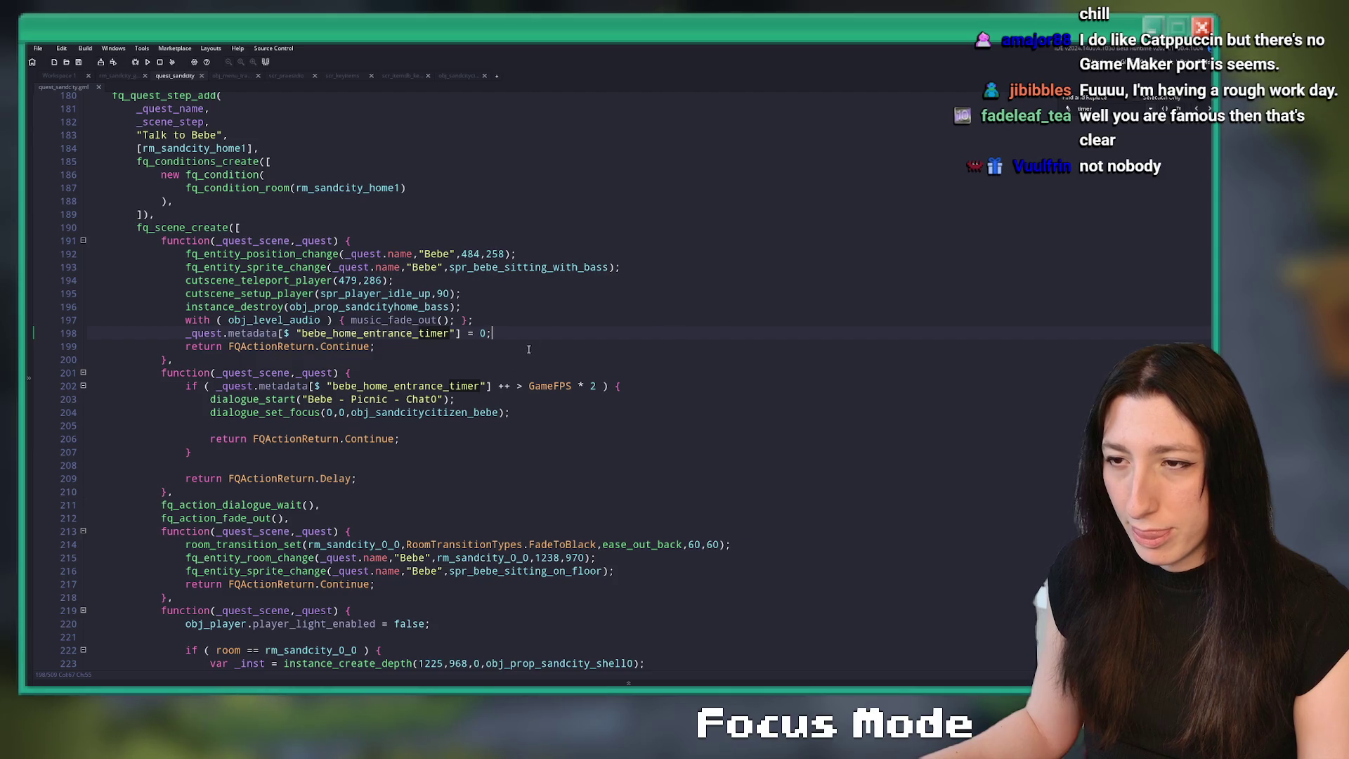
left_click_drag(184, 336, 492, 334)
key("ctrl+c")
left_click(685, 391)
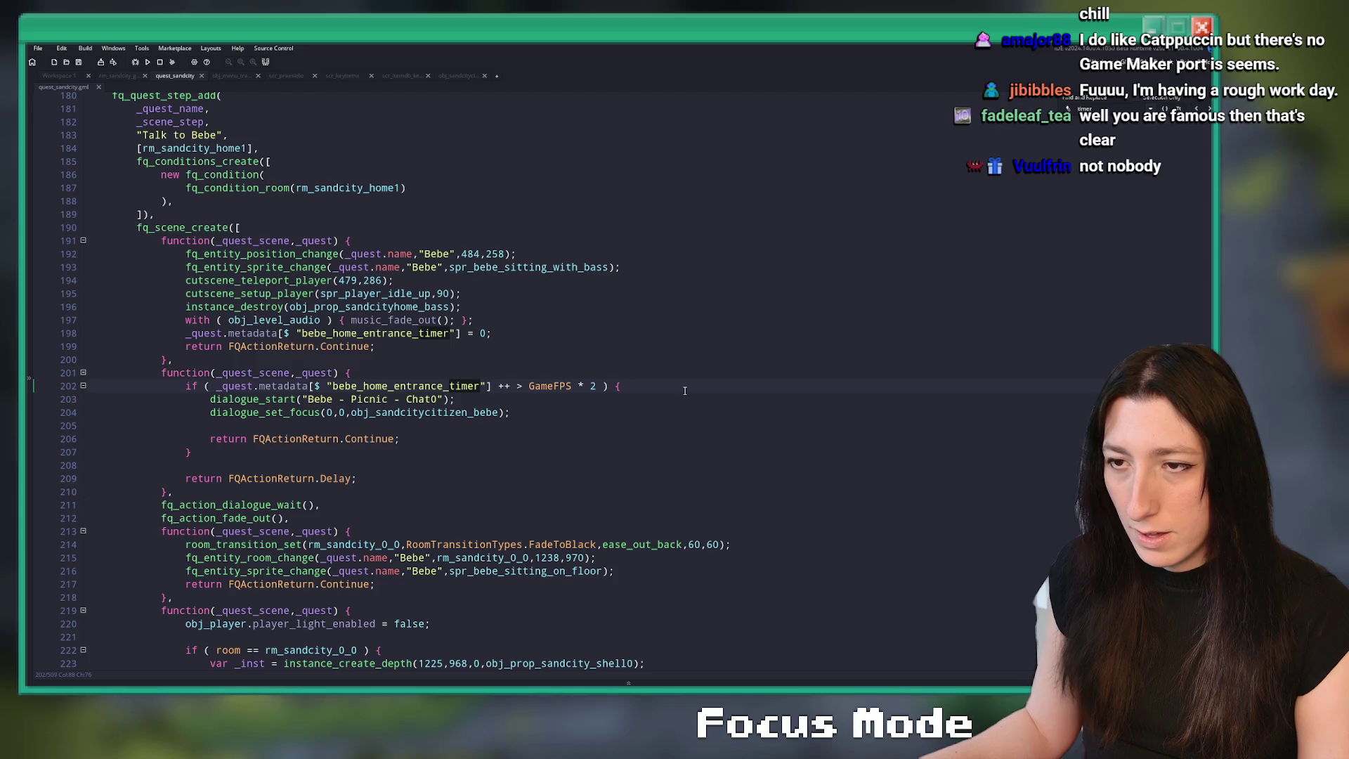
key("ctrl+z")
- Paste the timer reset atop the bomb spawn function and rename its key to bebe_bomb_timer
scroll(659, 388, "down", 5)
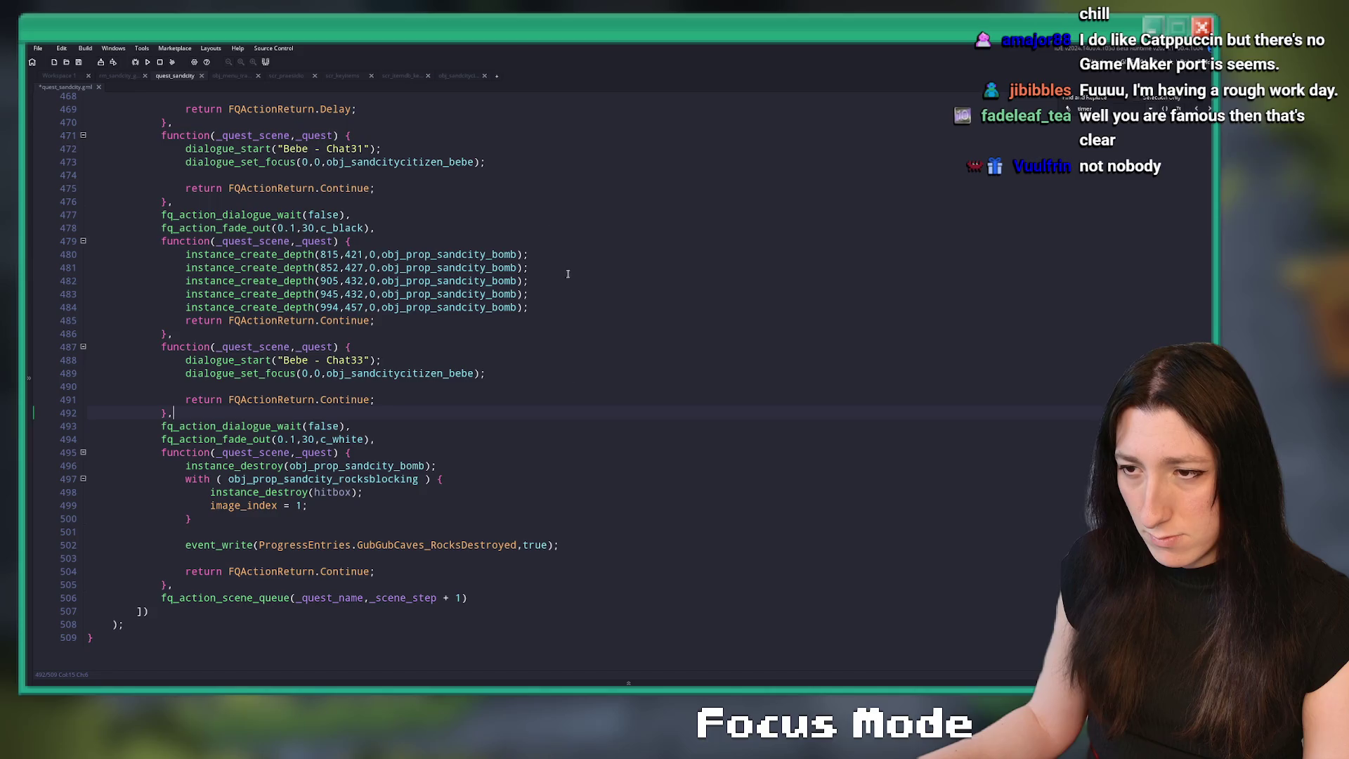
left_click(522, 281)
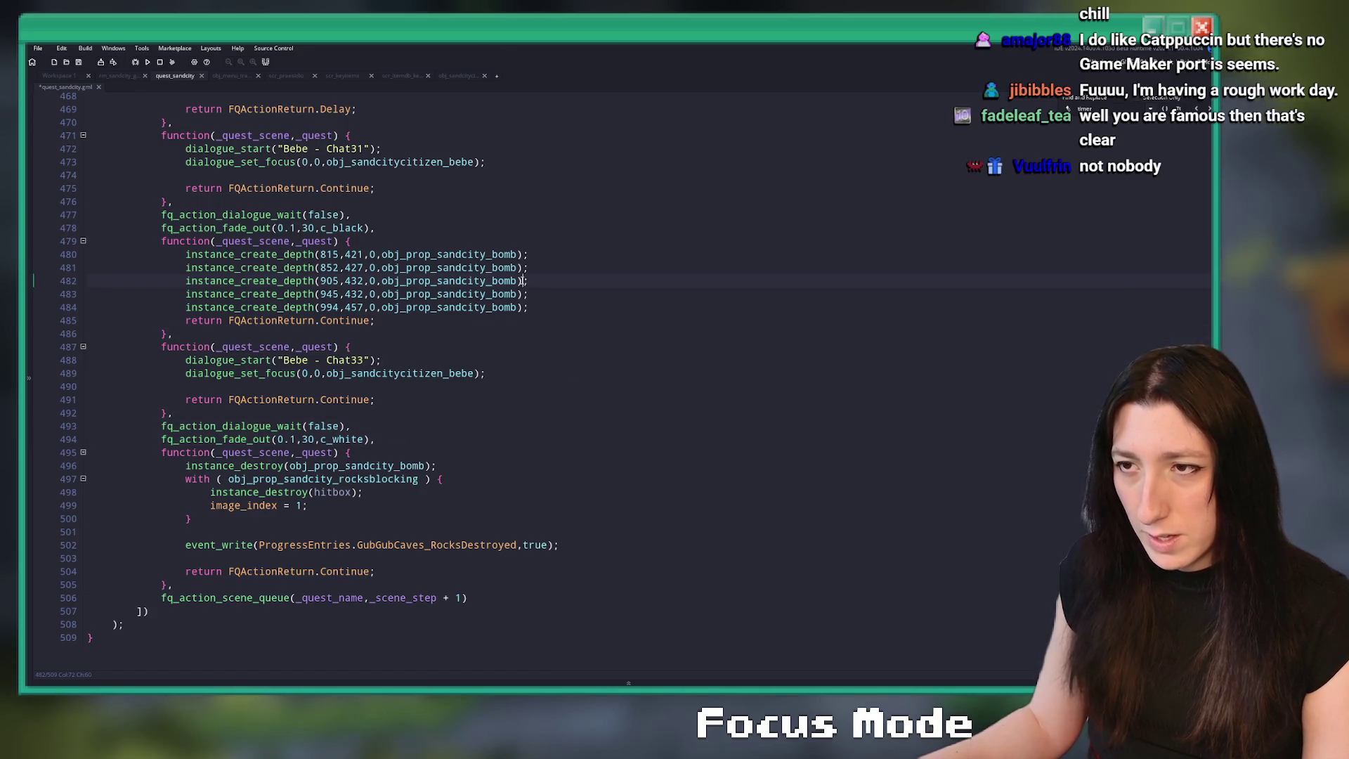
key("Return")
key("ctrl+v")
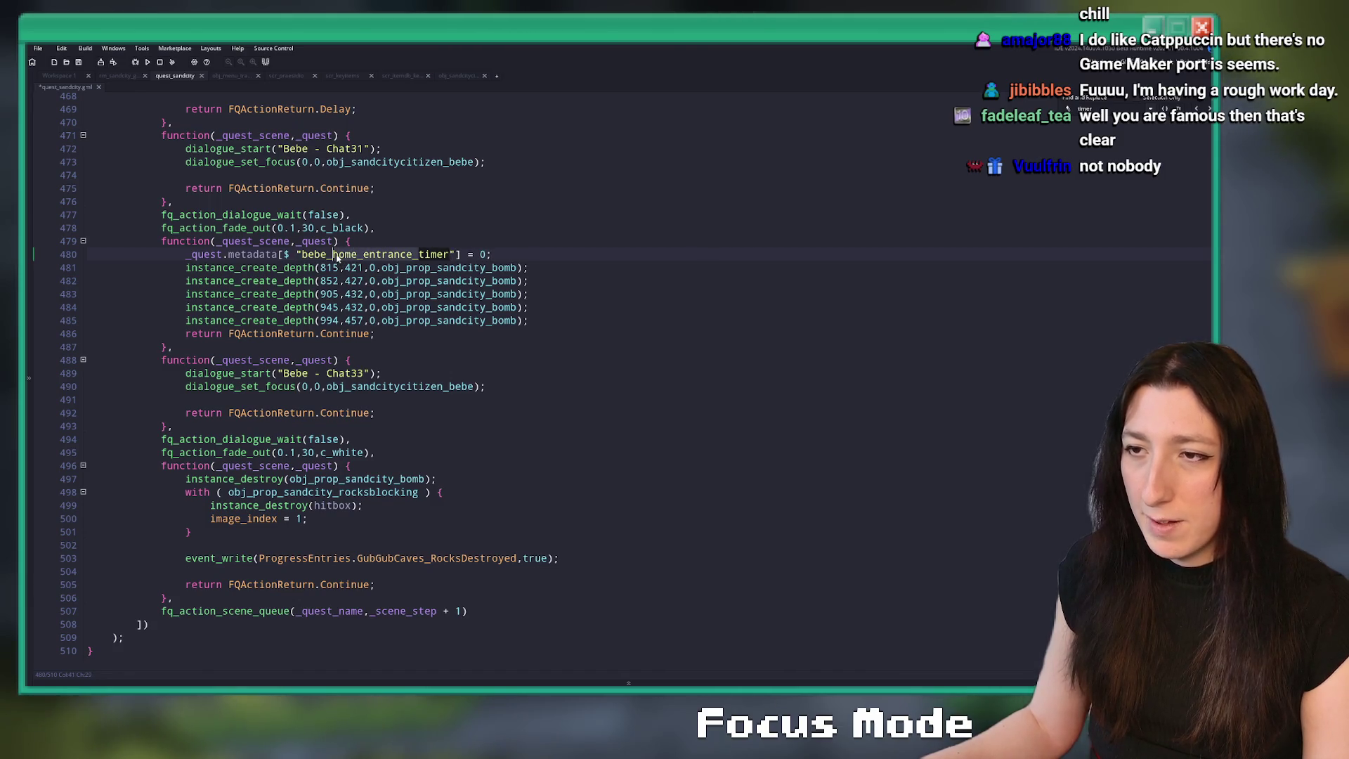
type("mb_Timerk")
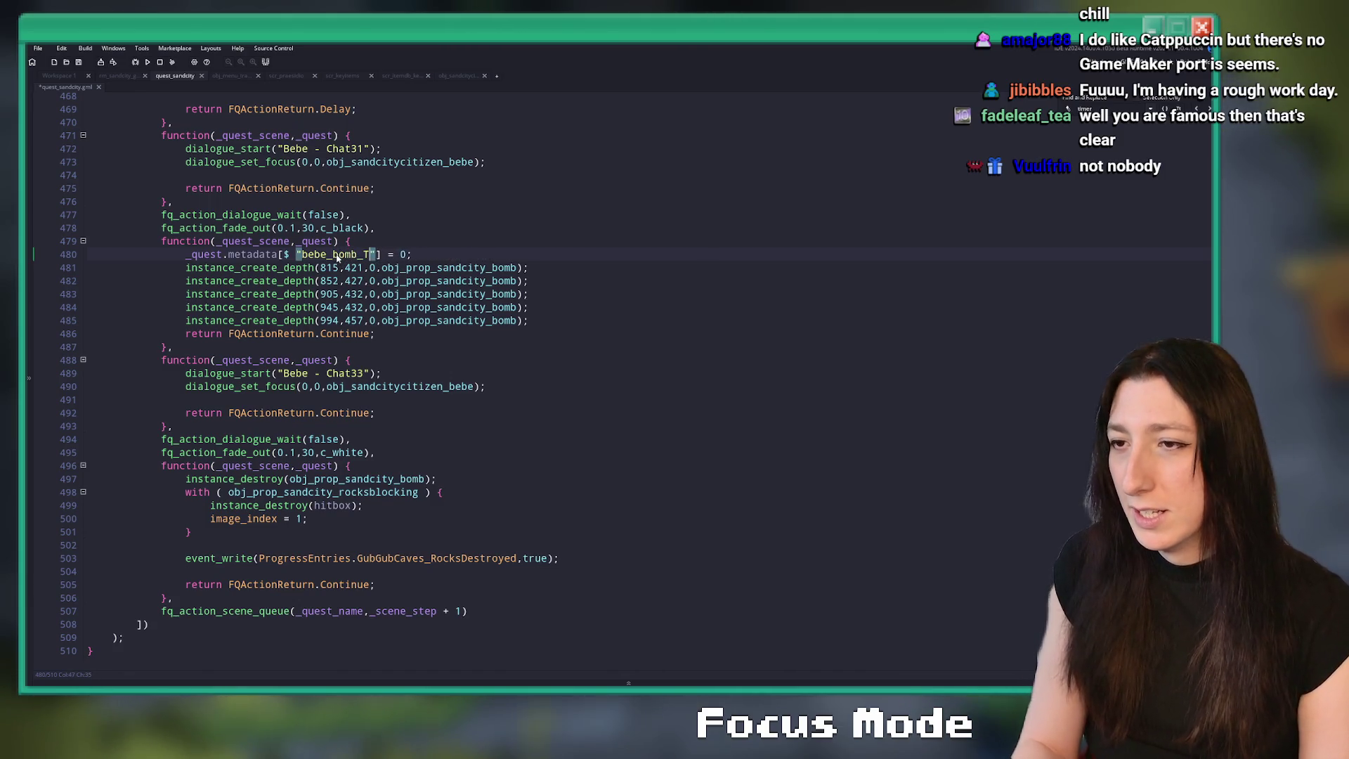
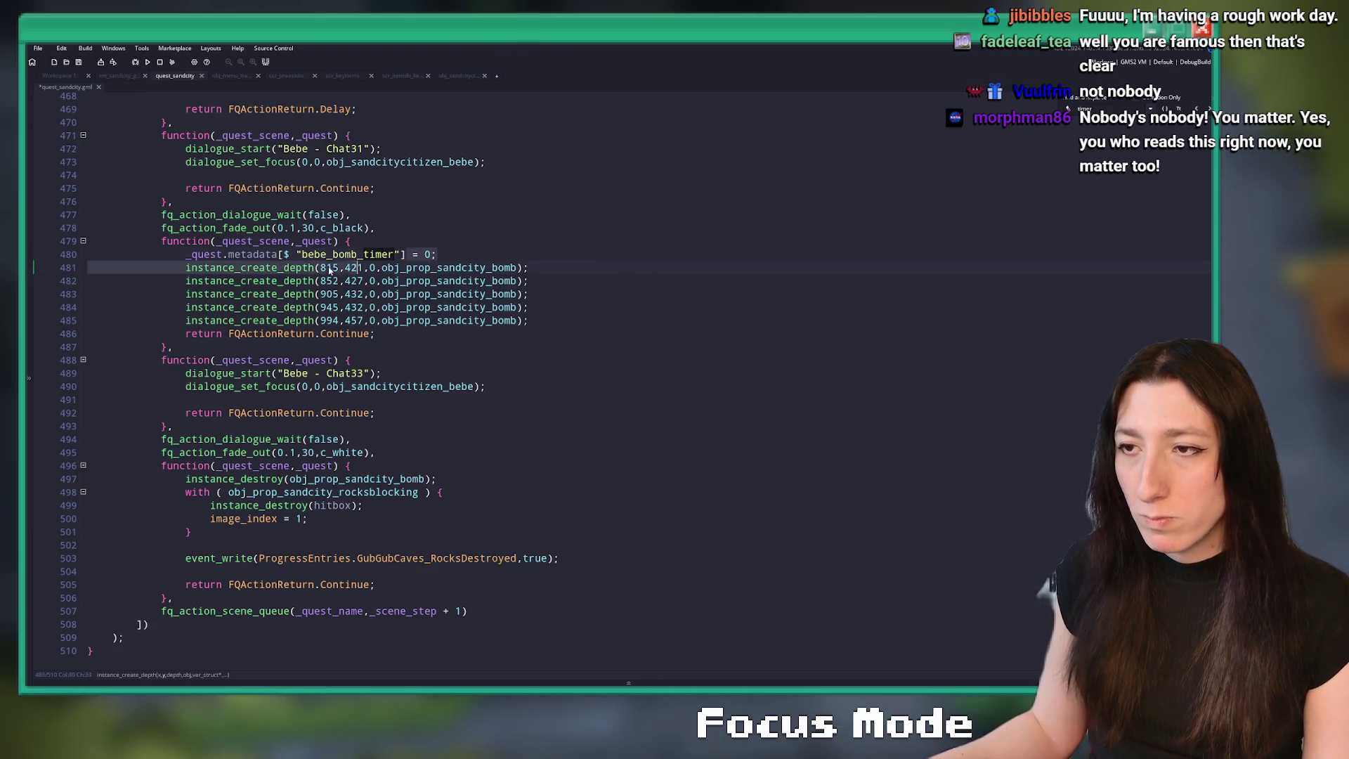
- Duplicate the bomb-spawning quest step directly below itself and remove the stray half-typed line
left_click(186, 258)
left_click(289, 334)
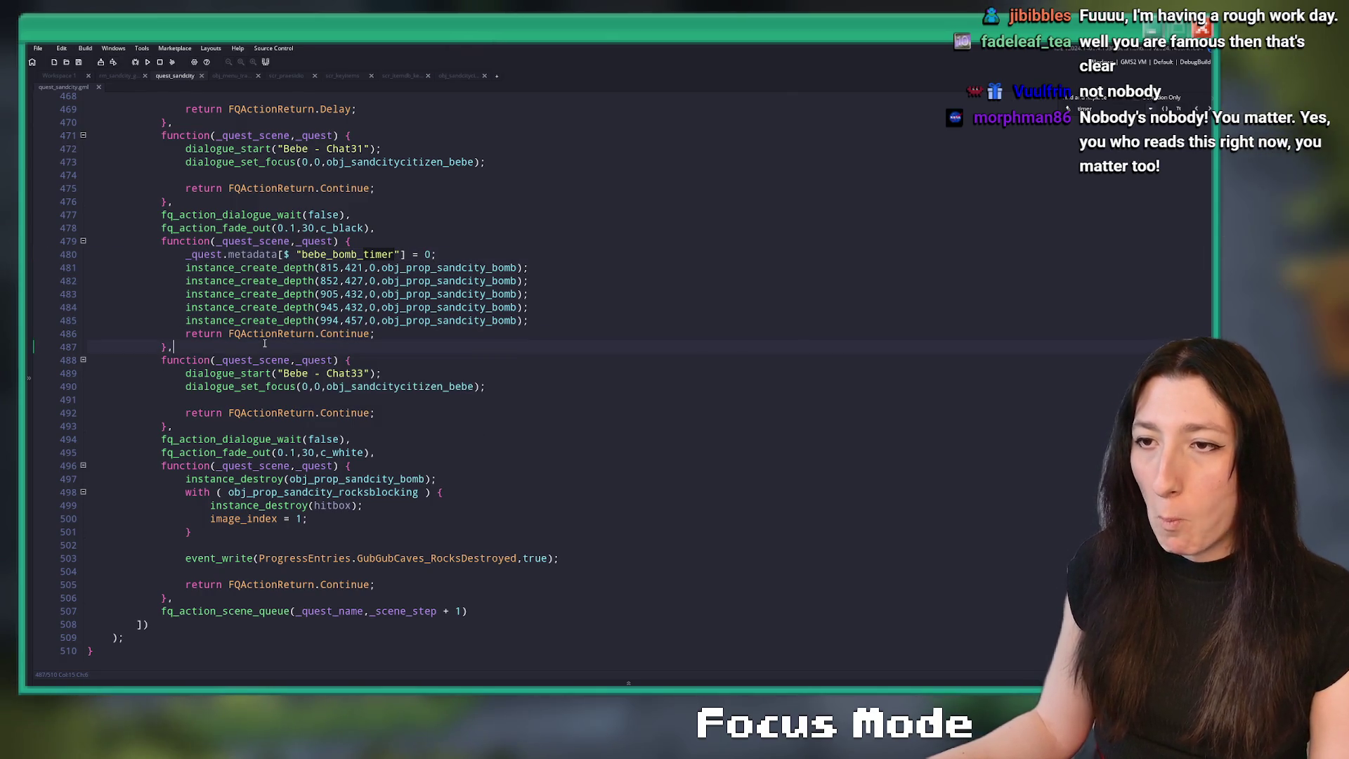
key("Return")
type("function")
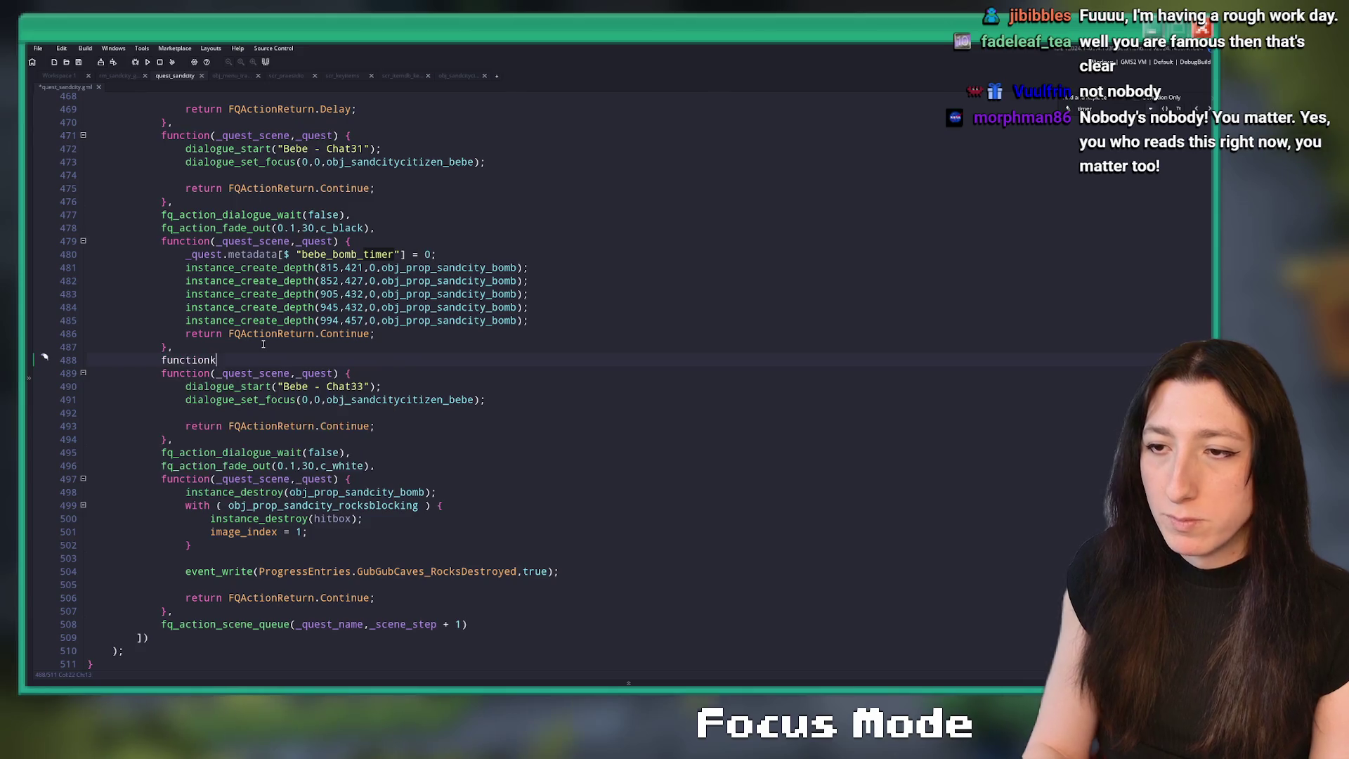
left_click_drag(249, 344, 249, 241)
key("ctrl+d")
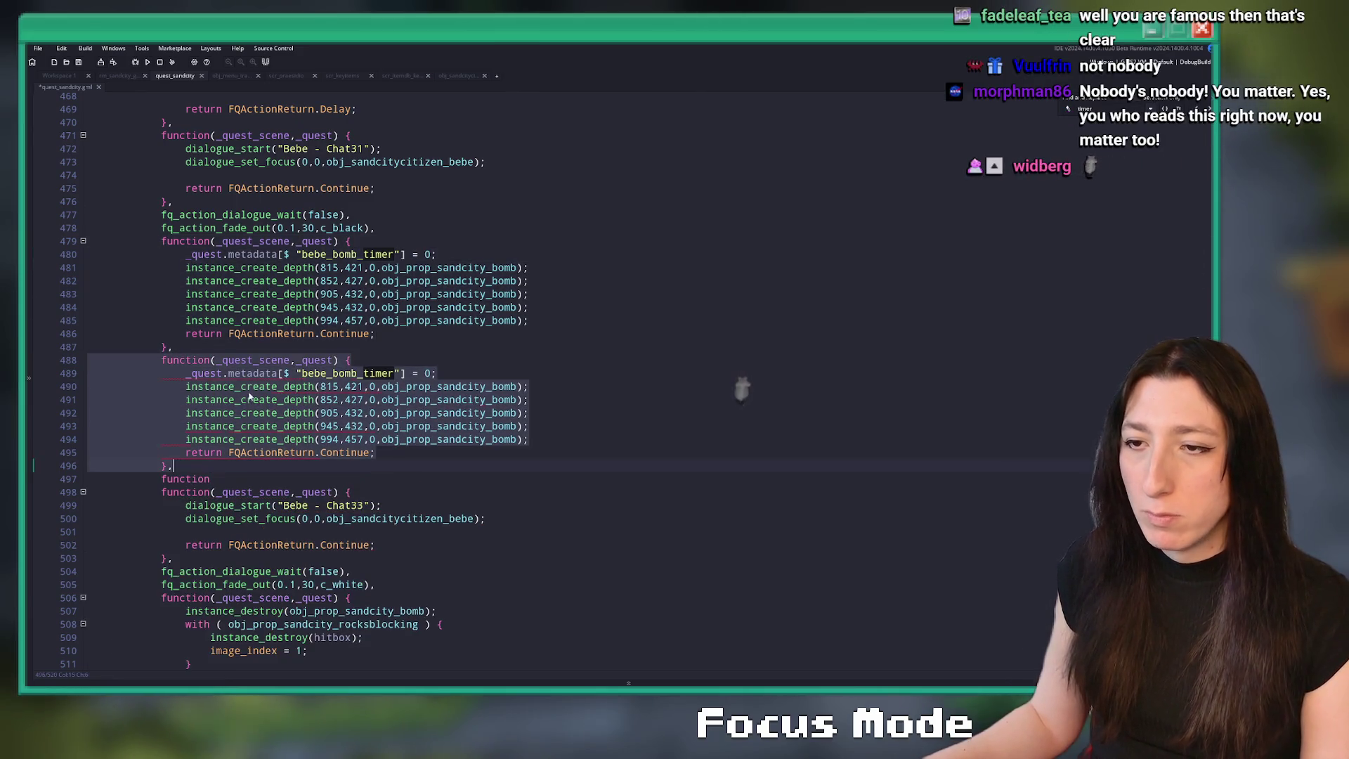
left_click(258, 480)
key("BackSpace")
key("BackSpace")
key("BackSpace")
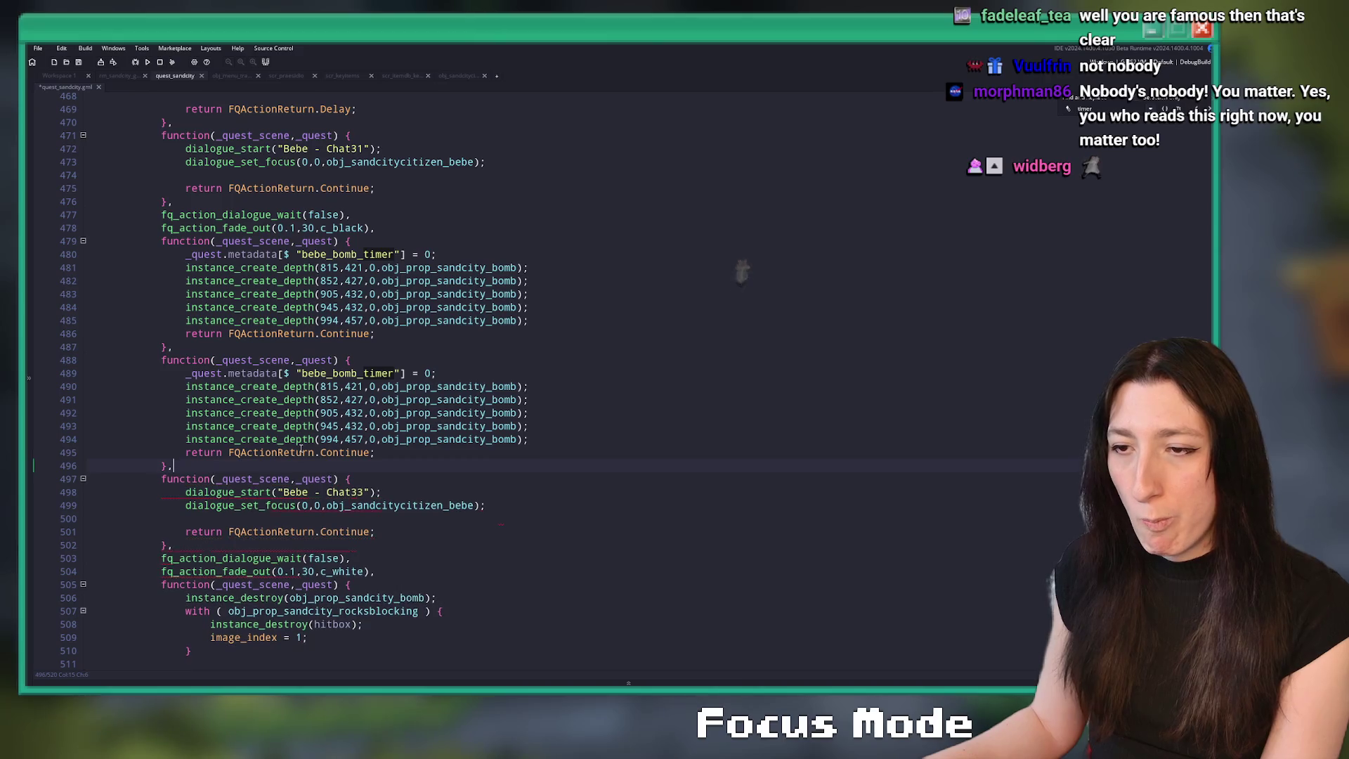
- Wrap the copy's timer increment in an if condition comparing it against GameFPS
left_click(401, 374)
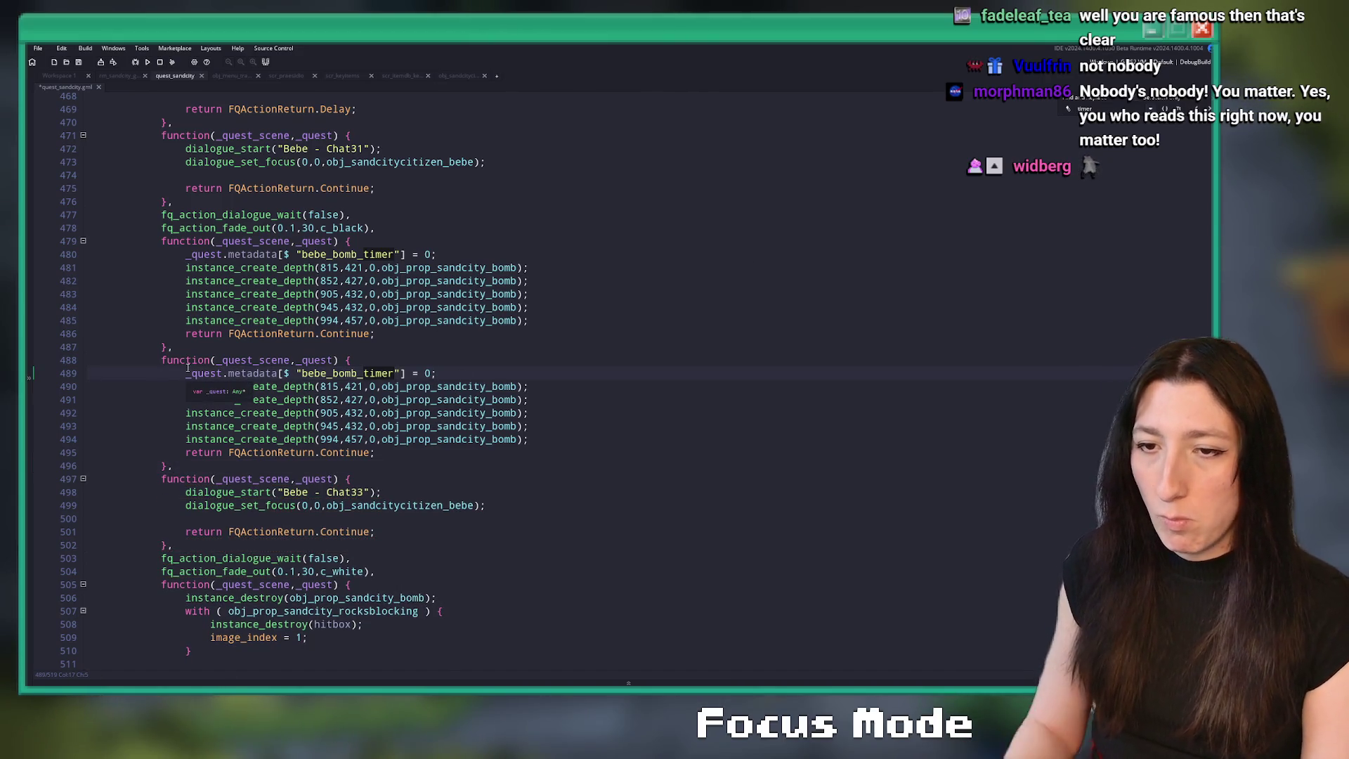
type("if (")
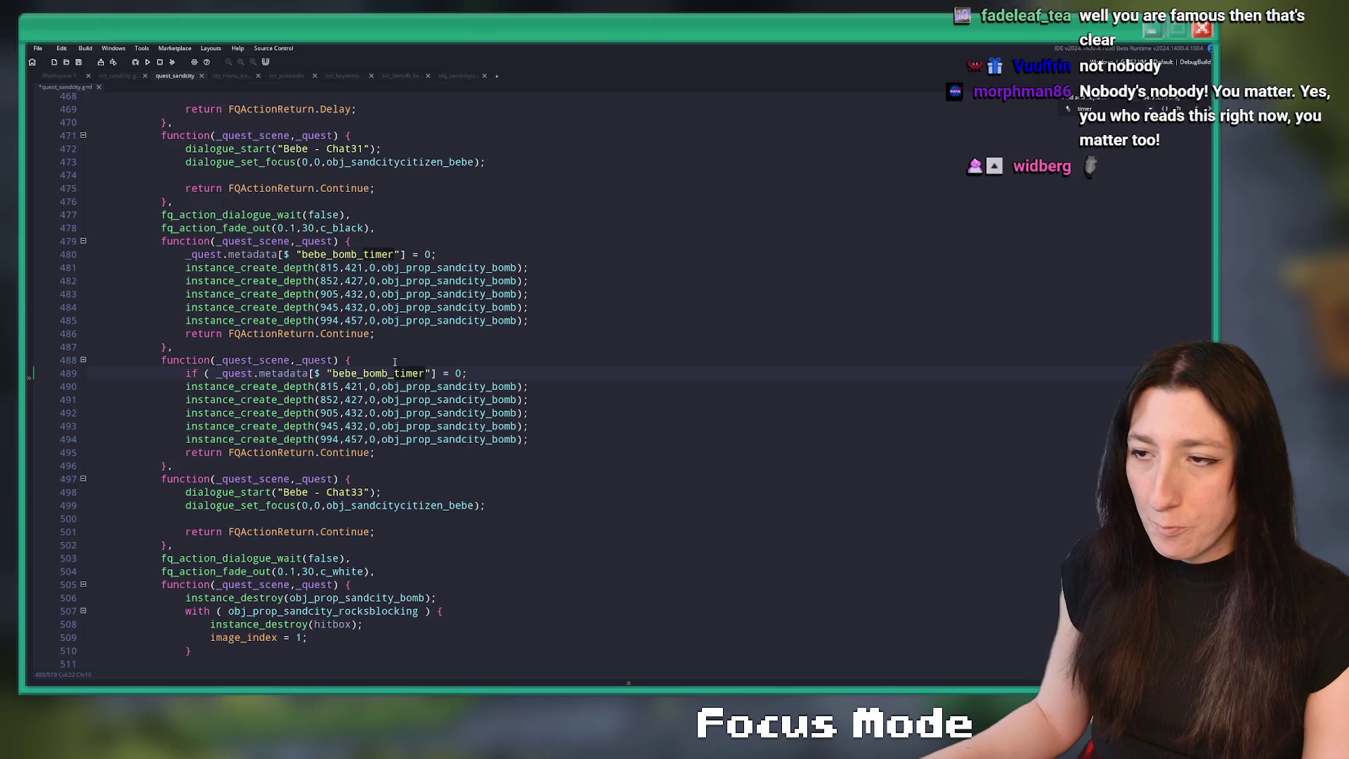
left_click(475, 373)
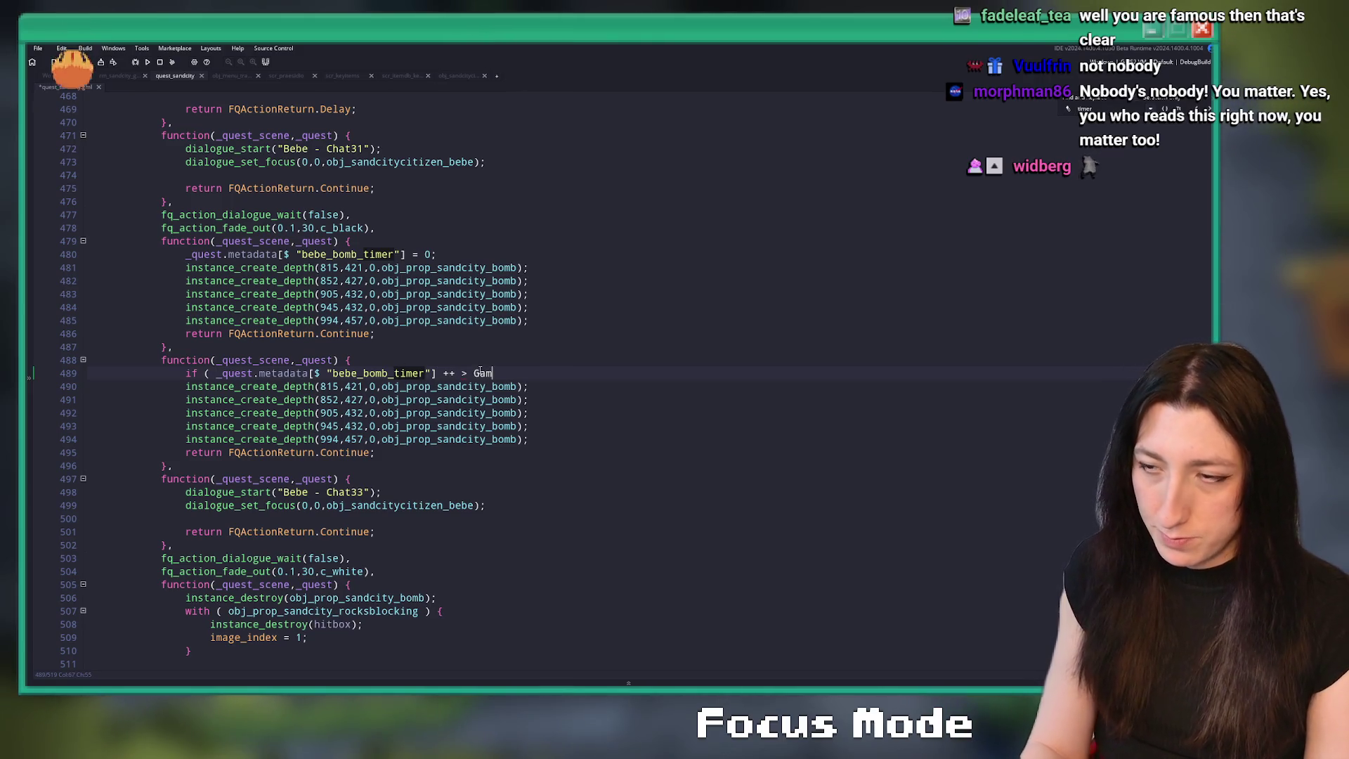
type("GameFp")
type(") {")
key("Return")
type("}")
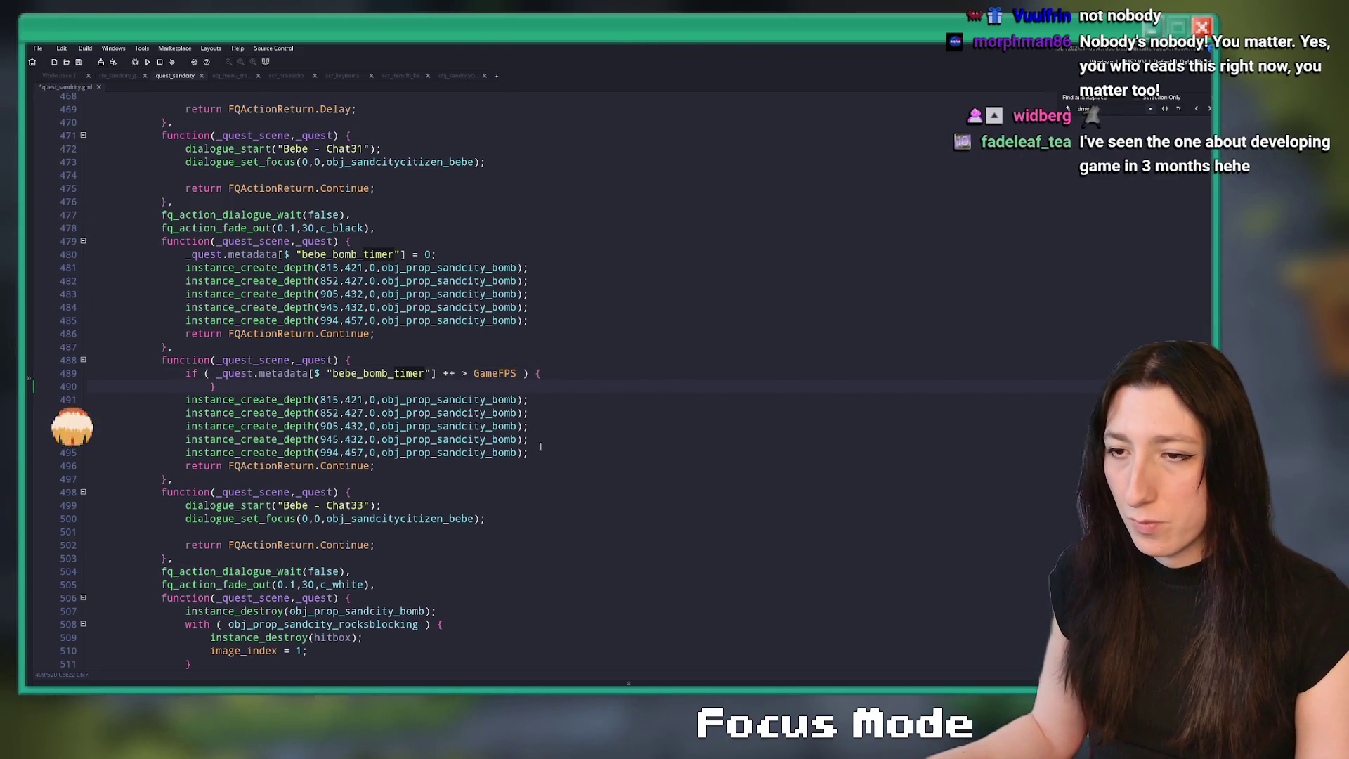
- Delete the copied bomb-creation lines so the Continue return sits inside the if block
left_click_drag(91, 465, 588, 378)
key("Delete")
left_click(499, 395)
key("Up")
key("End")
key("Return")
type("}")
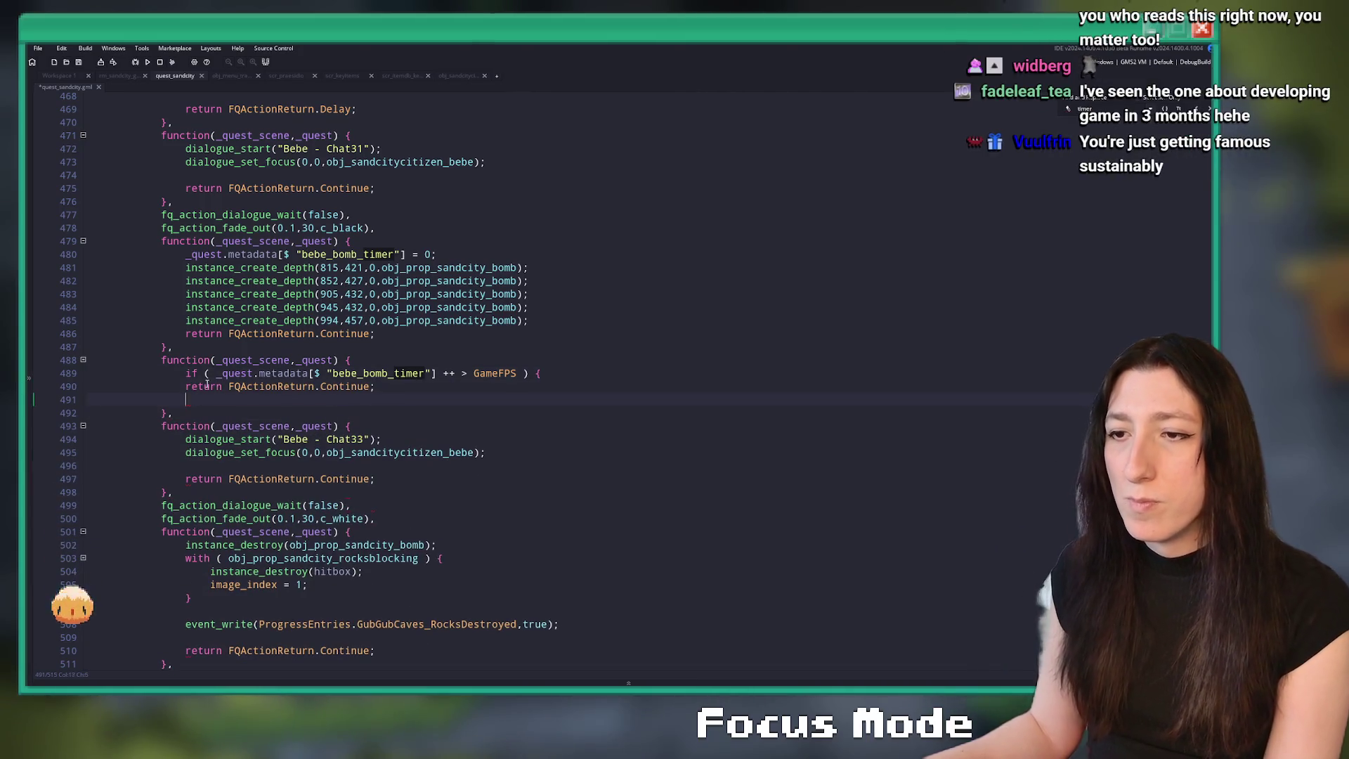
key("Up")
key("Home")
key("Tab")
- Make the condition require the timer to exceed GameFPS * 2
left_click(518, 373)
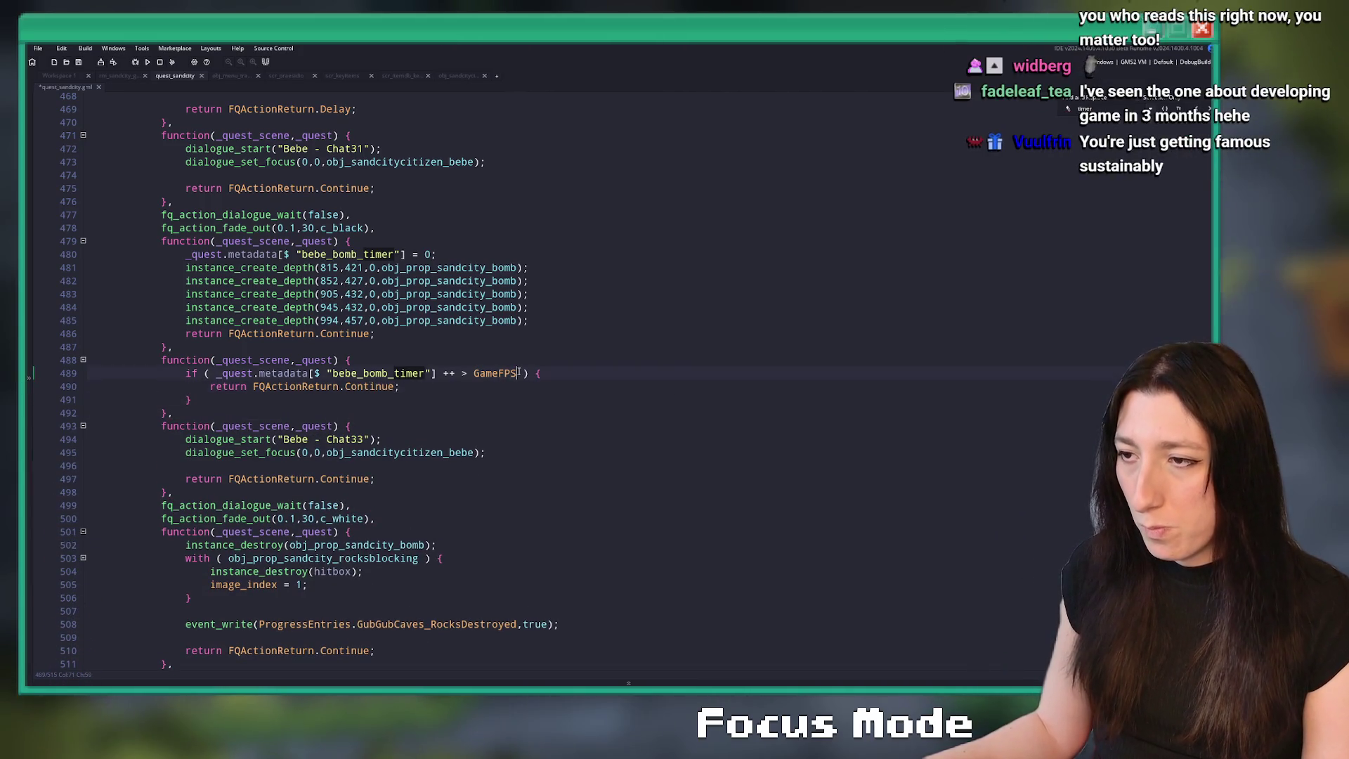
type("* 2")
left_click(605, 371)
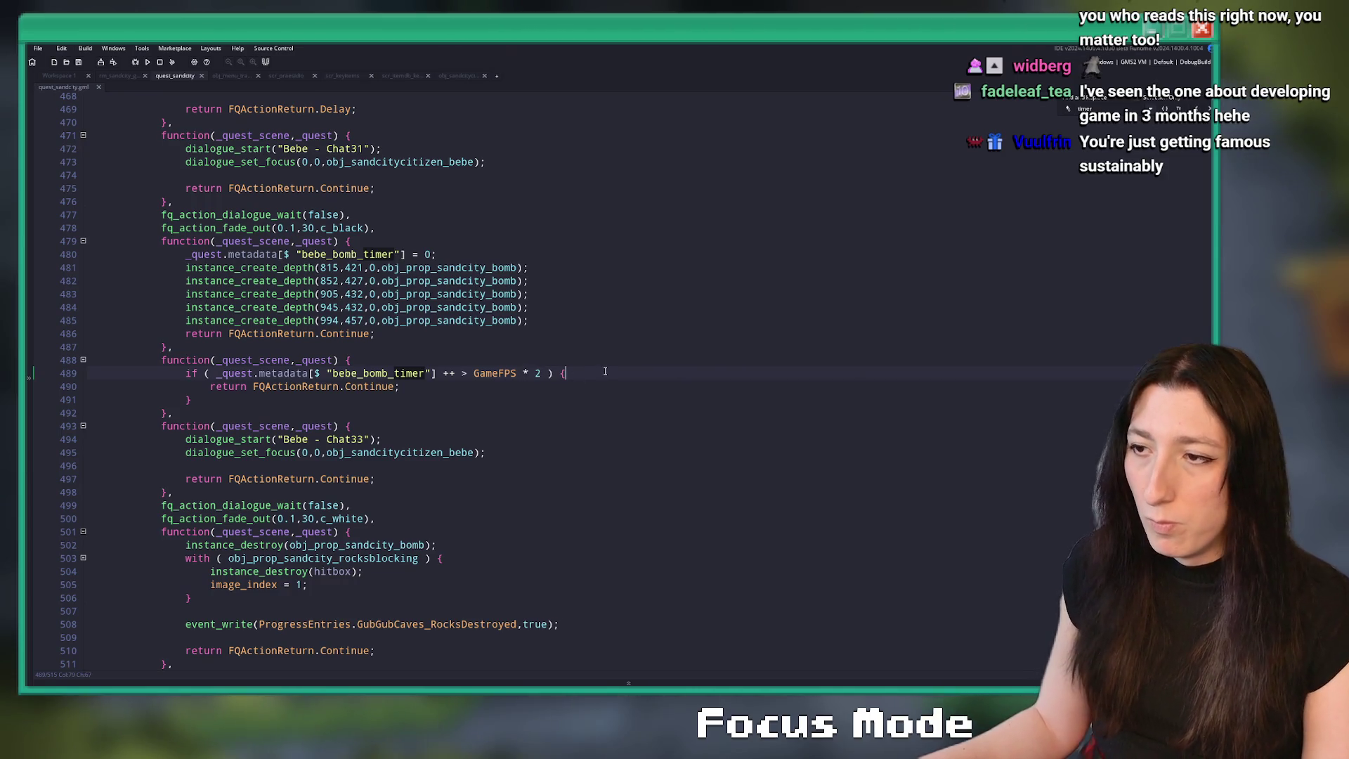
key("Return")
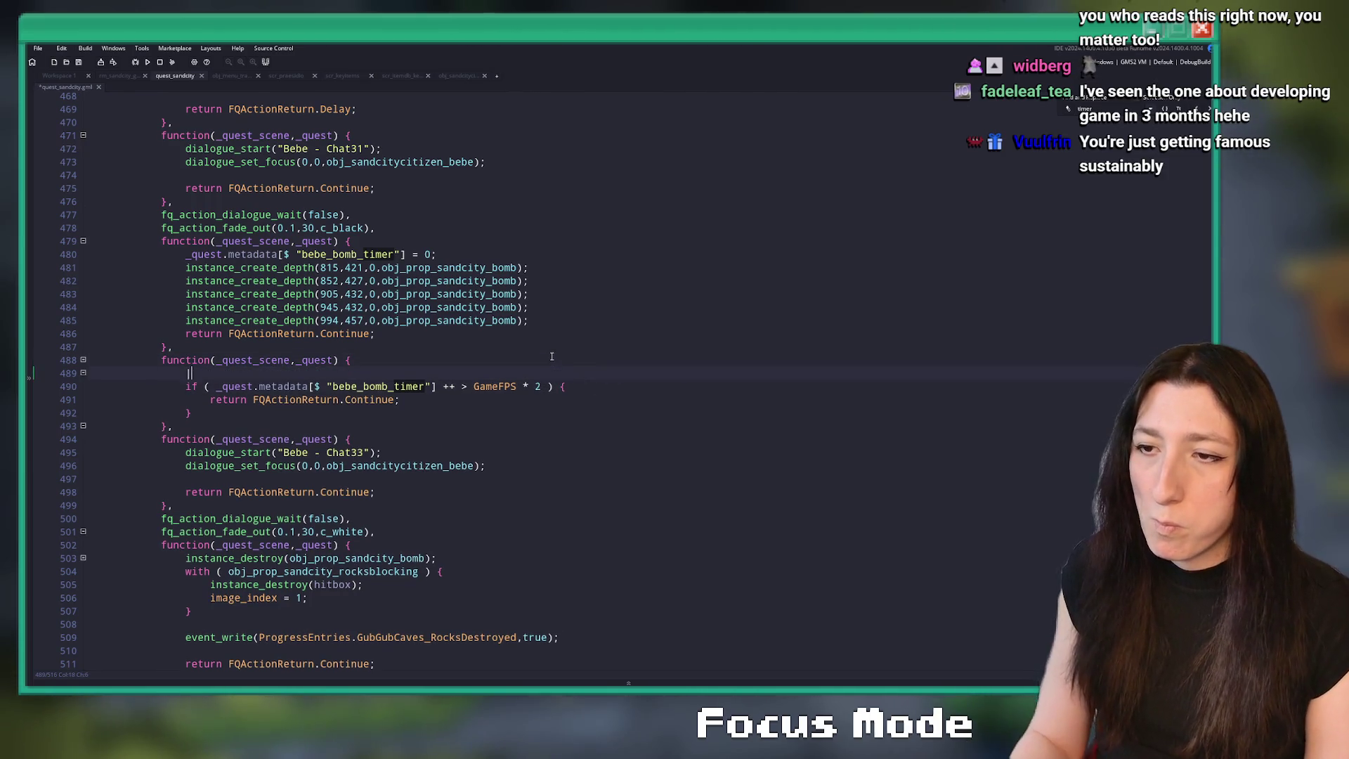
key("ctrl+z")
- Return FQActionReturn.Delay after the if block and save the quest script
left_click(334, 400)
key("Return")
key("Return")
type("return FQActionReturn.R")
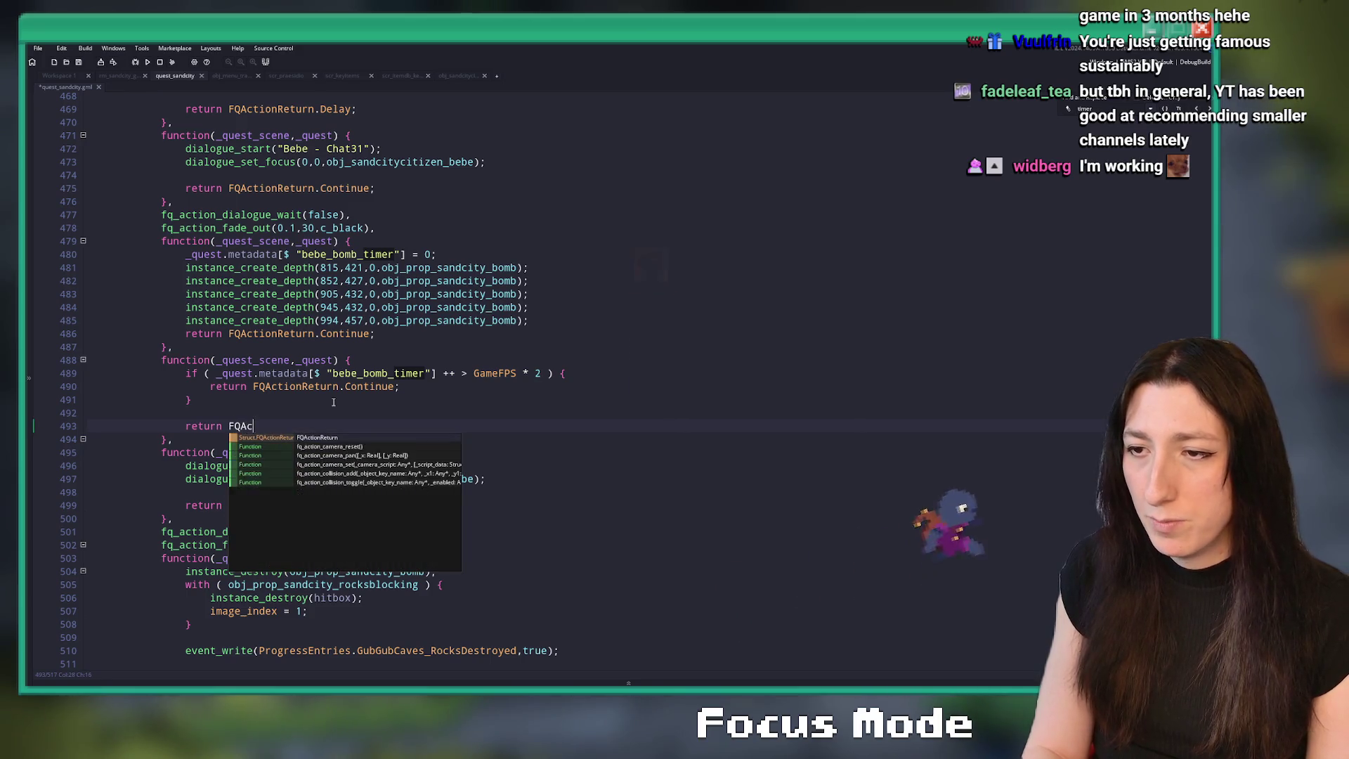
key("BackSpace")
type("Delay;")
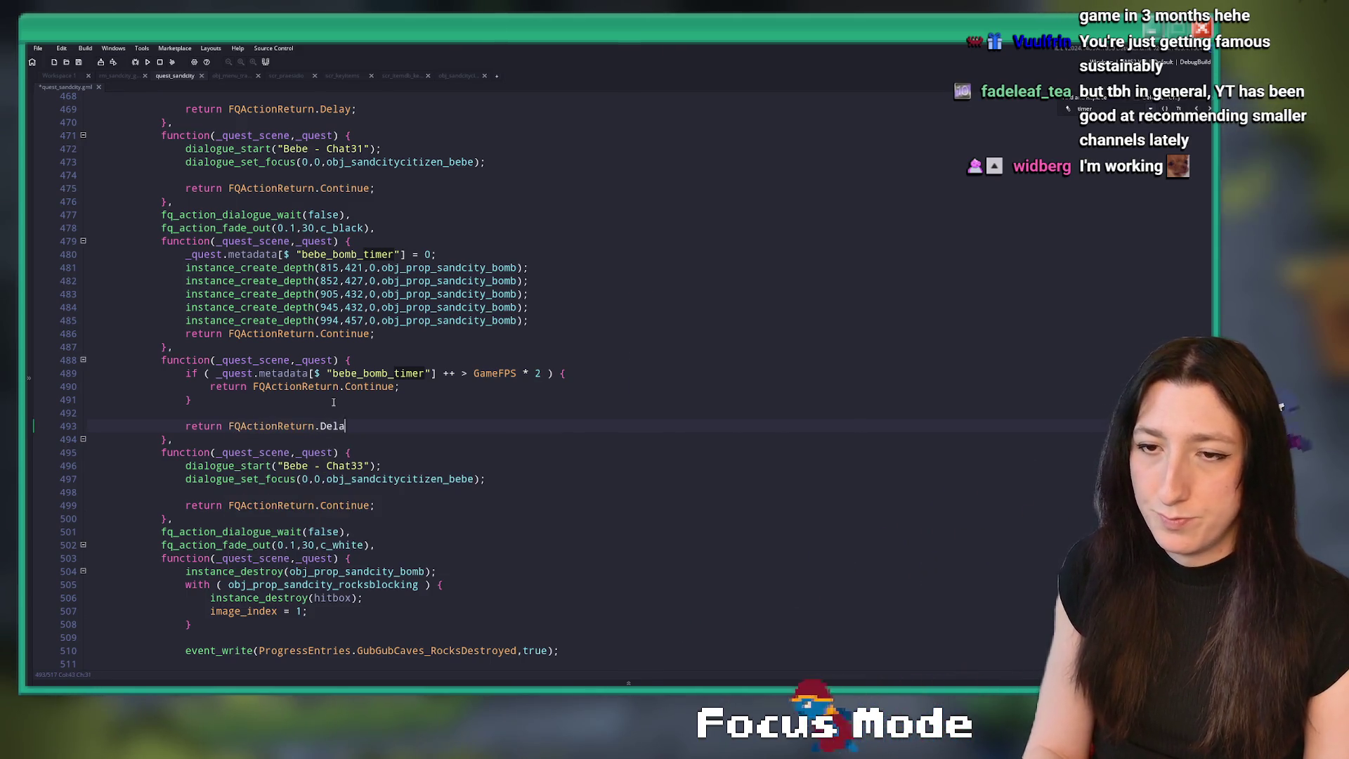
key("ctrl+s")
key("Up")
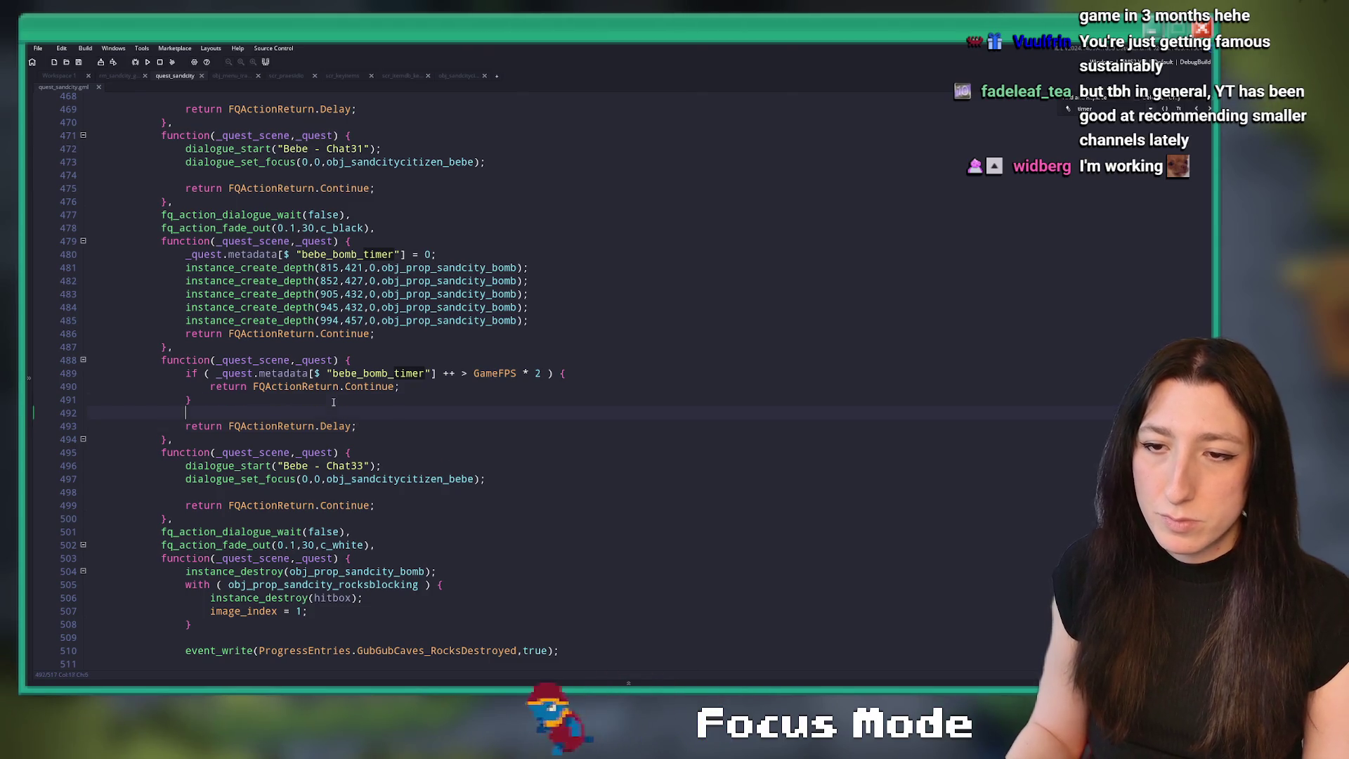
key("Return")
key("Return")
key("Up")
key("ctrl+s")
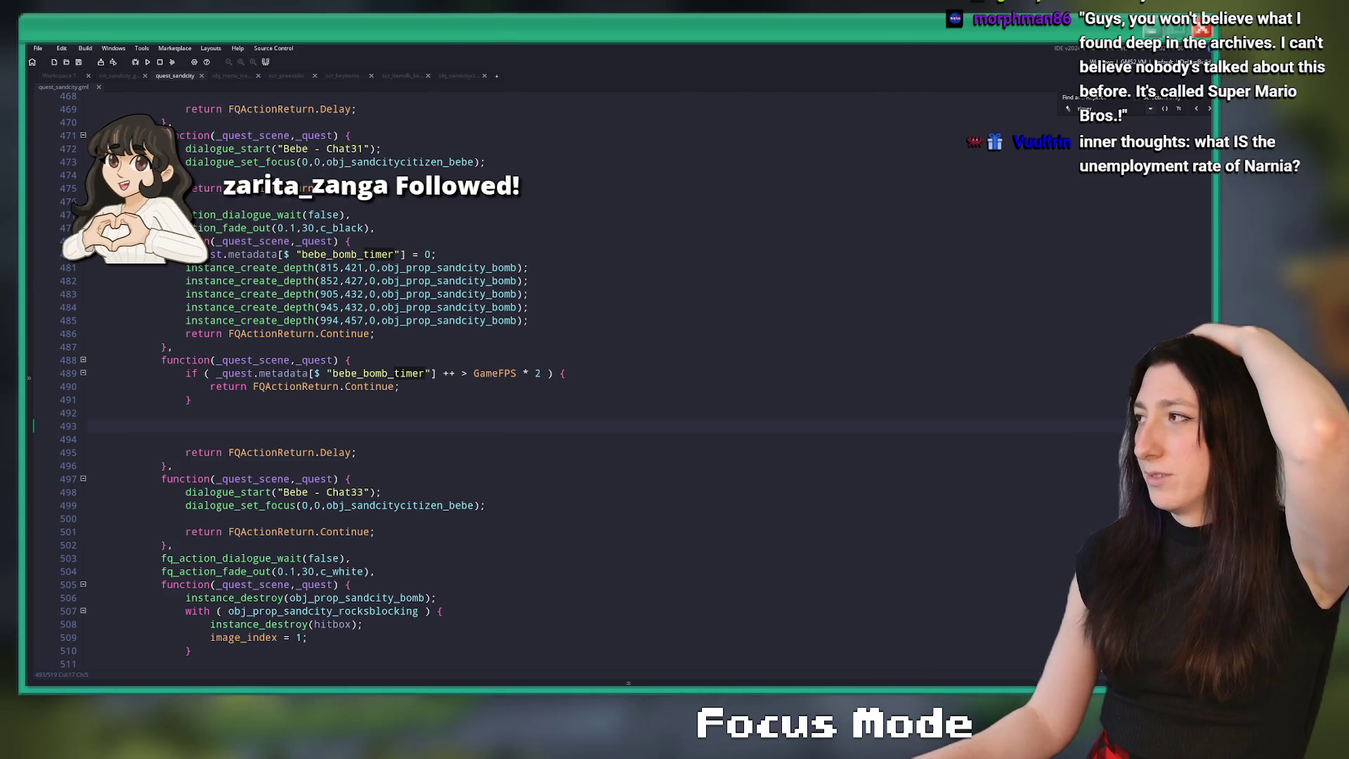
- Switch to the browser and open the public channel page from YouTube Studio's Content list
key("alt+Tab")
left_click(112, 281)
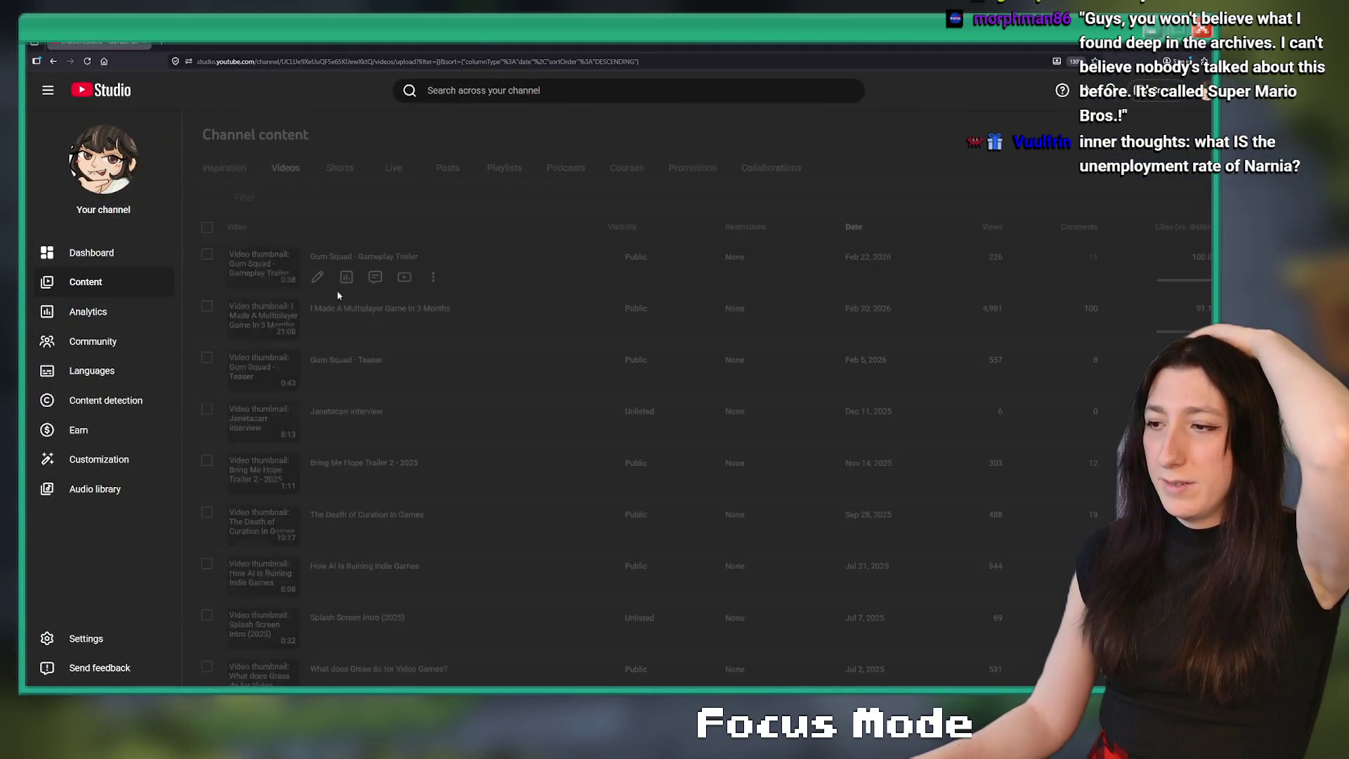
scroll(326, 295, "down", 2)
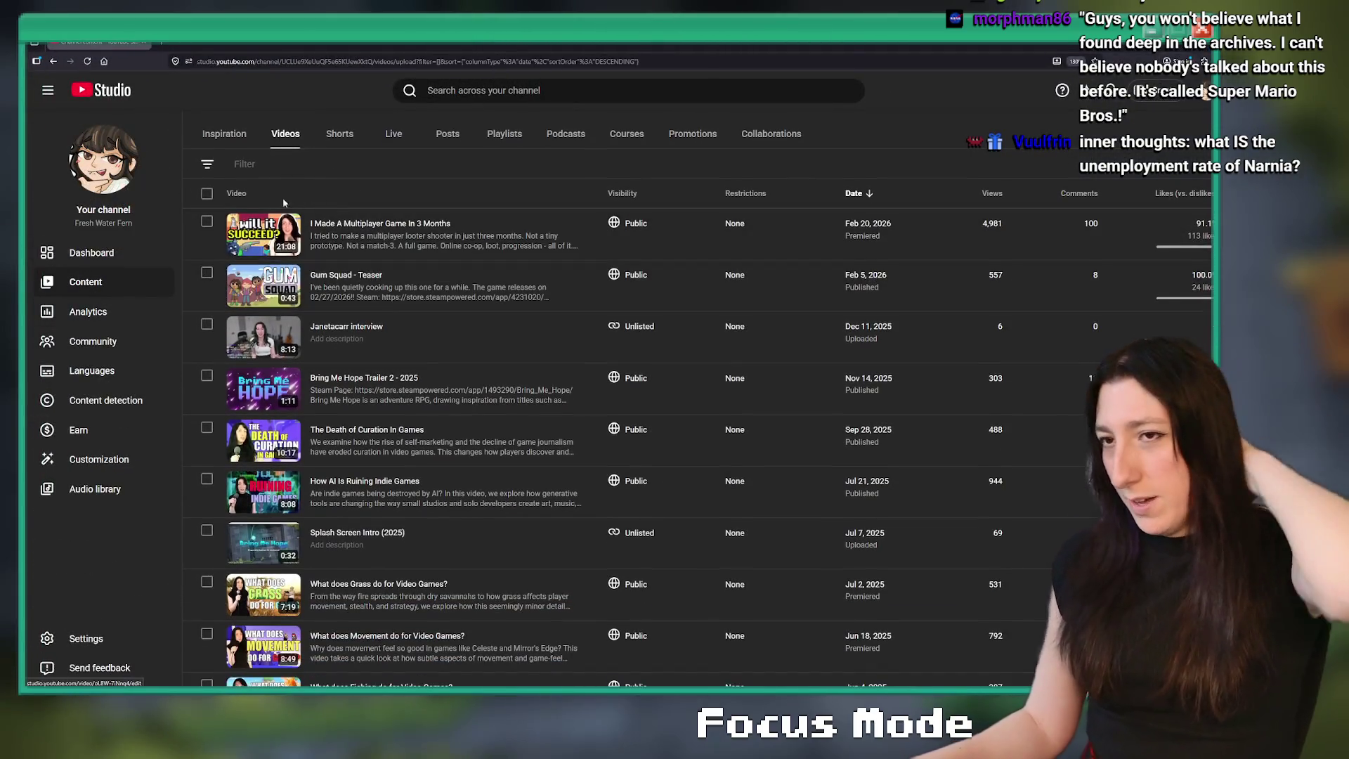
left_click(104, 210)
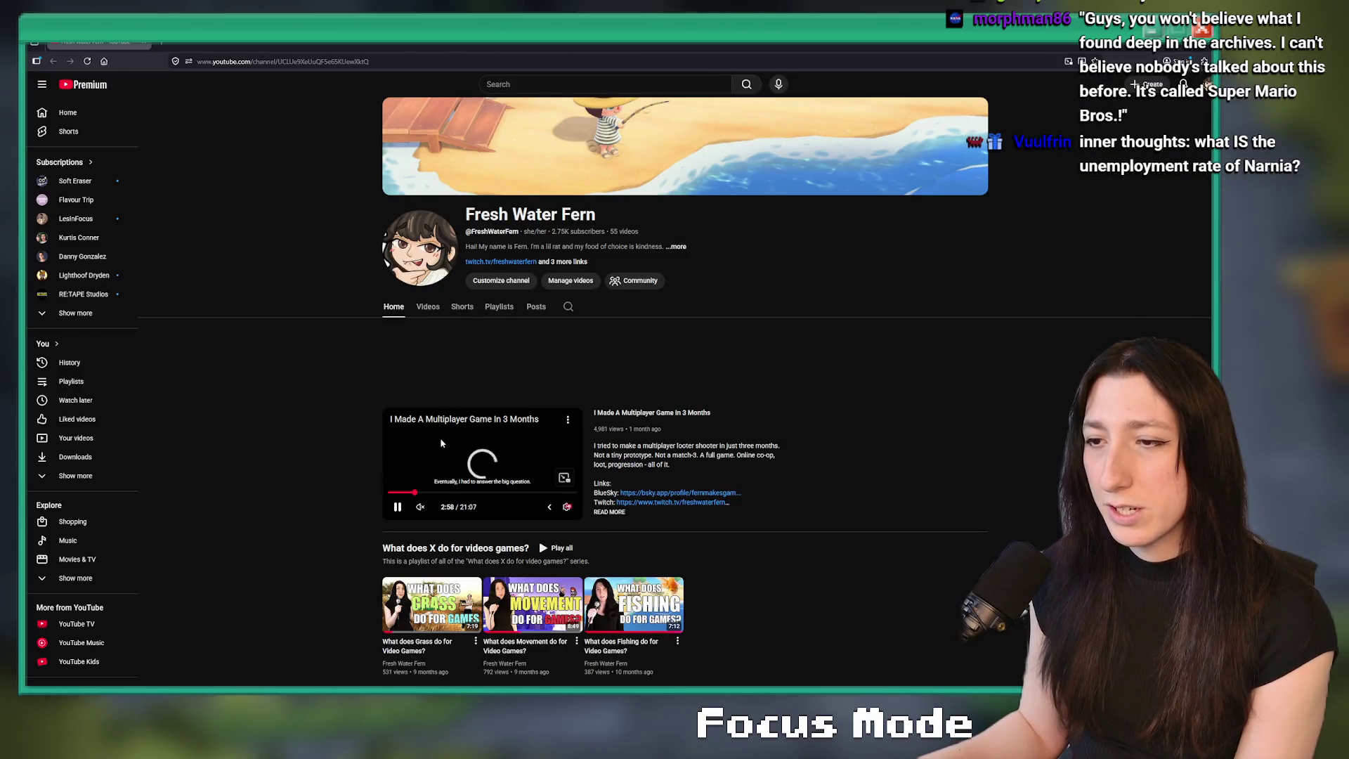
- Browse the channel home page, advance the Videos row to later uploads, and zoom back out
scroll(447, 360, "down", 4)
scroll(447, 360, "down", 4)
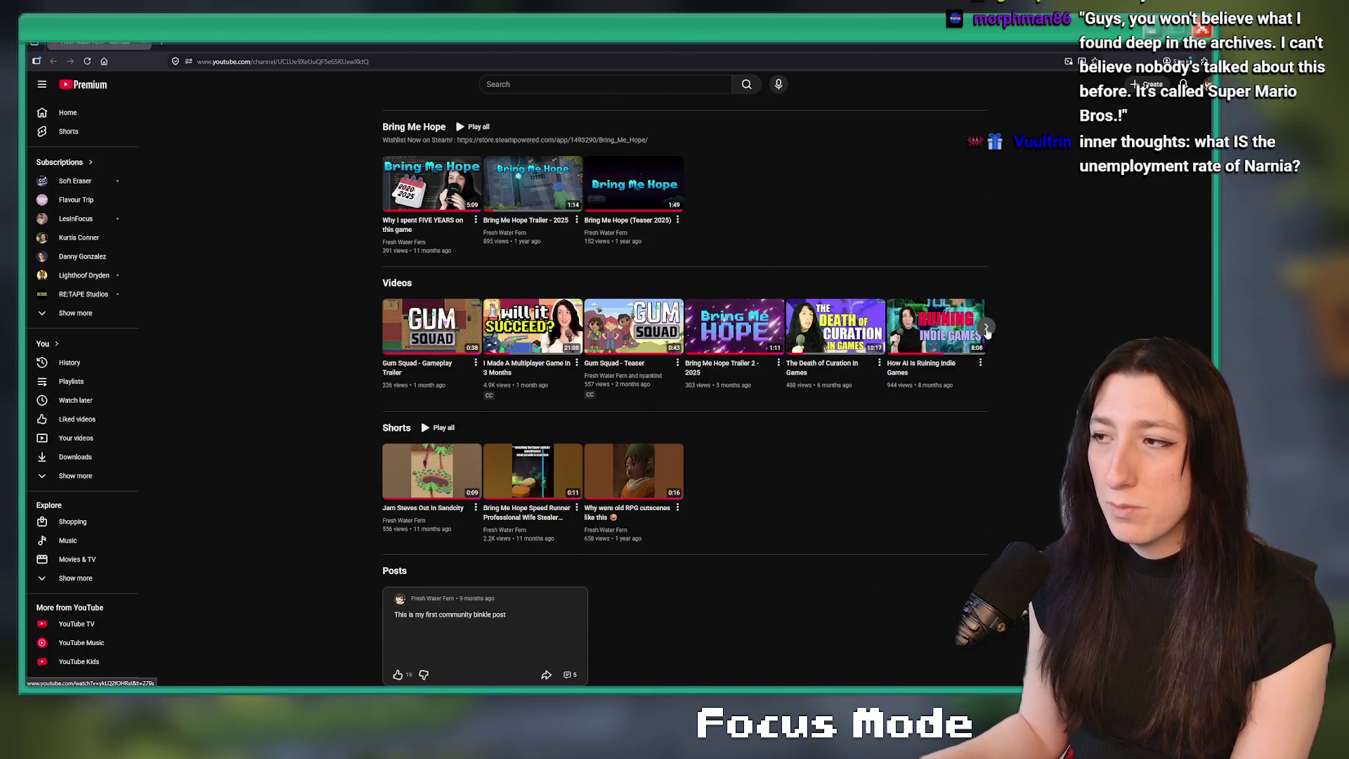
left_click(987, 326)
scroll(576, 482, "up", 7)
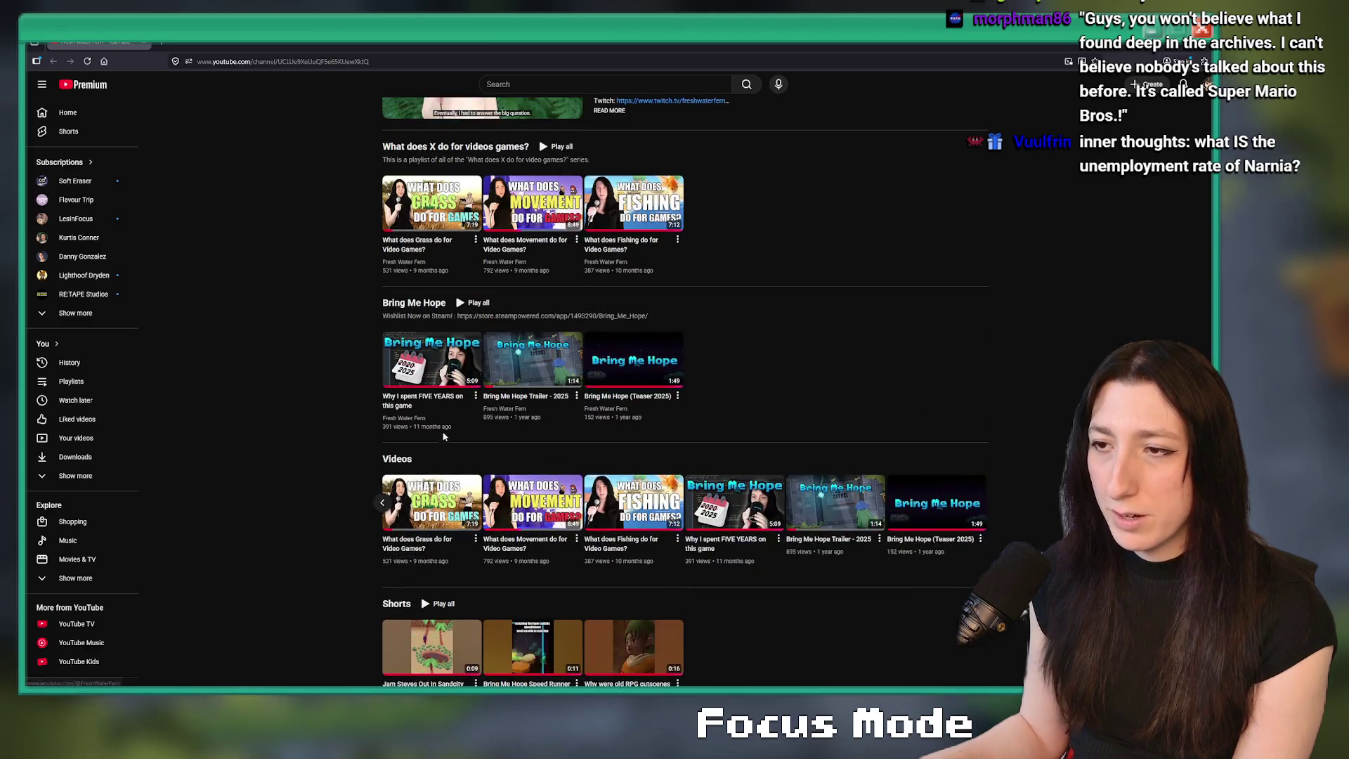
scroll(548, 484, "down", 1)
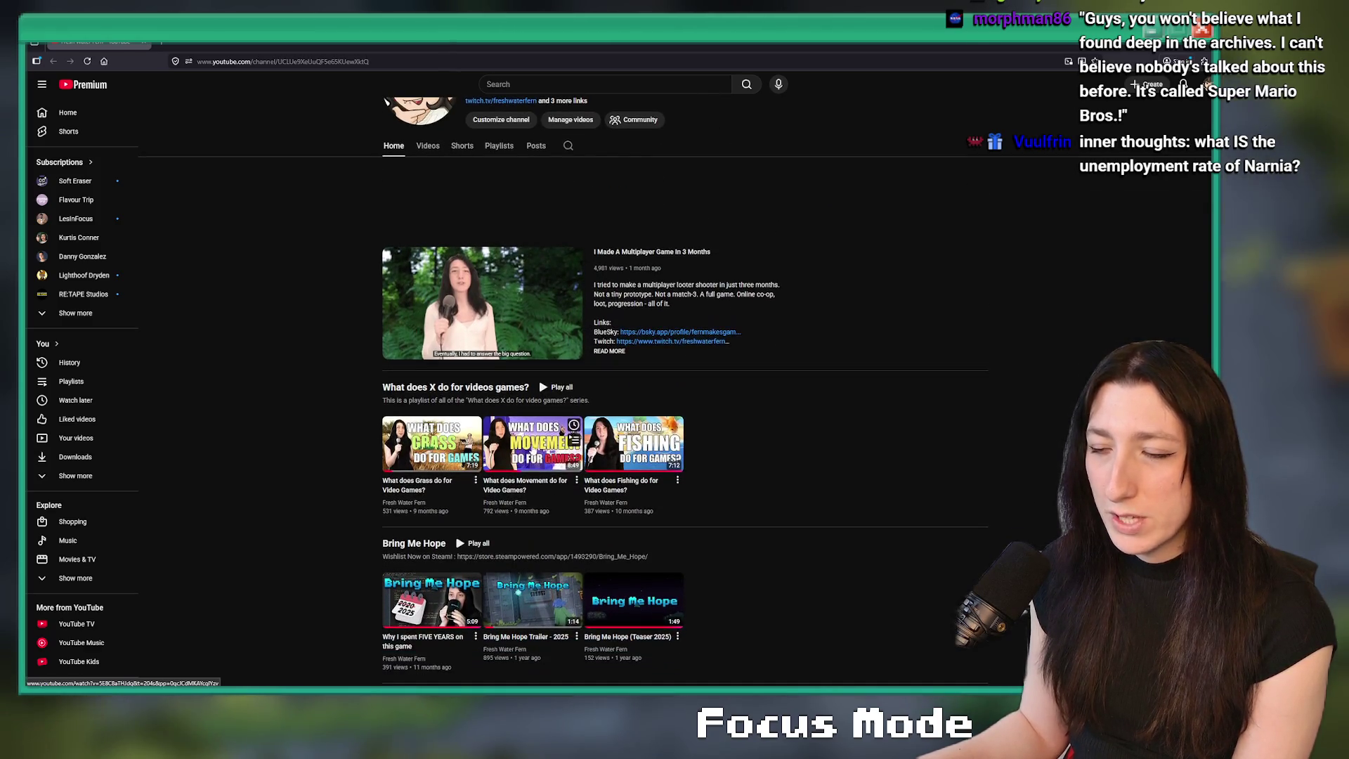
scroll(548, 485, "down", 2)
scroll(814, 369, "up", 6, "ctrl")
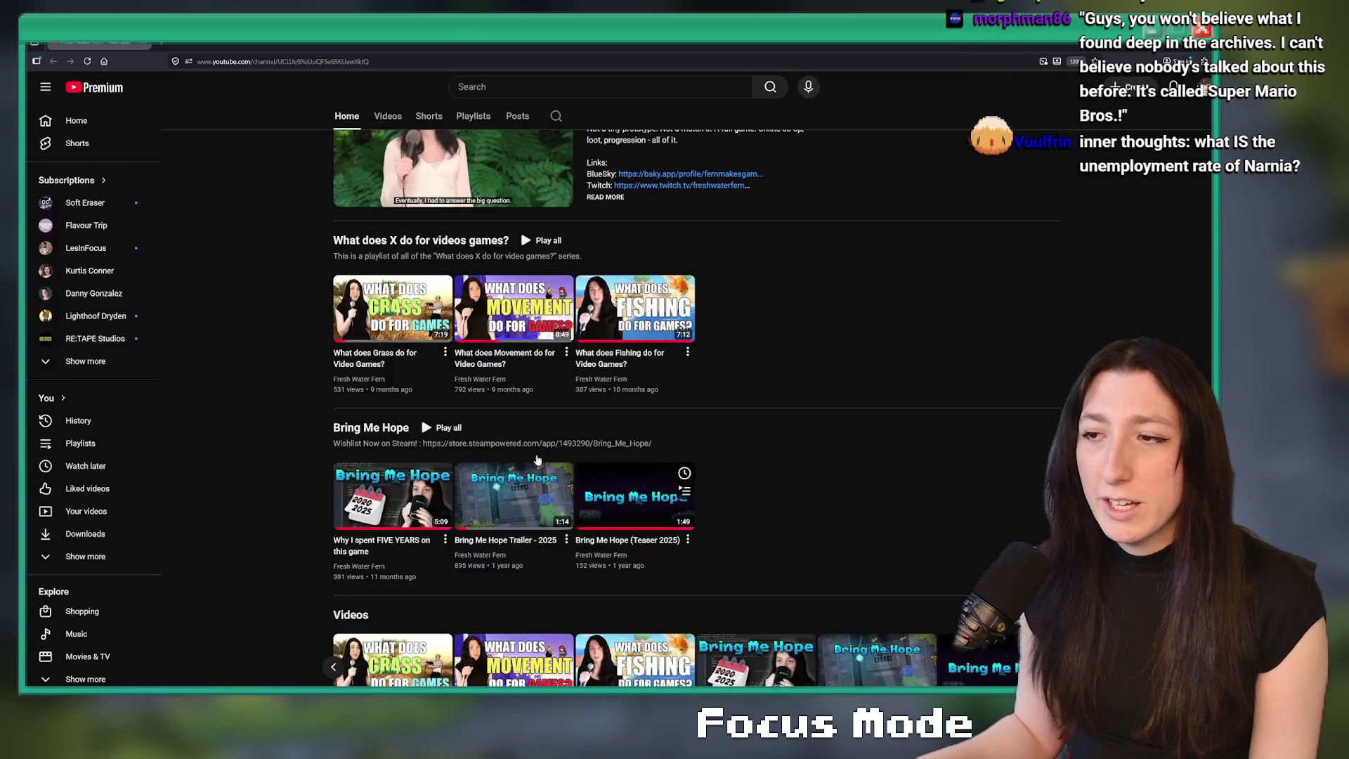
scroll(814, 369, "up", 3)
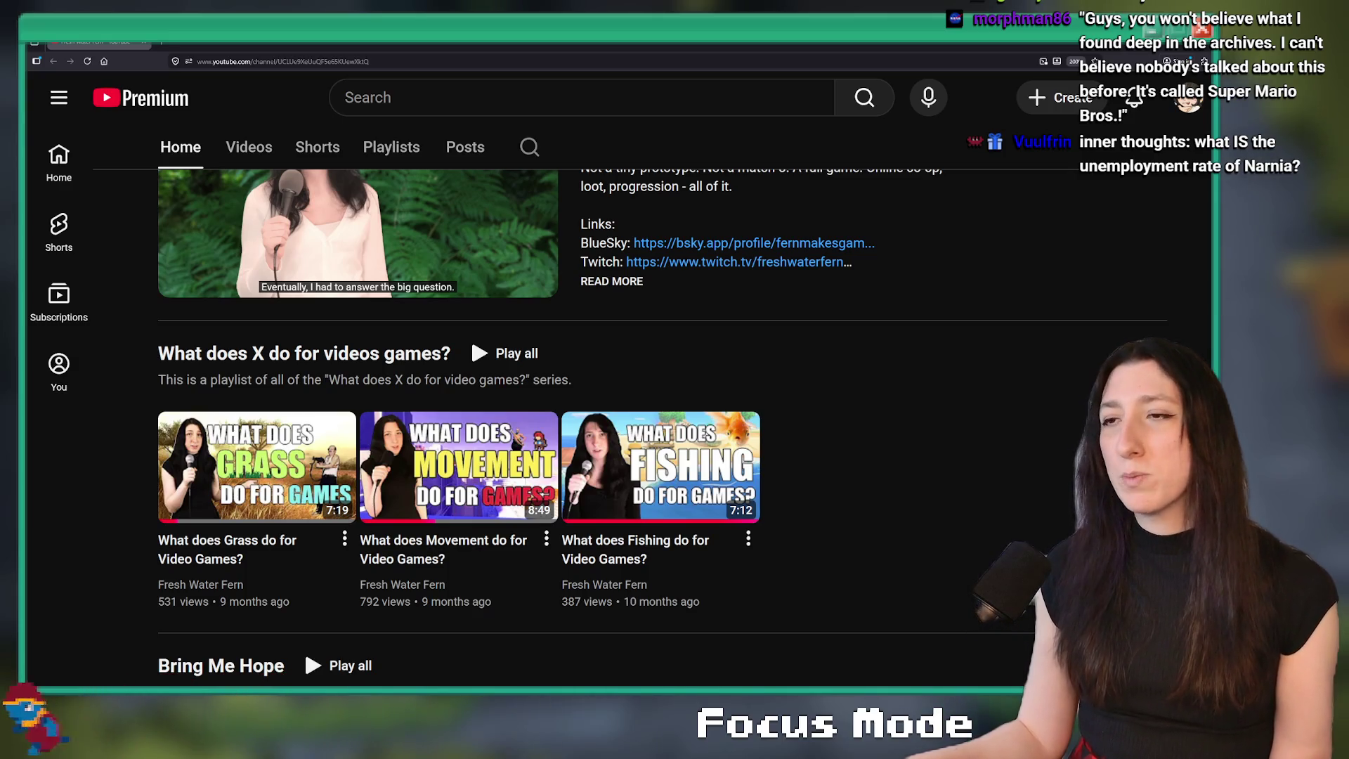
scroll(925, 420, "up", 4)
scroll(925, 420, "down", 2)
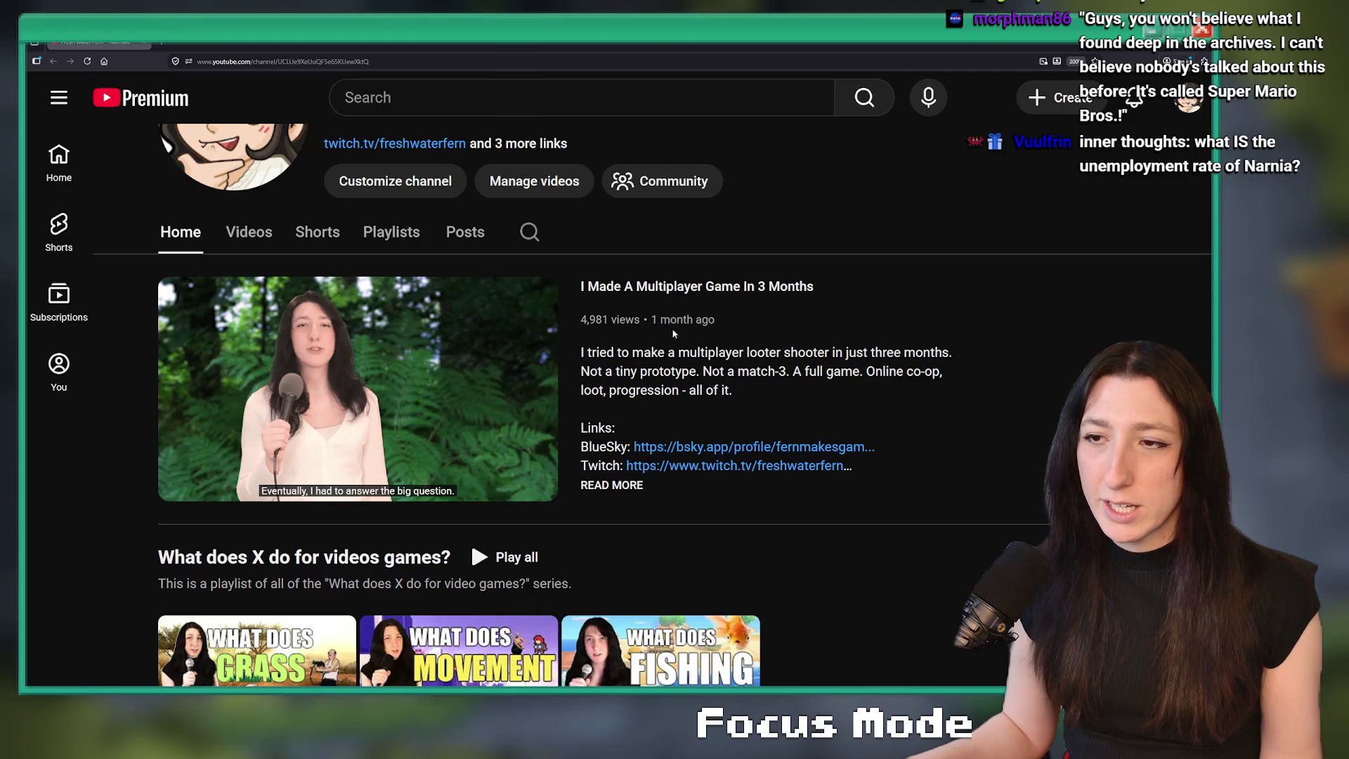
scroll(887, 360, "down", 10)
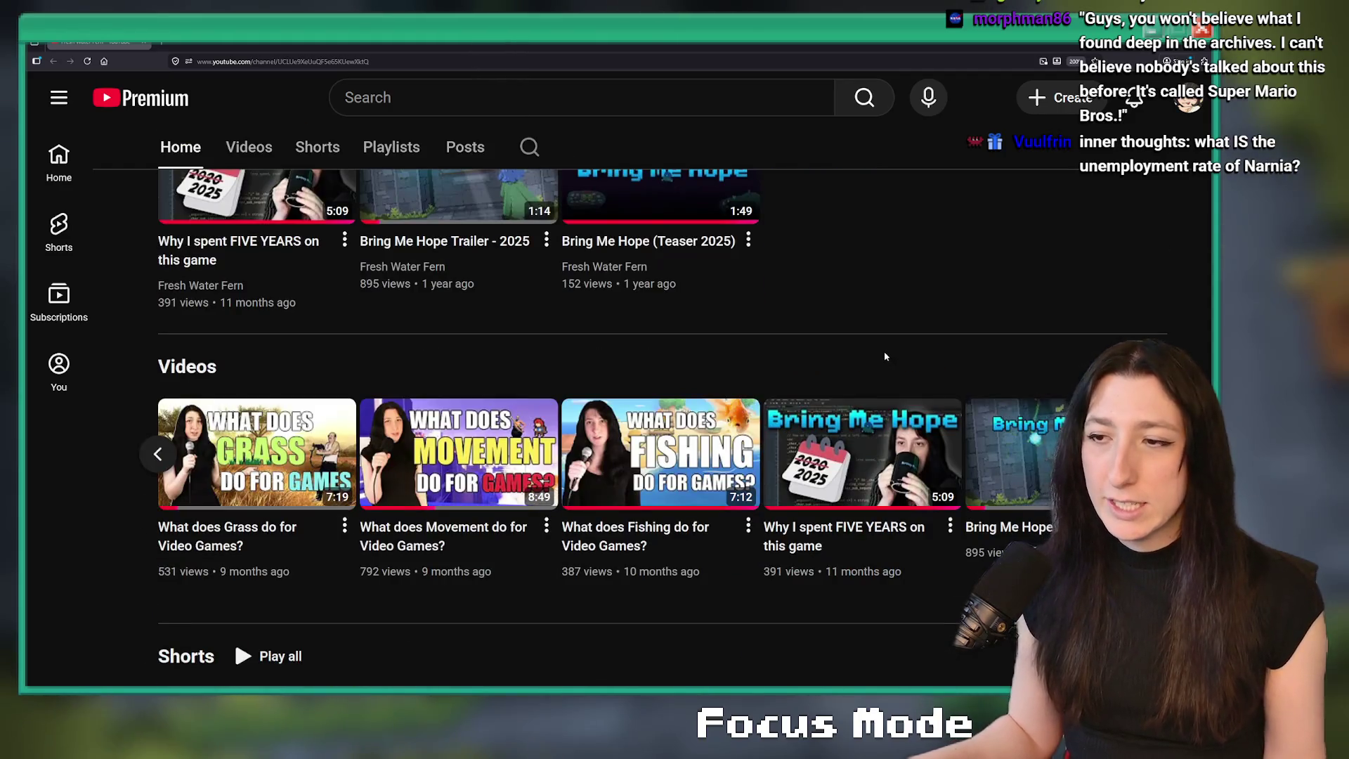
scroll(887, 358, "up", 5)
key("ctrl+minus")
key("ctrl+minus")
key("ctrl+minus")
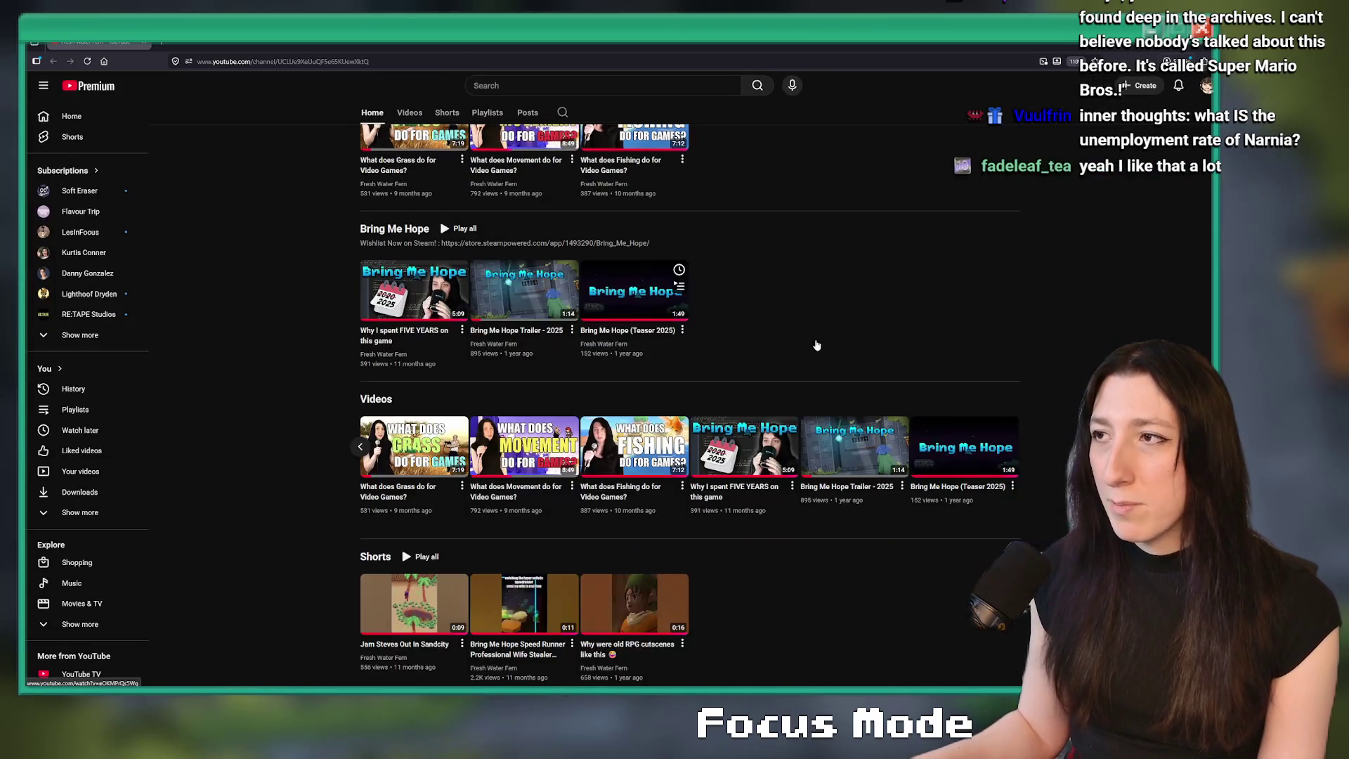
scroll(815, 341, "up", 5)
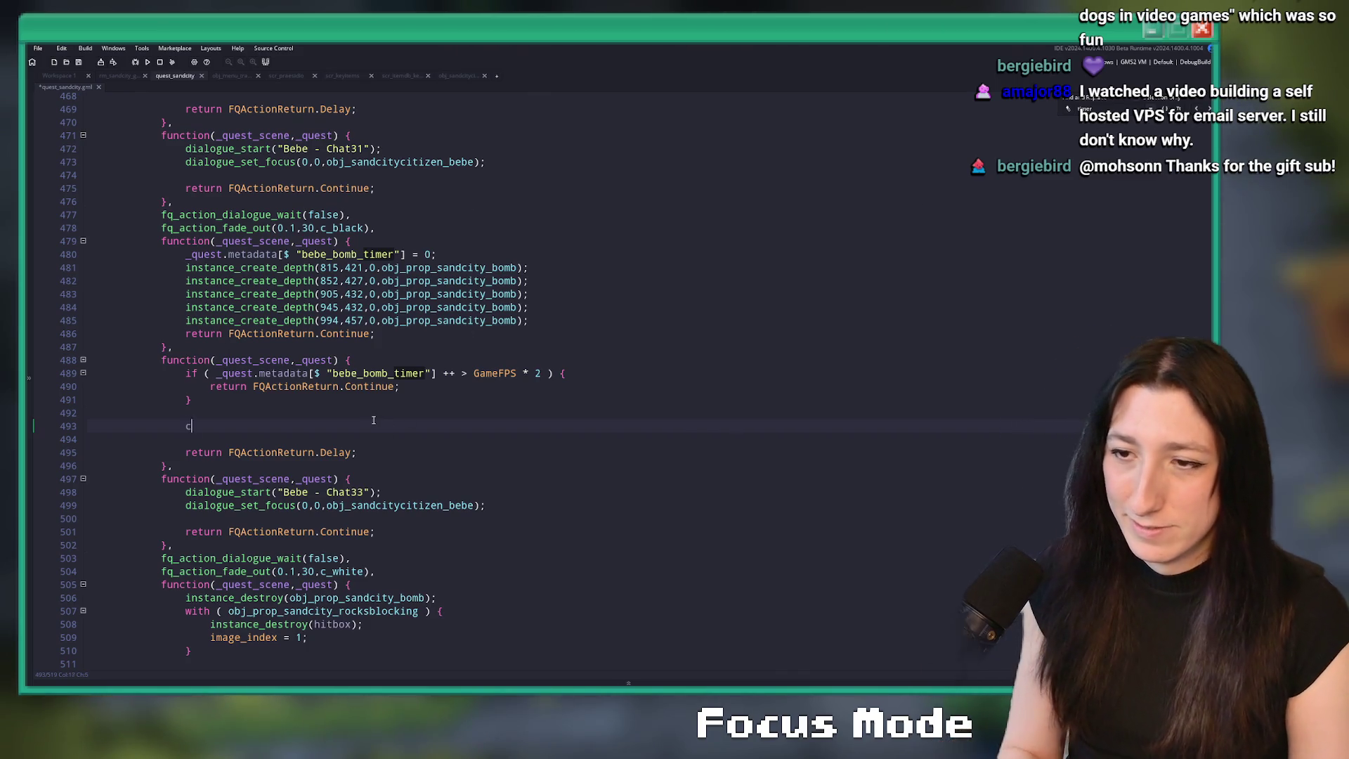
- Start a view_set_center_smooth call on the line after the bomb timer check
type("camera_set")
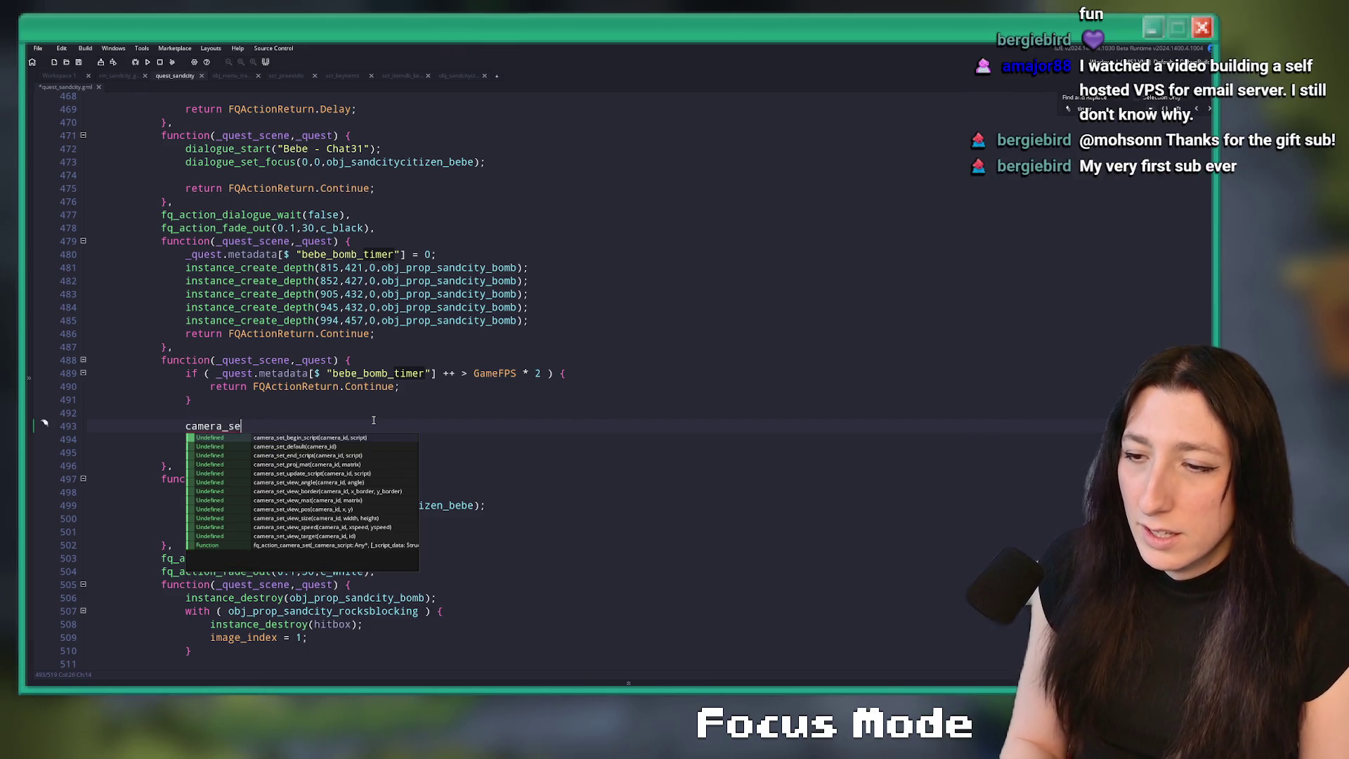
key("BackSpace")
key("BackSpace")
key("BackSpace")
key("BackSpace")
key("BackSpace")
key("BackSpace")
type("view_set")
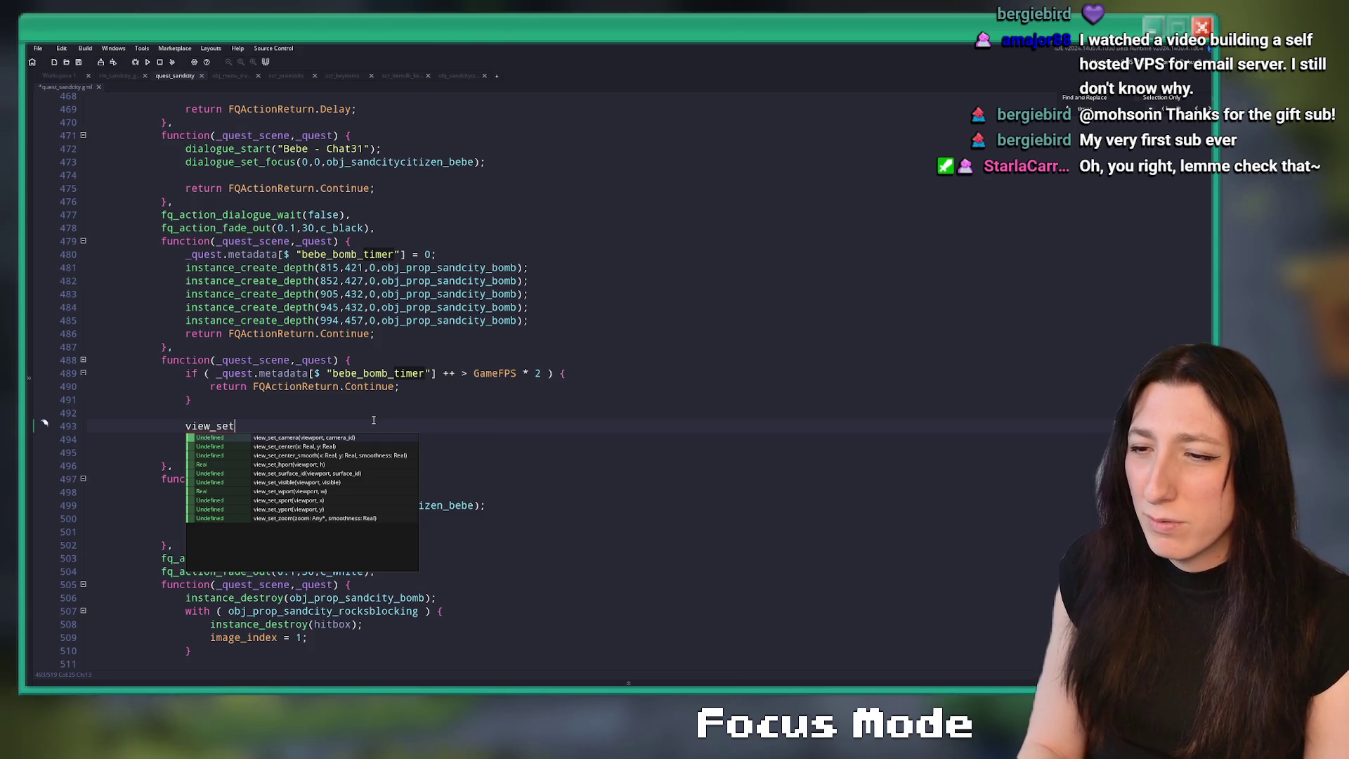
key("Down")
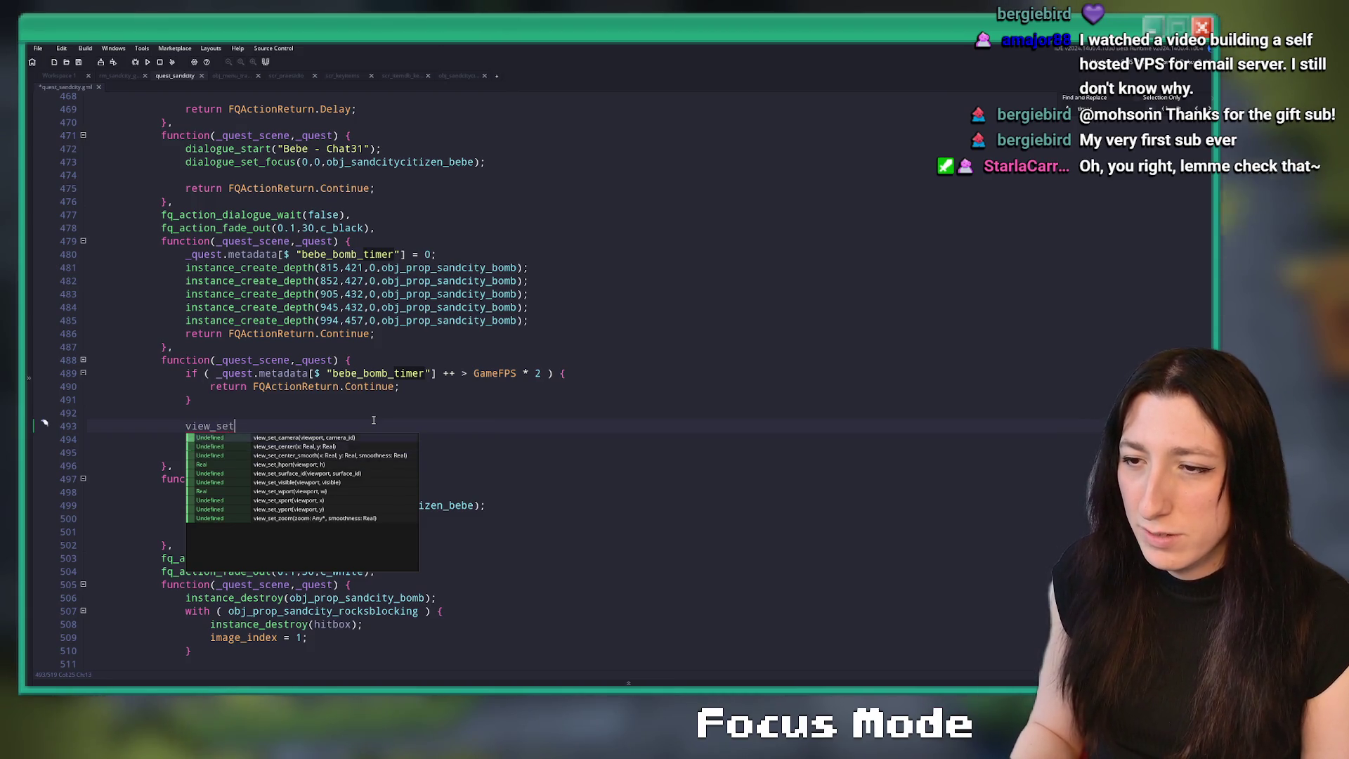
key("Down")
key("Down")
key("Up")
key("Return")
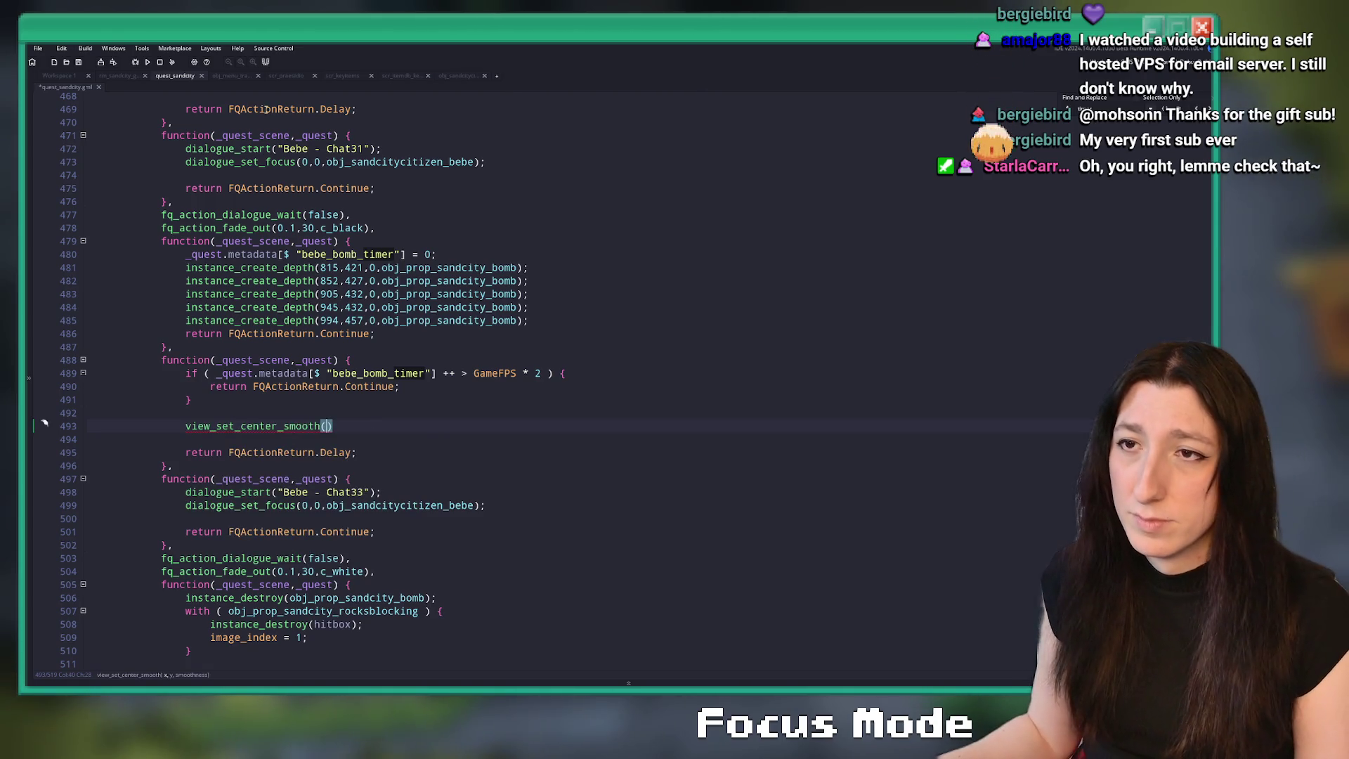
- Check the gubgubcaves room for coordinates, finish view_set_center_smooth(910,433,0.5), and run the game
left_click(117, 75)
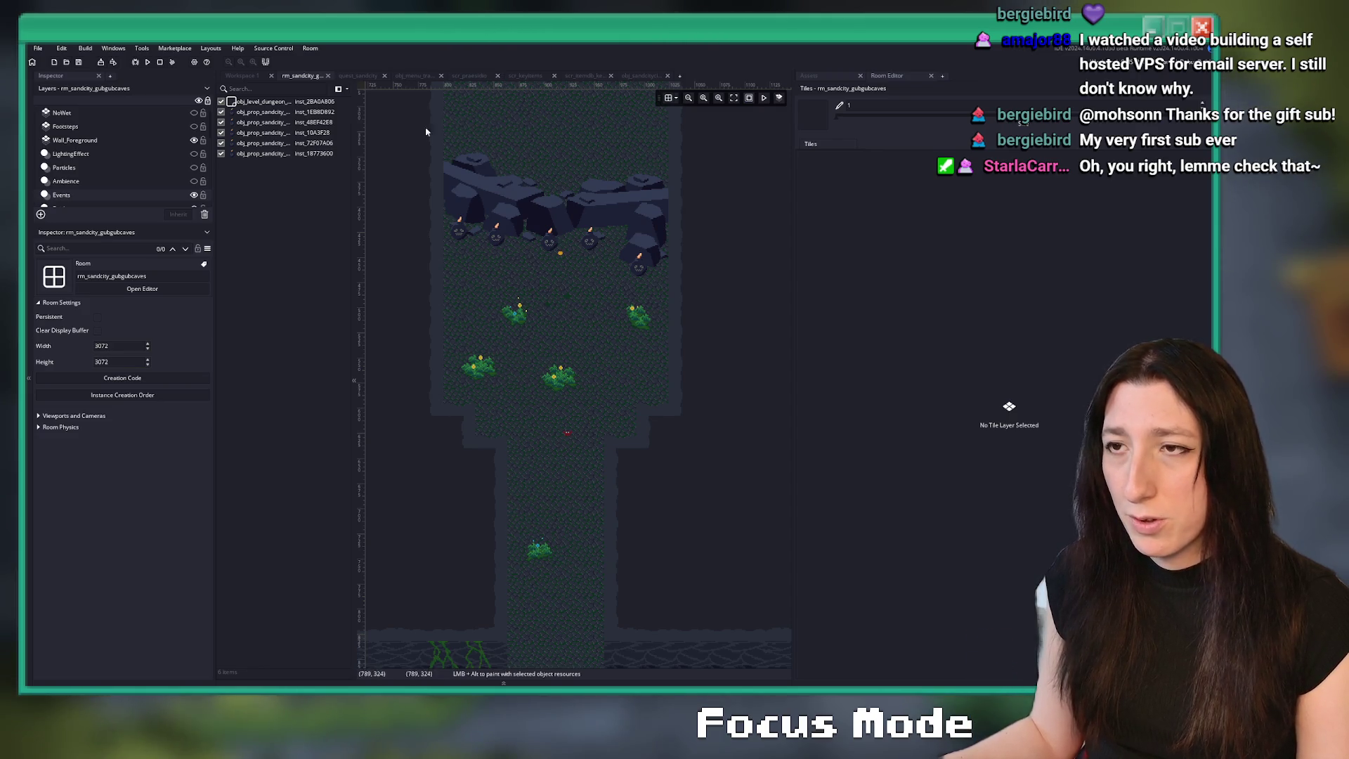
left_click(358, 75)
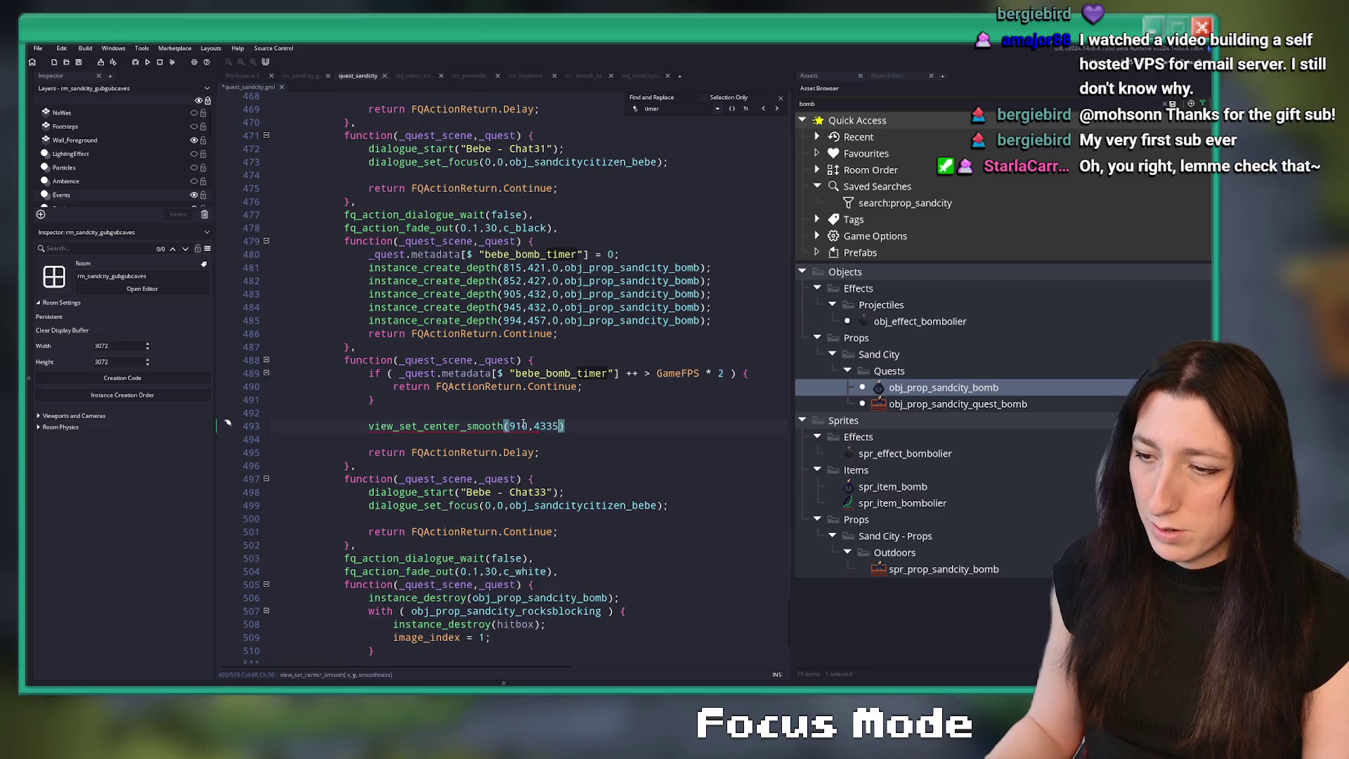
type(",")
type("0.5")
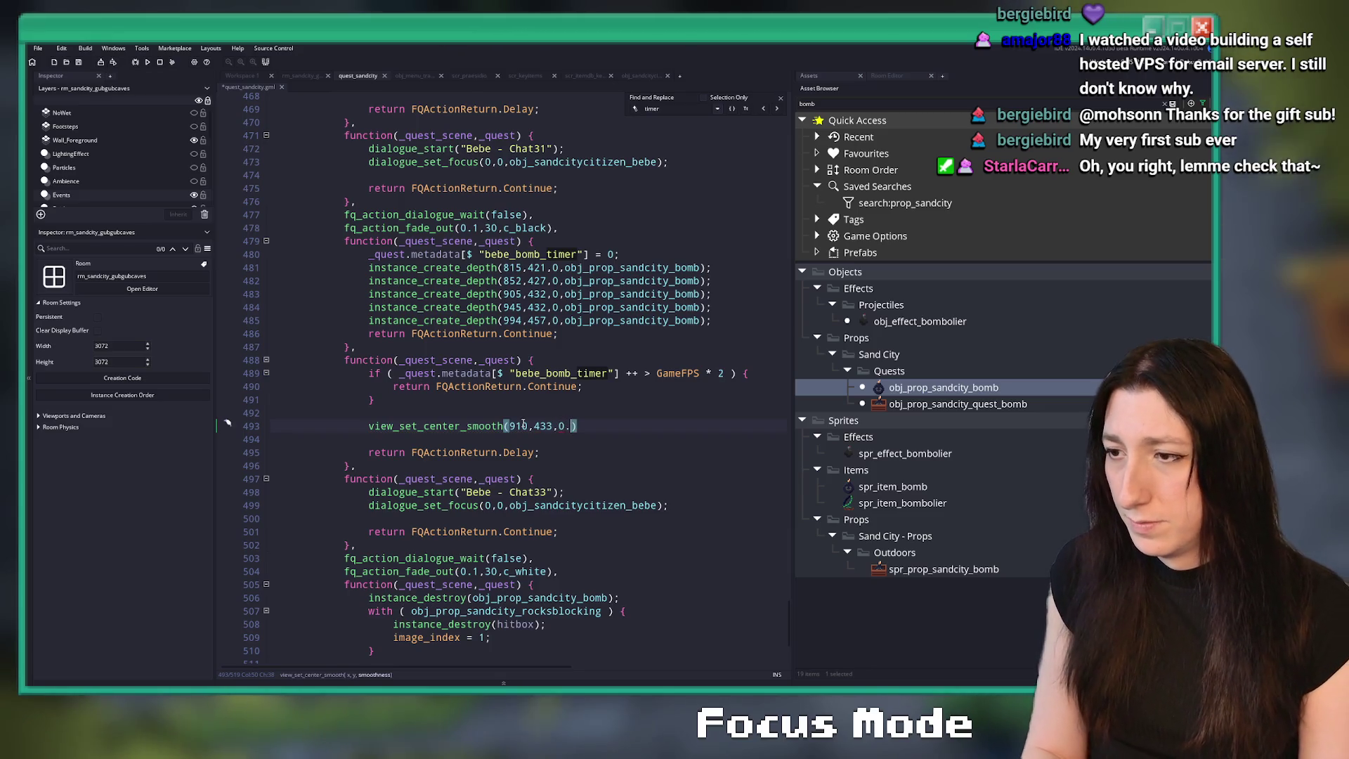
type(");")
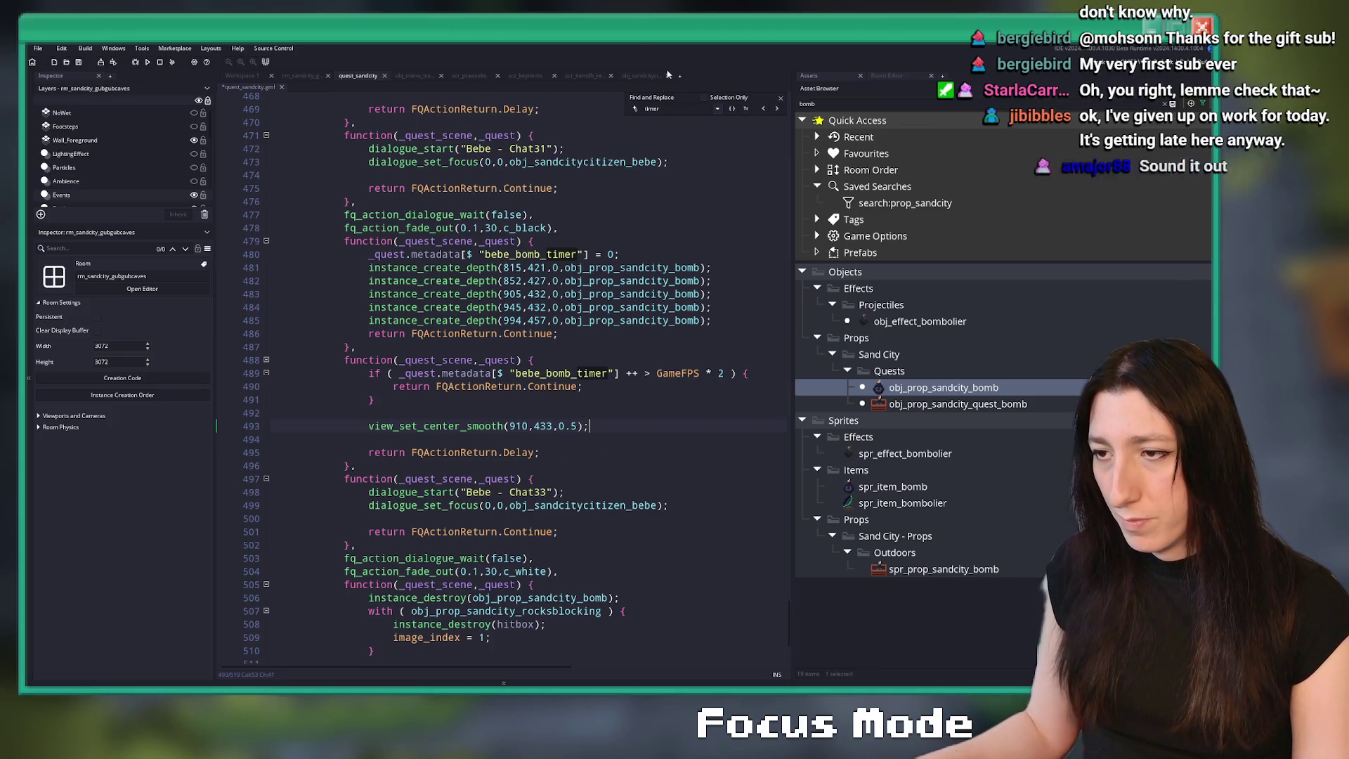
scroll(612, 365, "down", 1)
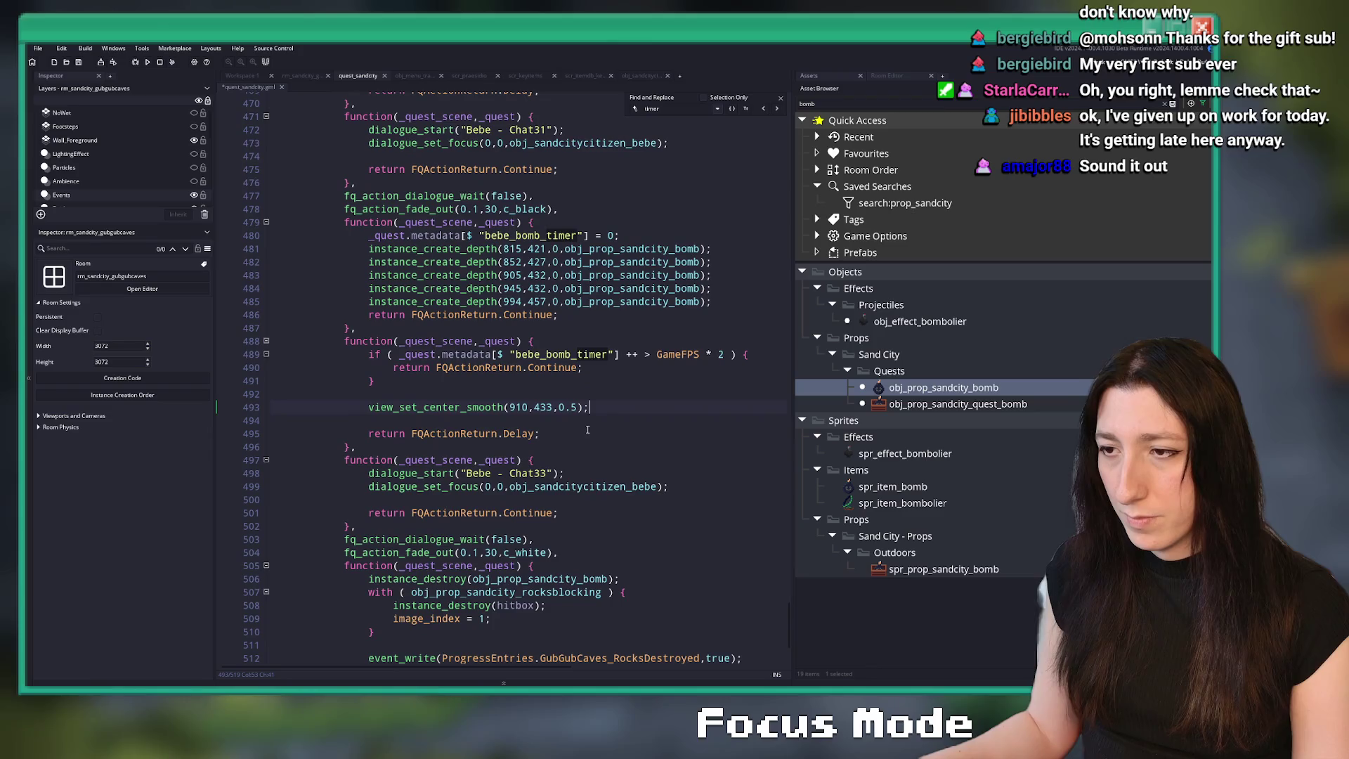
scroll(588, 433, "down", 2)
scroll(588, 433, "up", 1)
key("F5")
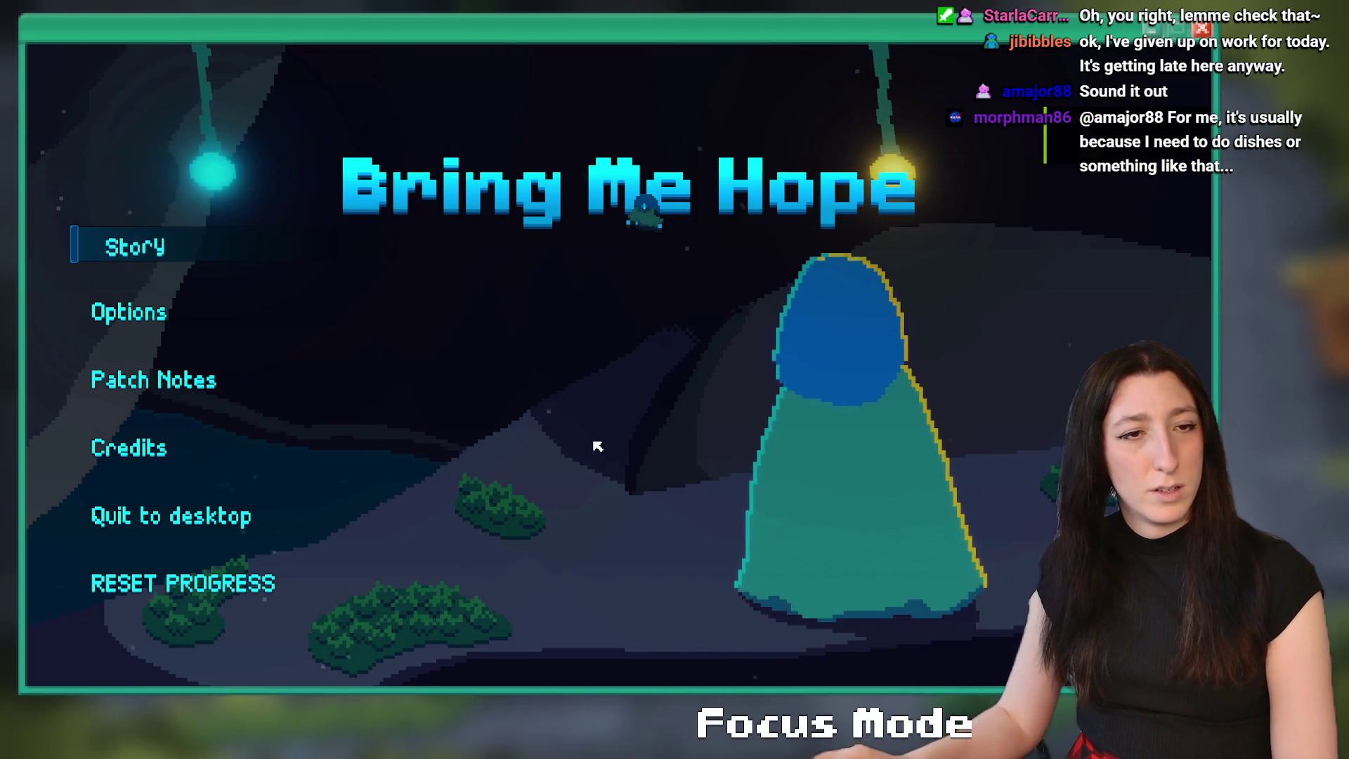
- Start Story mode and walk up the corridor to the pink character to trigger the cutscene
left_click(127, 237)
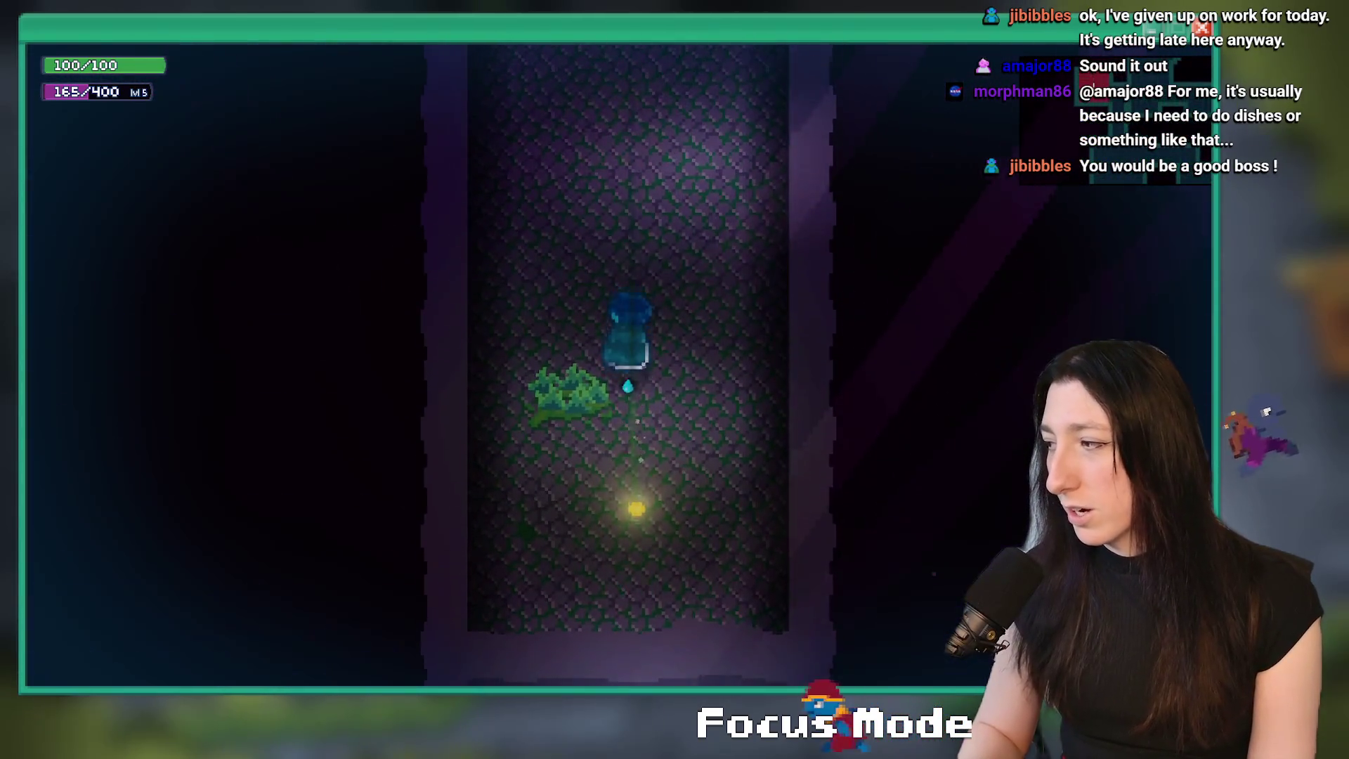
key("w")
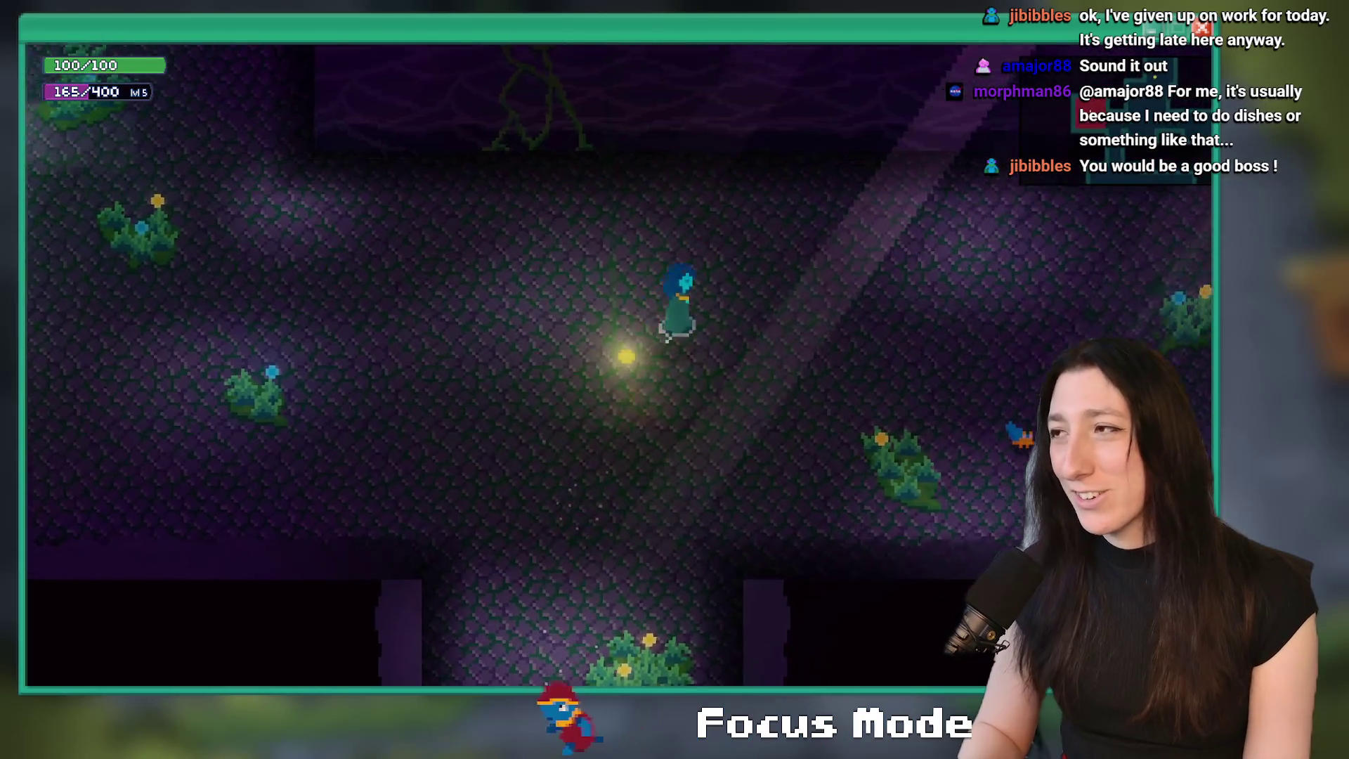
key("w")
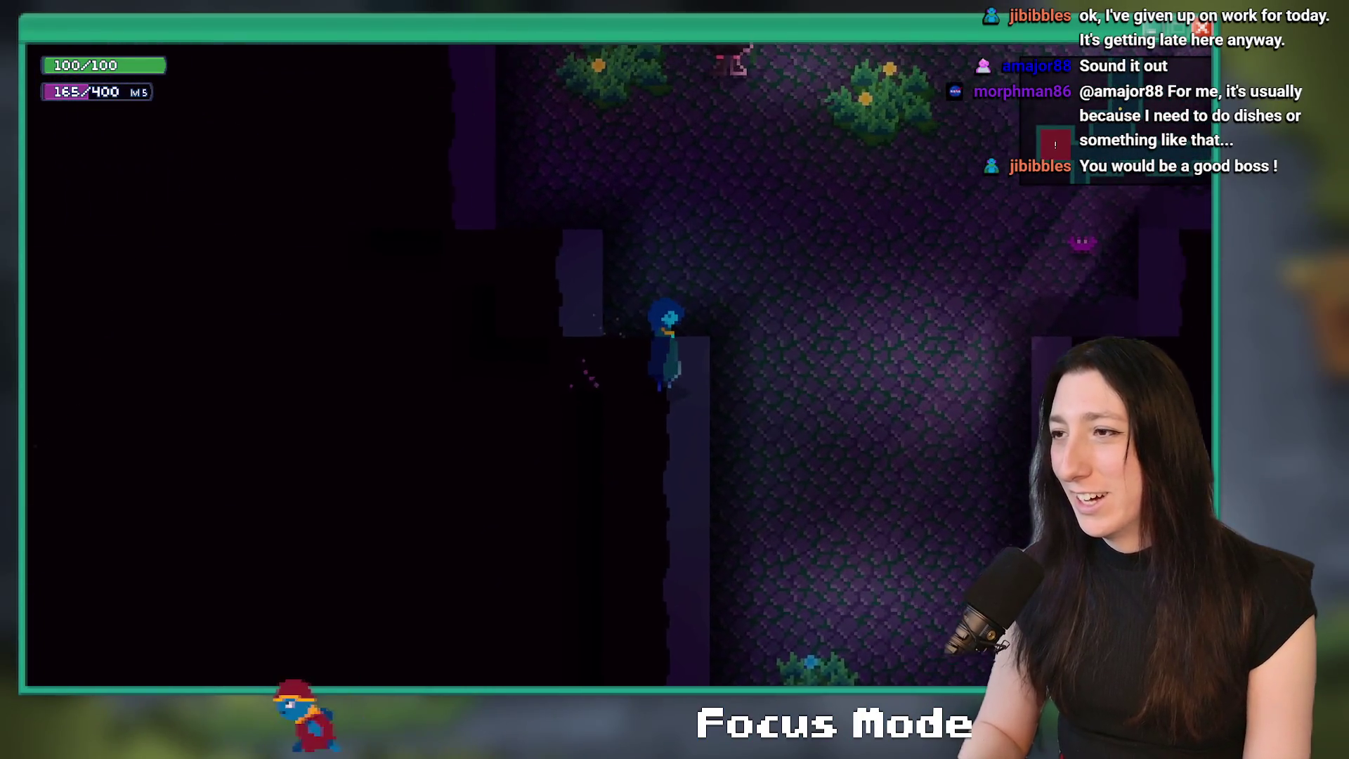
key("w")
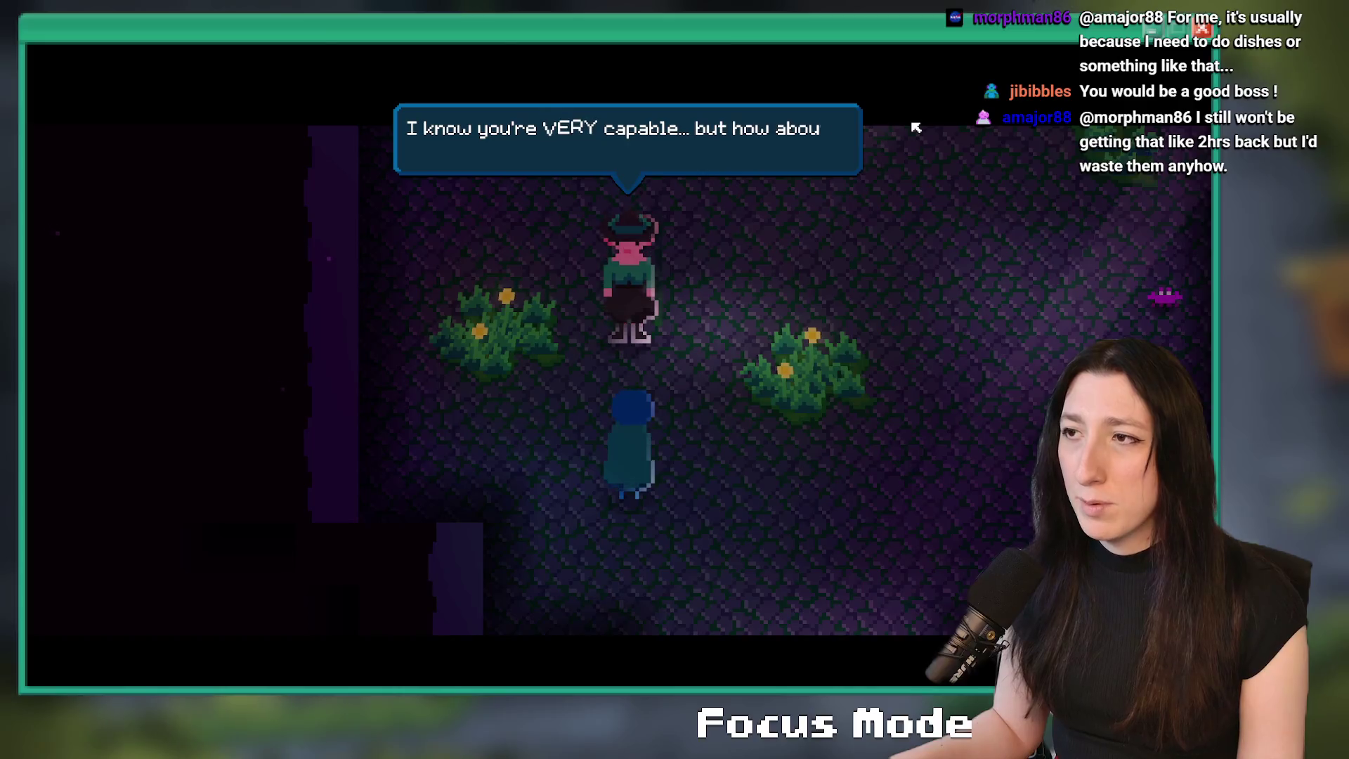
- Advance through the cutscene dialogue, walk around the purple room, then close the game
key("space")
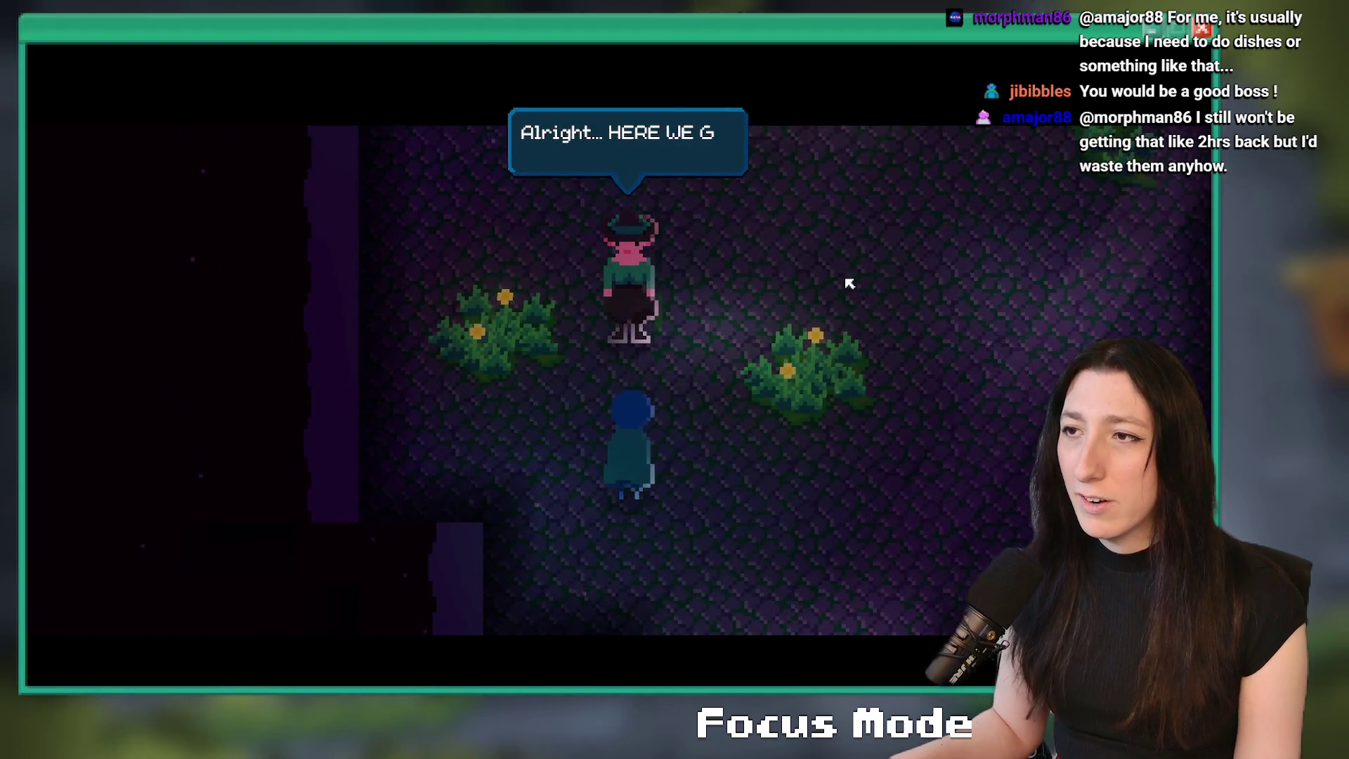
key("space")
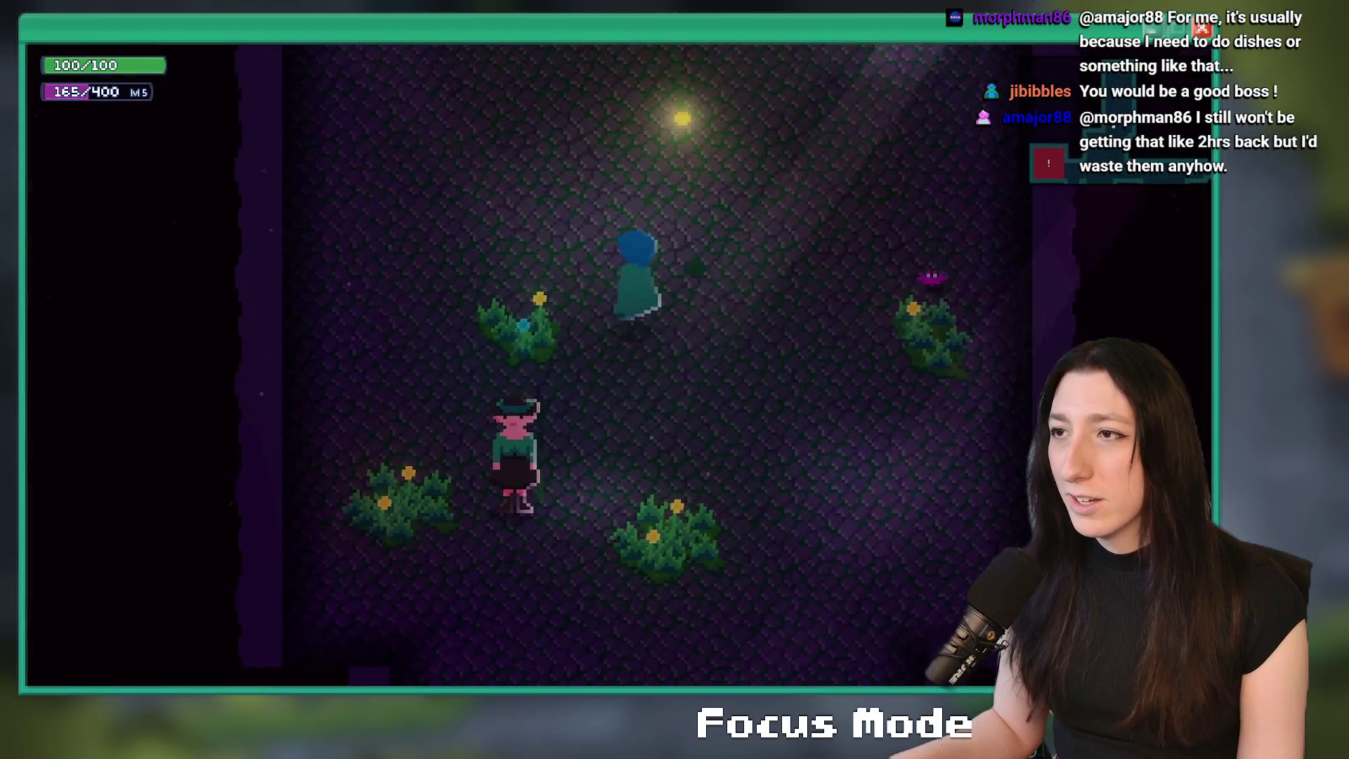
key("a")
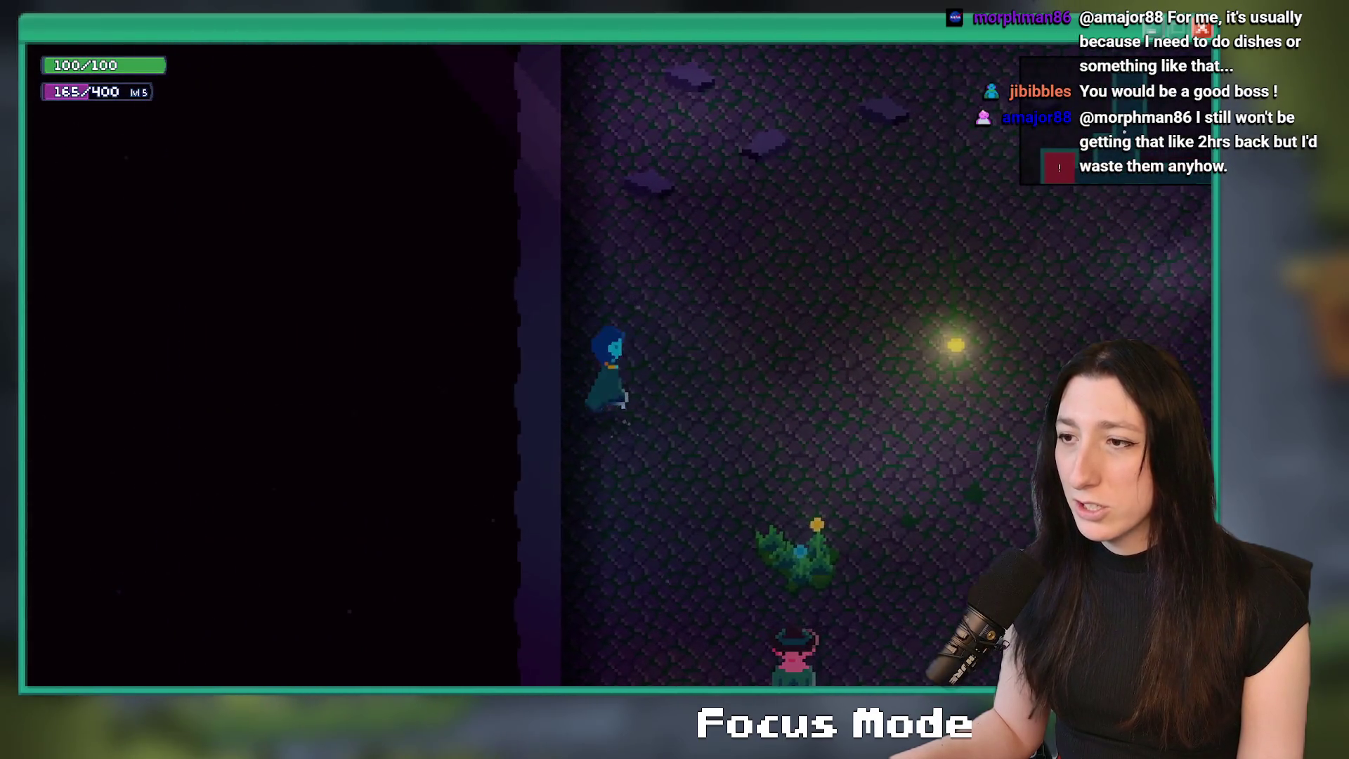
key("d")
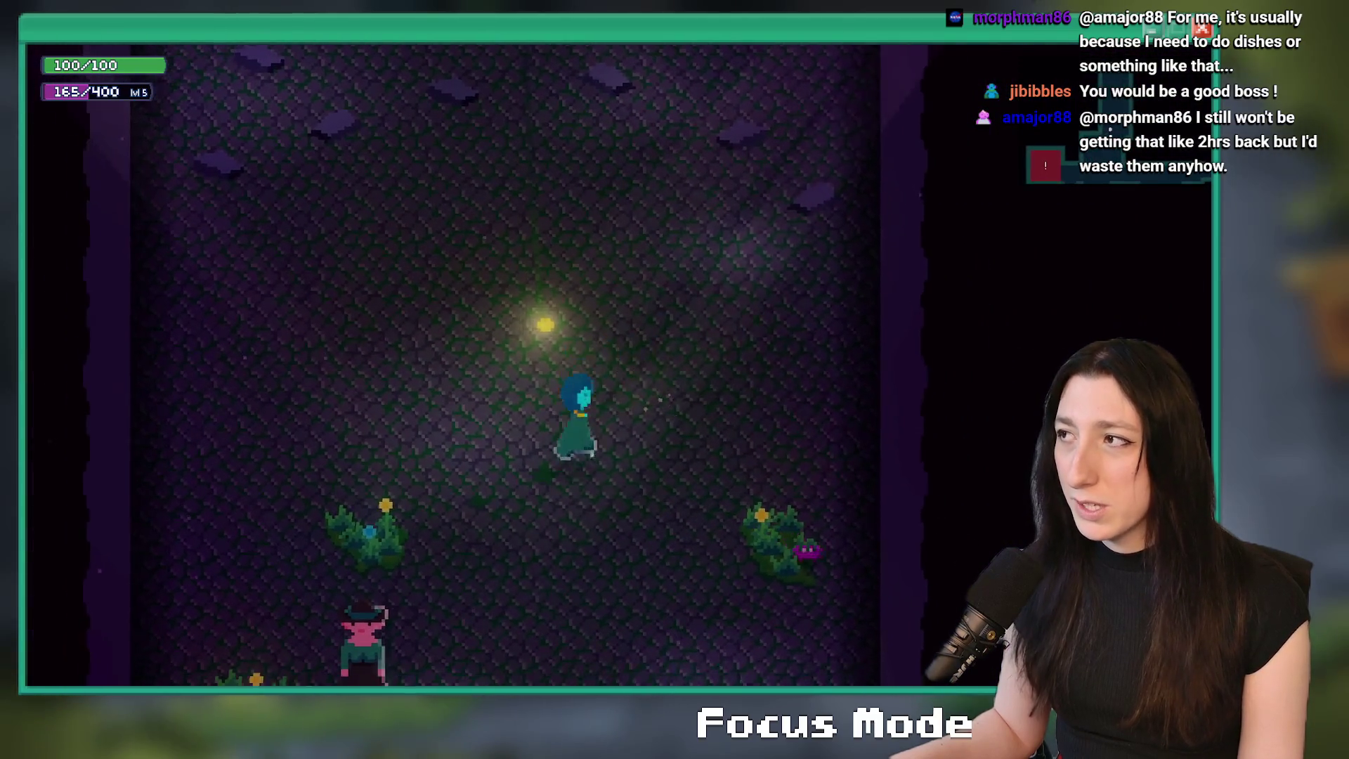
key("alt+F4")
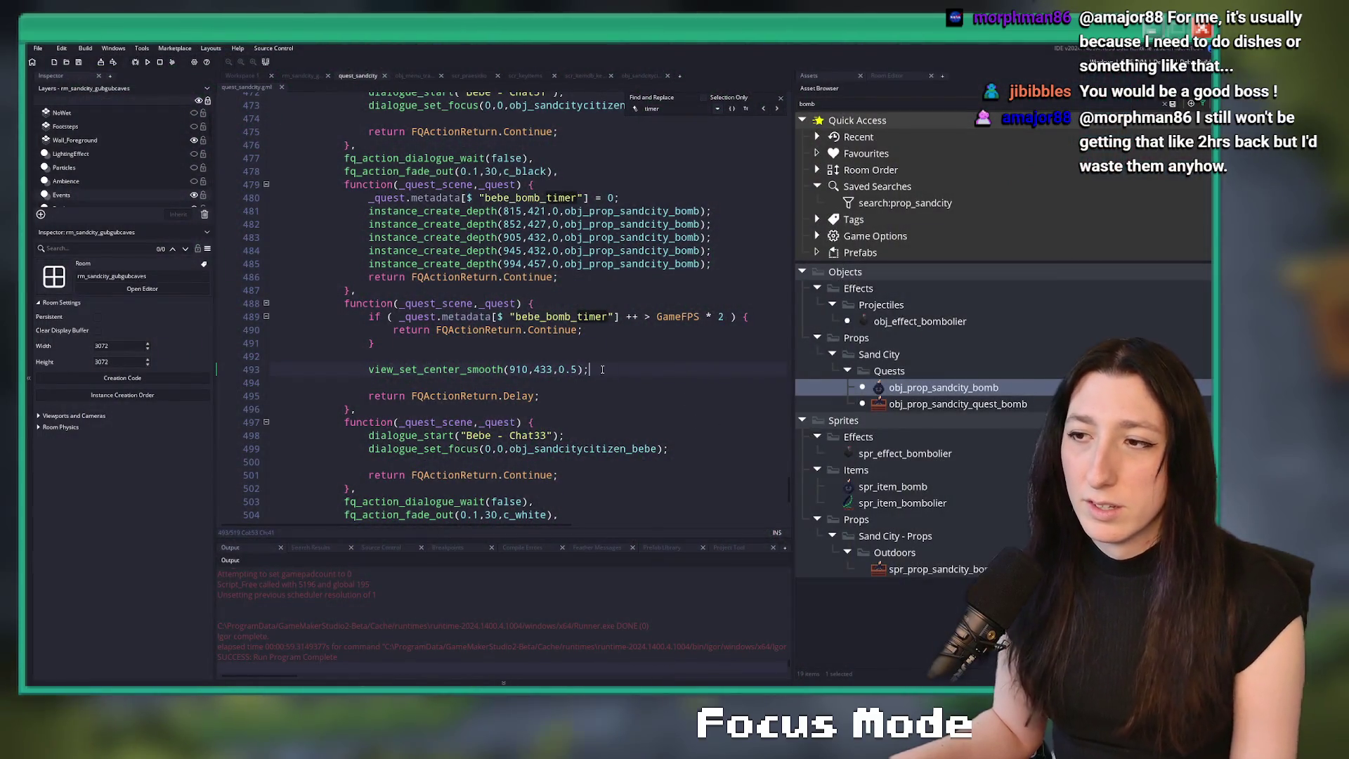
- Change the white fade duration on line 504 from 0.1 to 0.3 and save
scroll(581, 402, "down", 5)
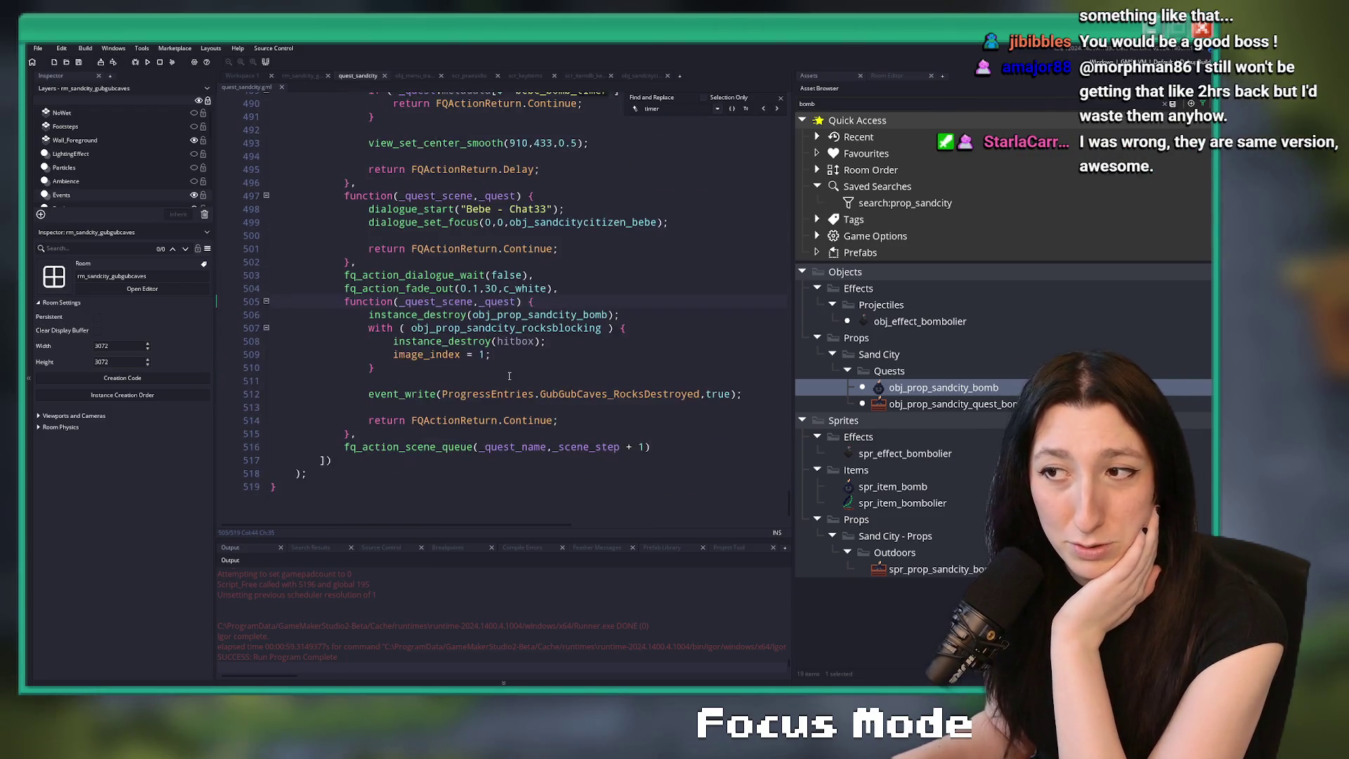
left_click(478, 340)
left_click(476, 326)
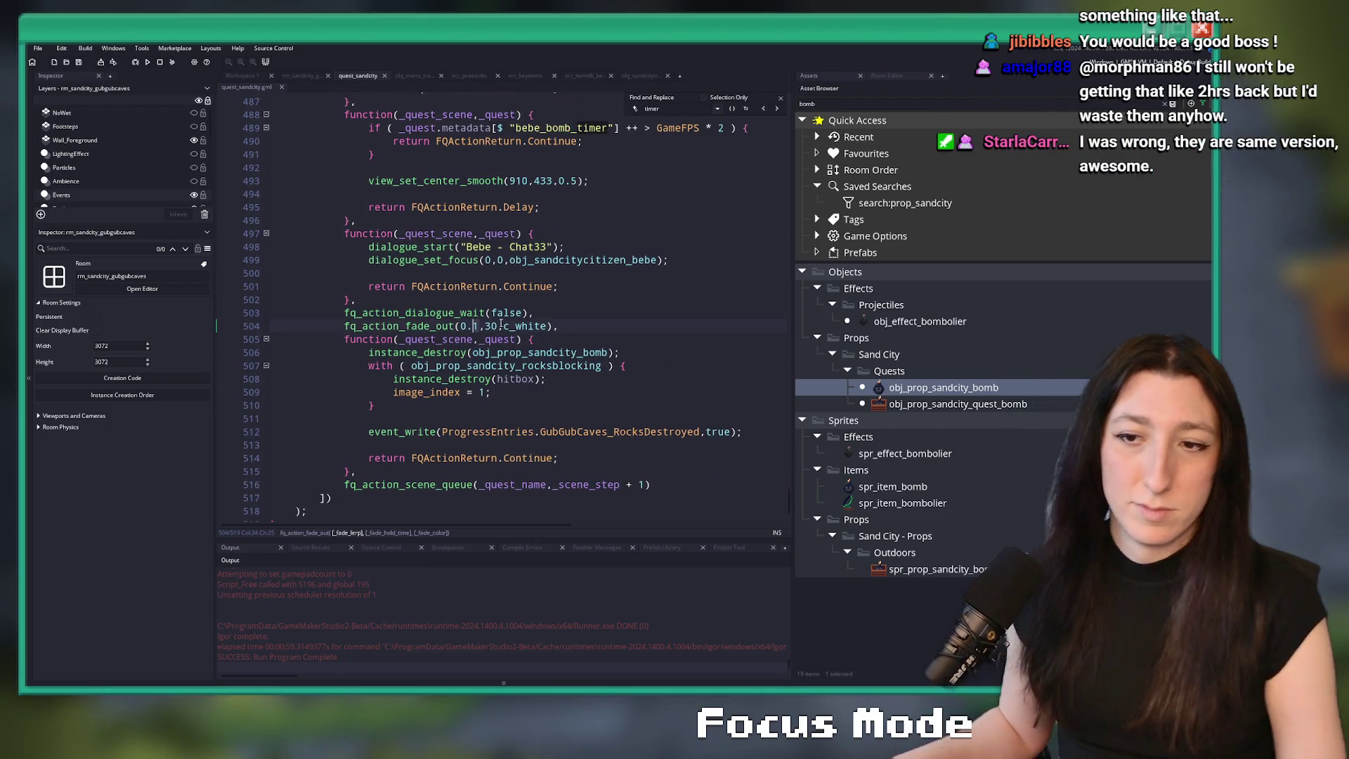
key("Delete")
type("3")
key("ctrl+s")
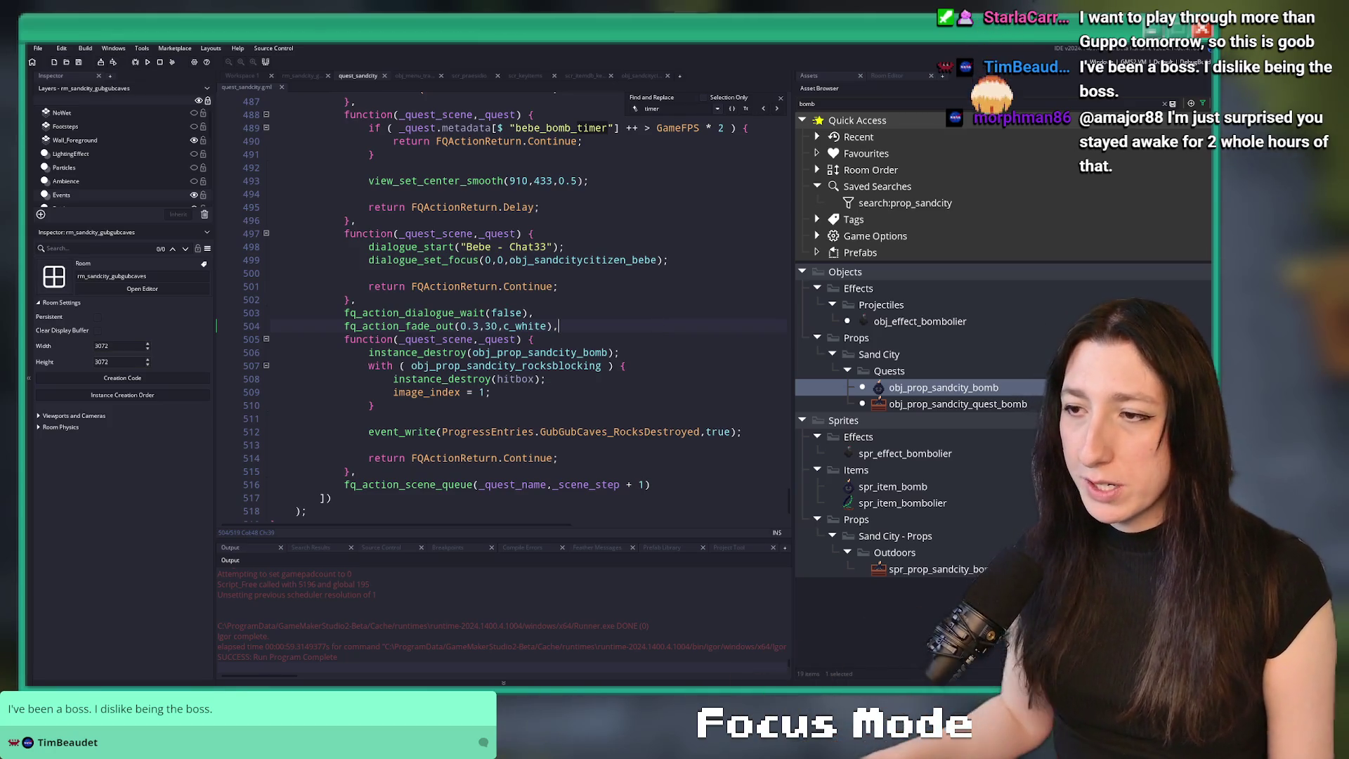
- Dismiss the find-and-replace search and switch to Workspace 1
key("Up")
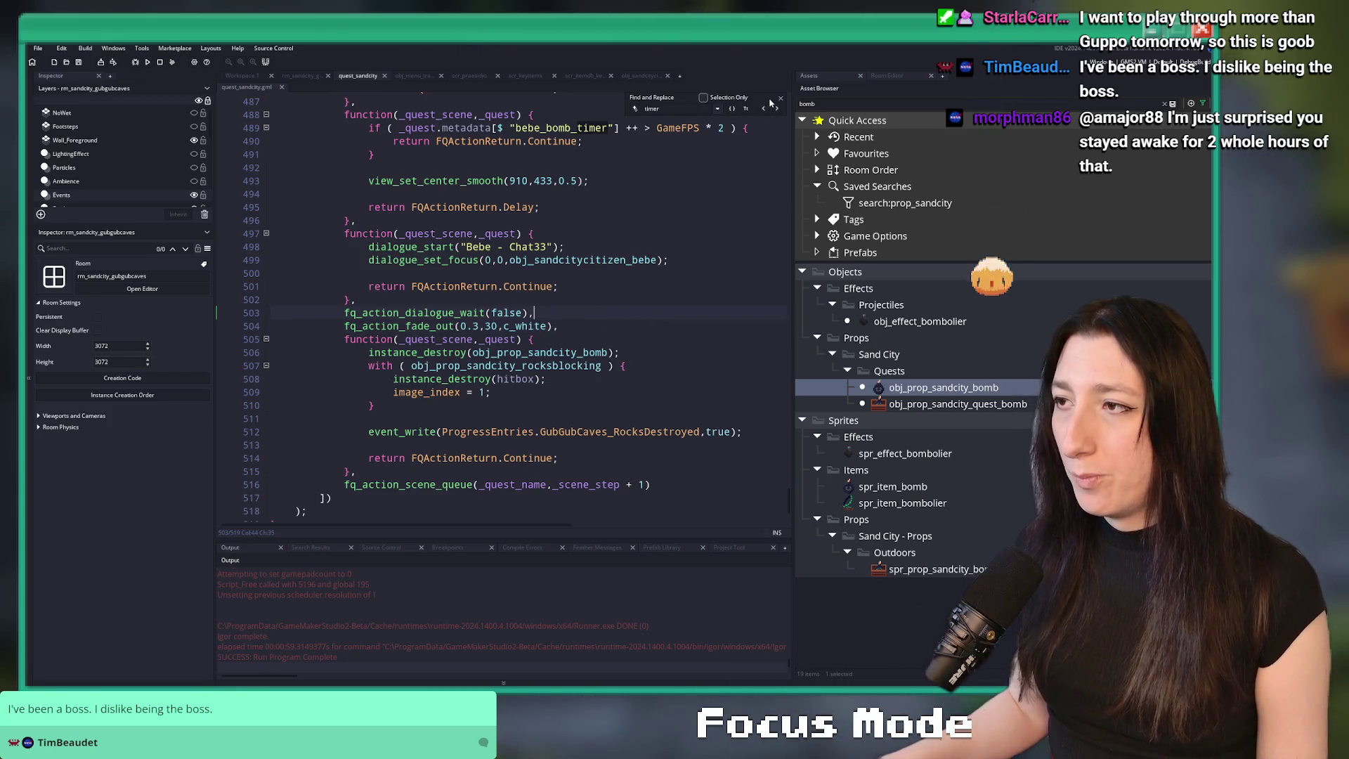
key("Escape")
key("Down")
scroll(492, 316, "down", 1)
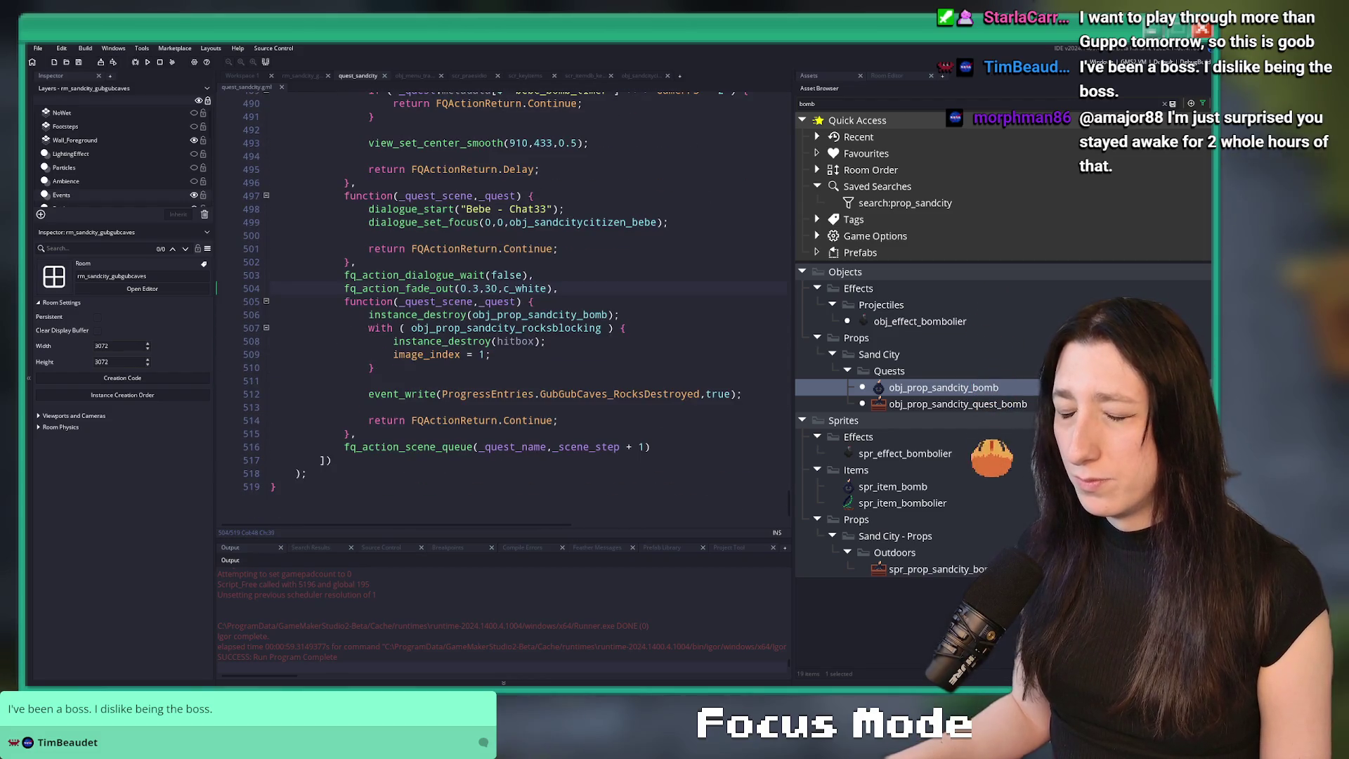
scroll(708, 469, "up", 1)
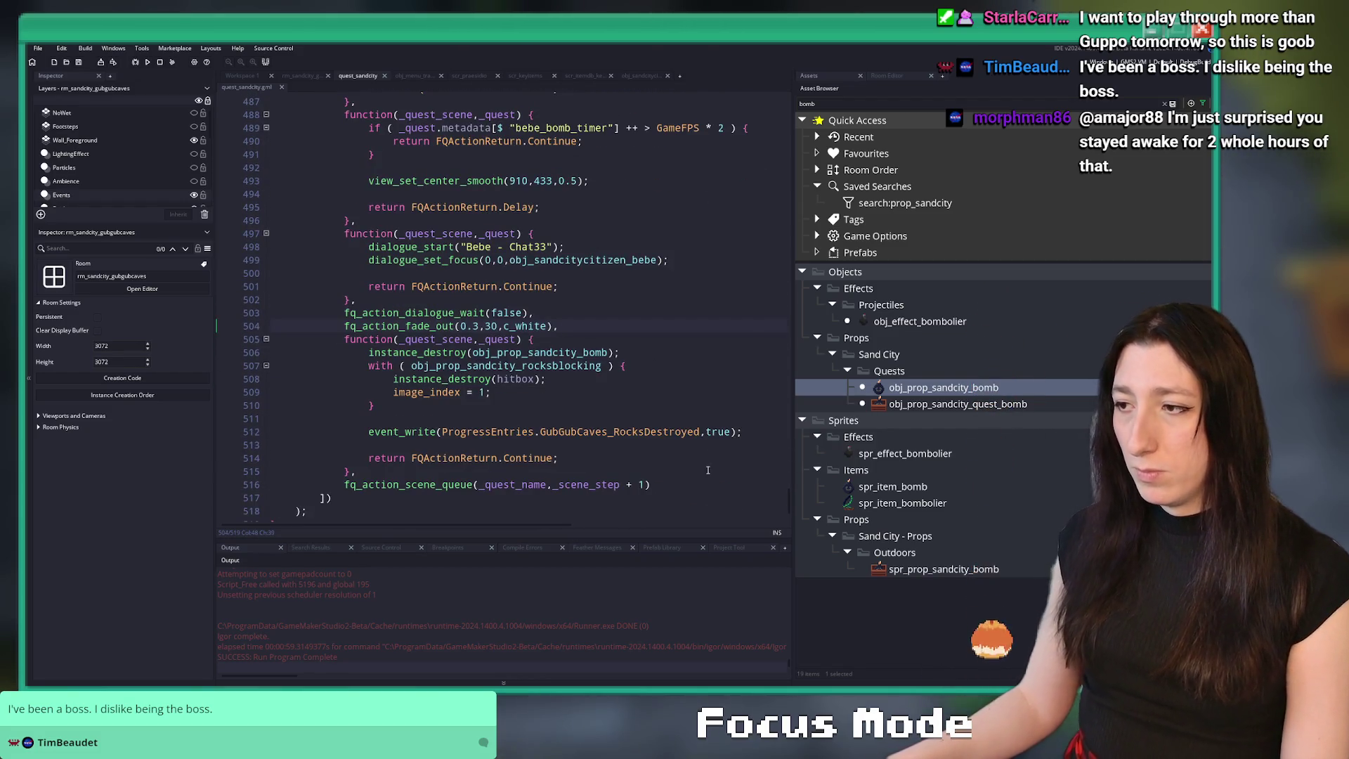
left_click(257, 75)
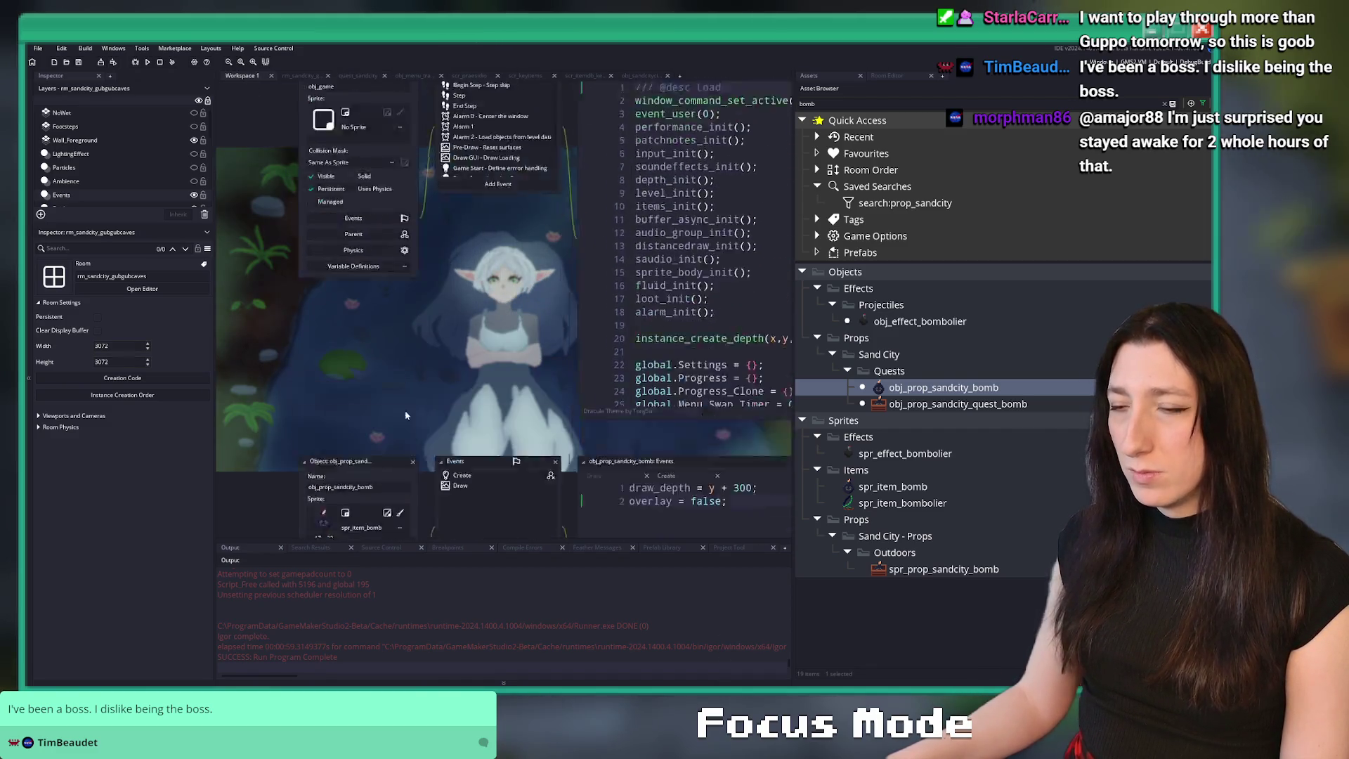
- Pan Workspace 1 to the citizen object editors and open the asset search for sandcity objects
scroll(405, 415, "up", 5)
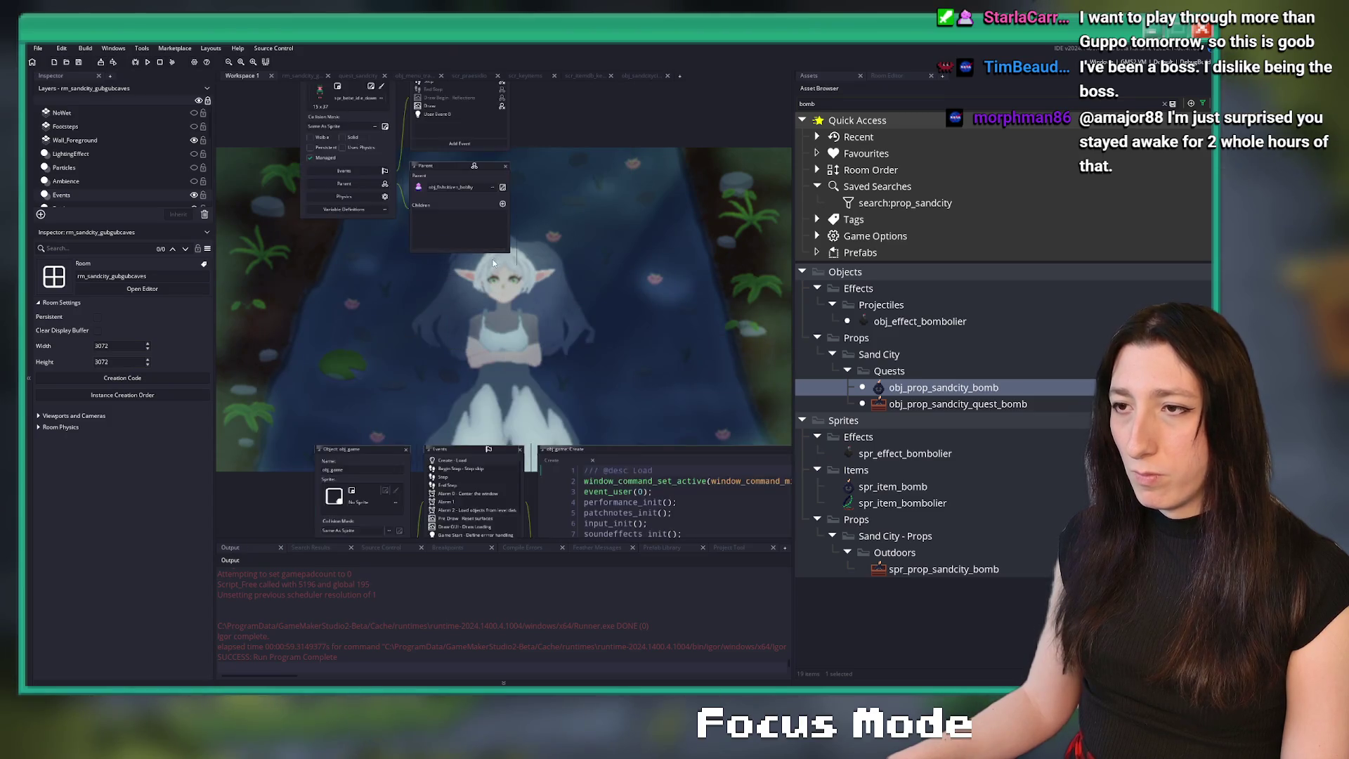
left_click_drag(494, 263, 479, 439)
key("ctrl+t")
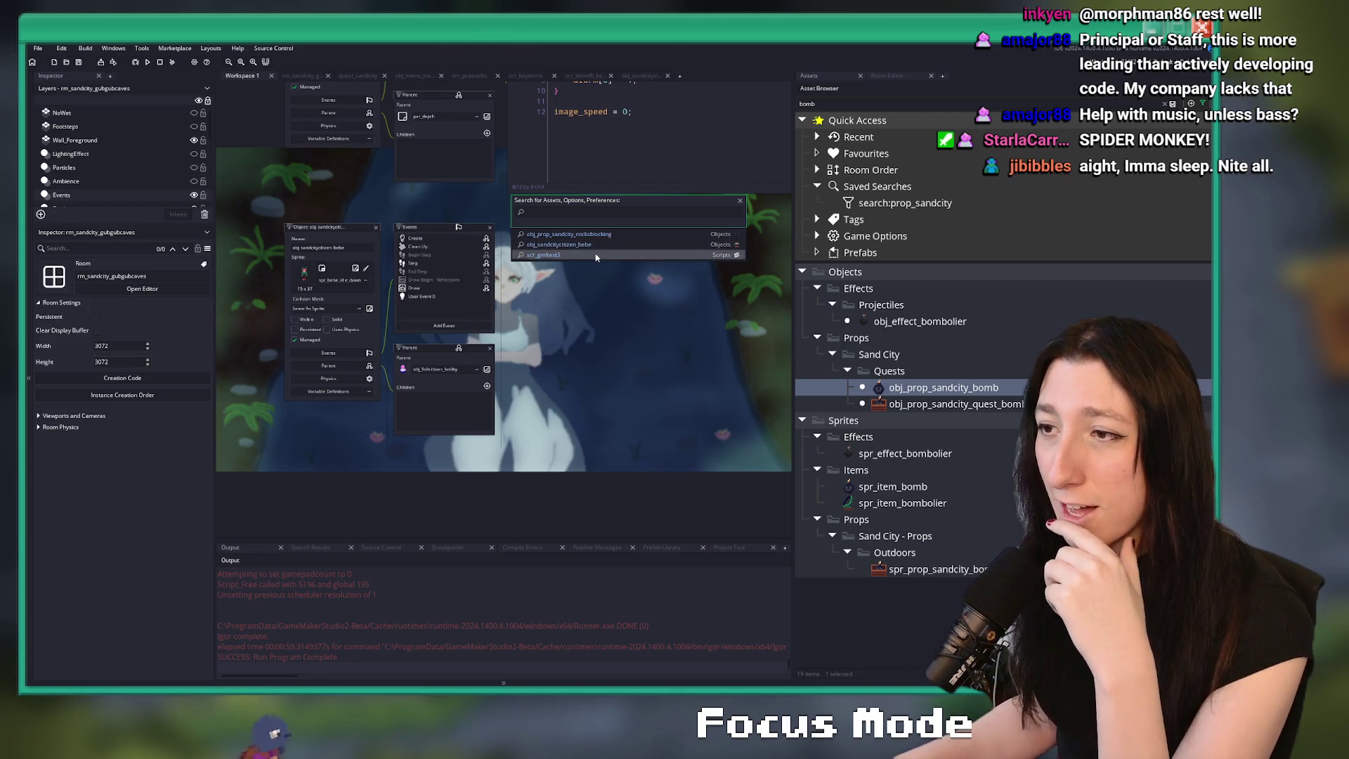
- Pan Workspace 1 to show the rocks-blocking object's hitbox, image_index and alarm[0] code
left_click_drag(462, 202, 492, 243)
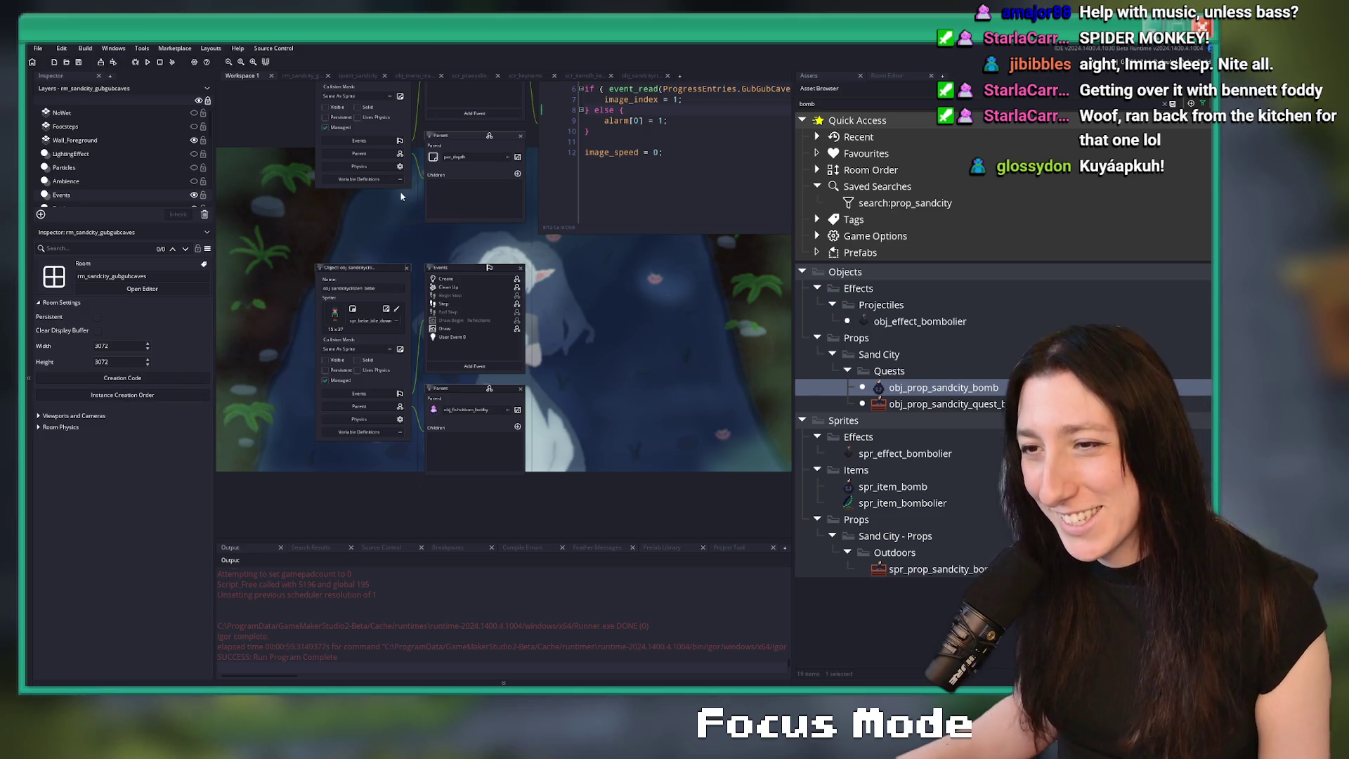
scroll(394, 195, "up", 2)
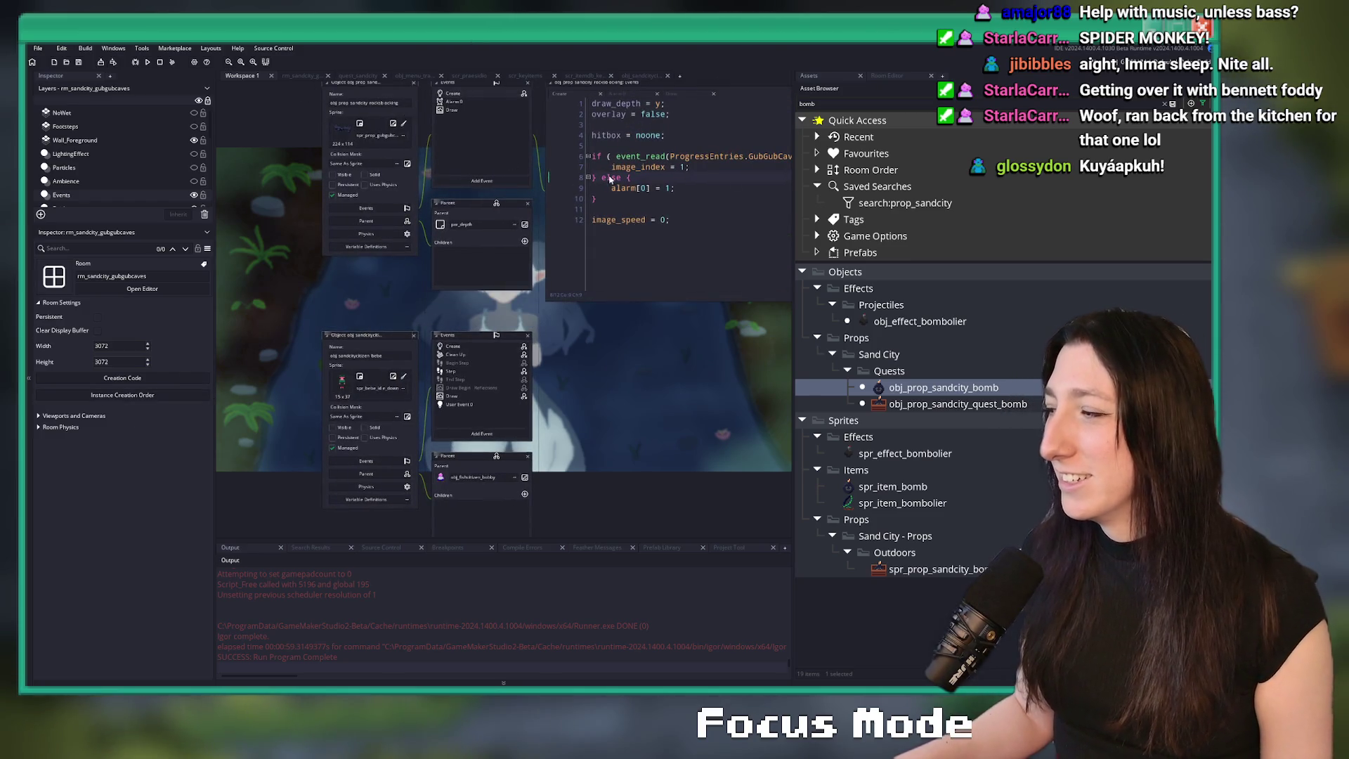
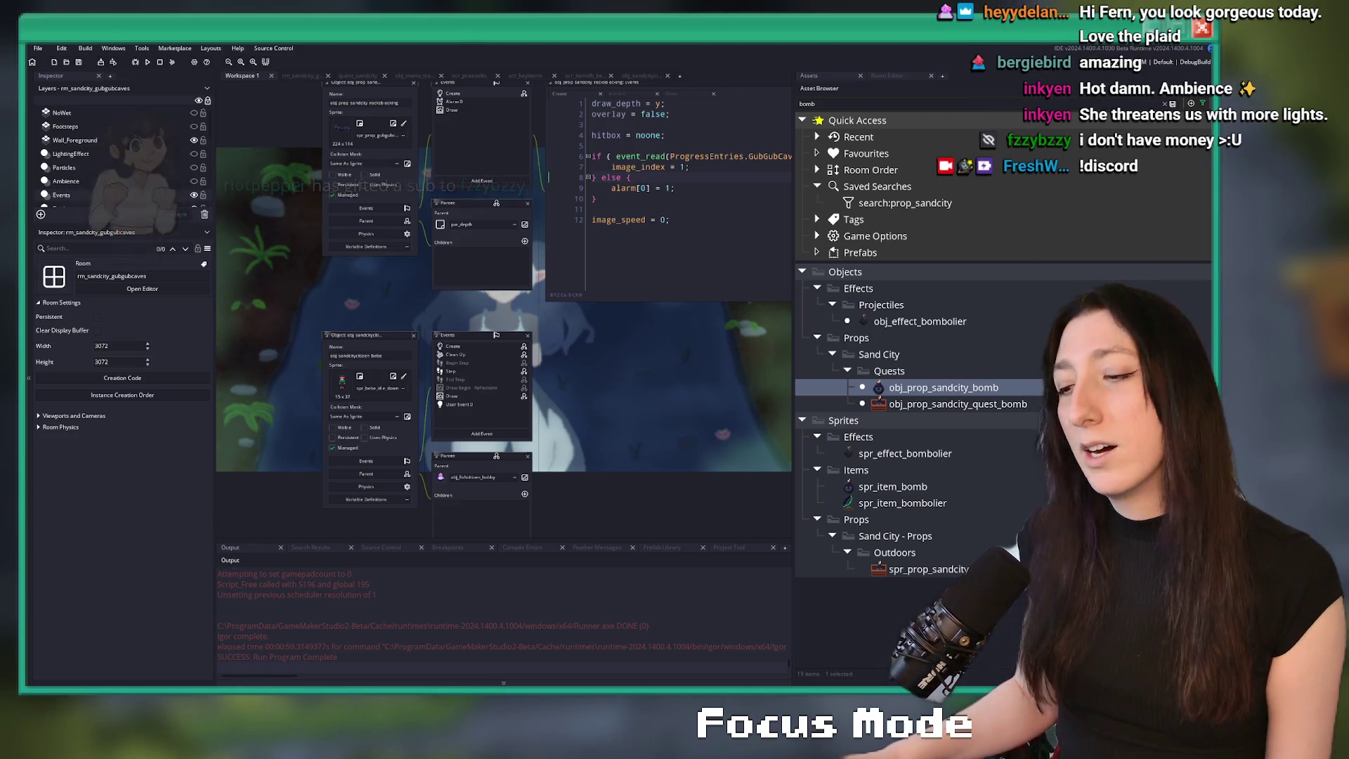
- Launch Discord from Windows search and bring its window in front of GameMaker
key("super")
type("discord")
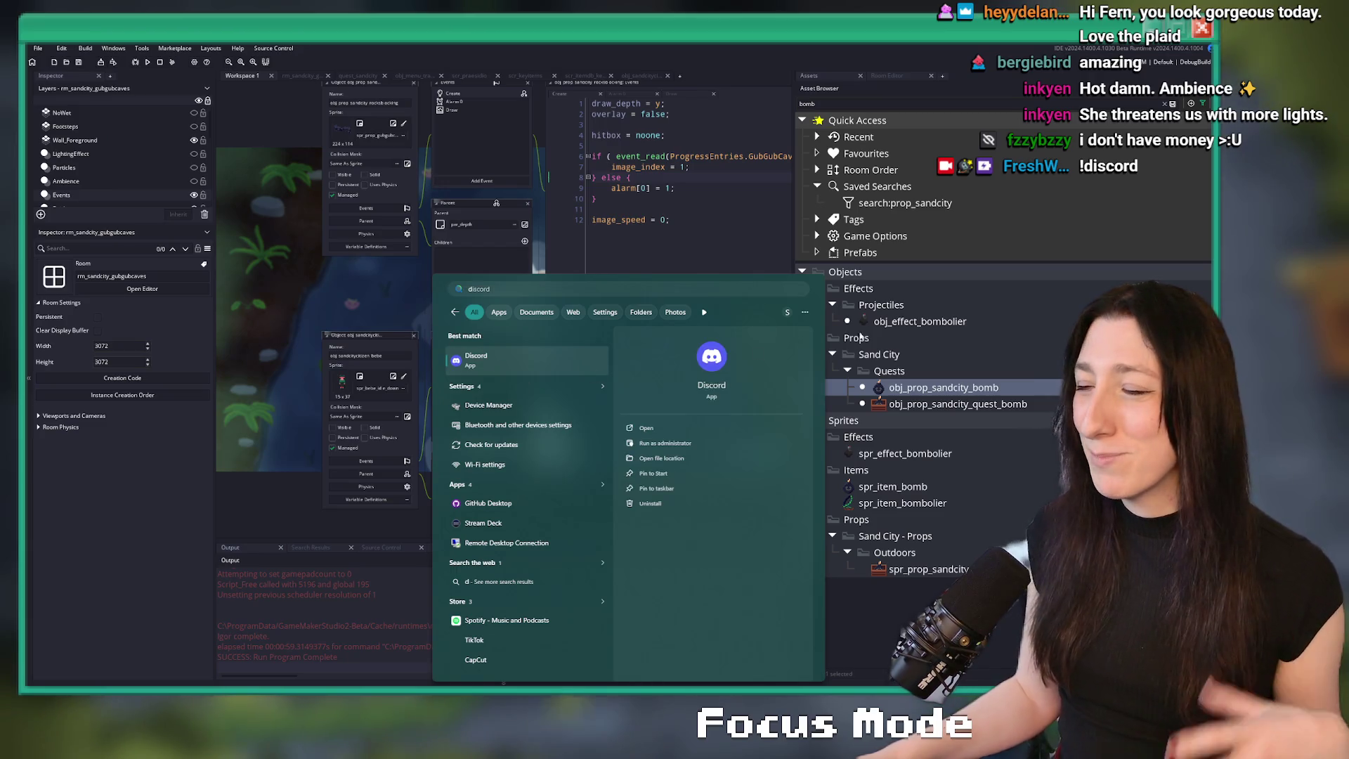
key("Return")
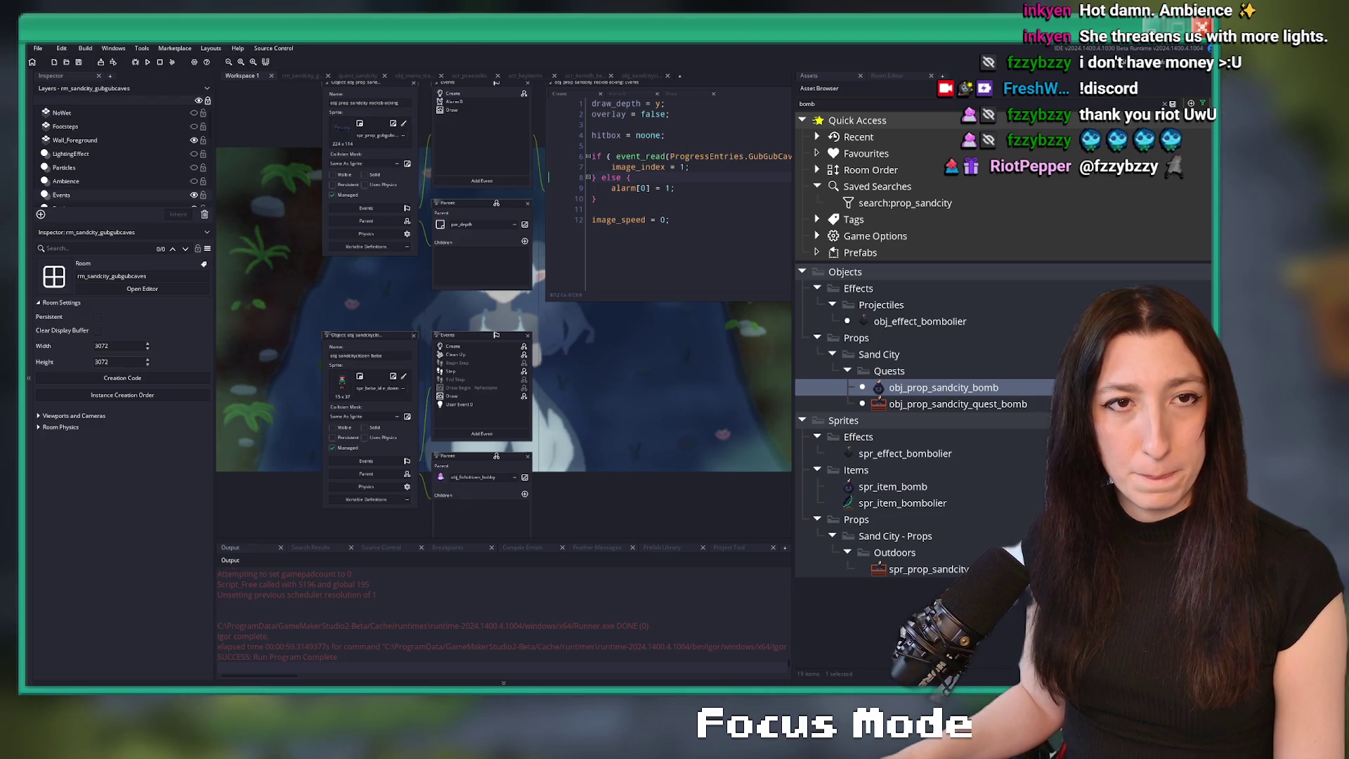
key("alt+Tab")
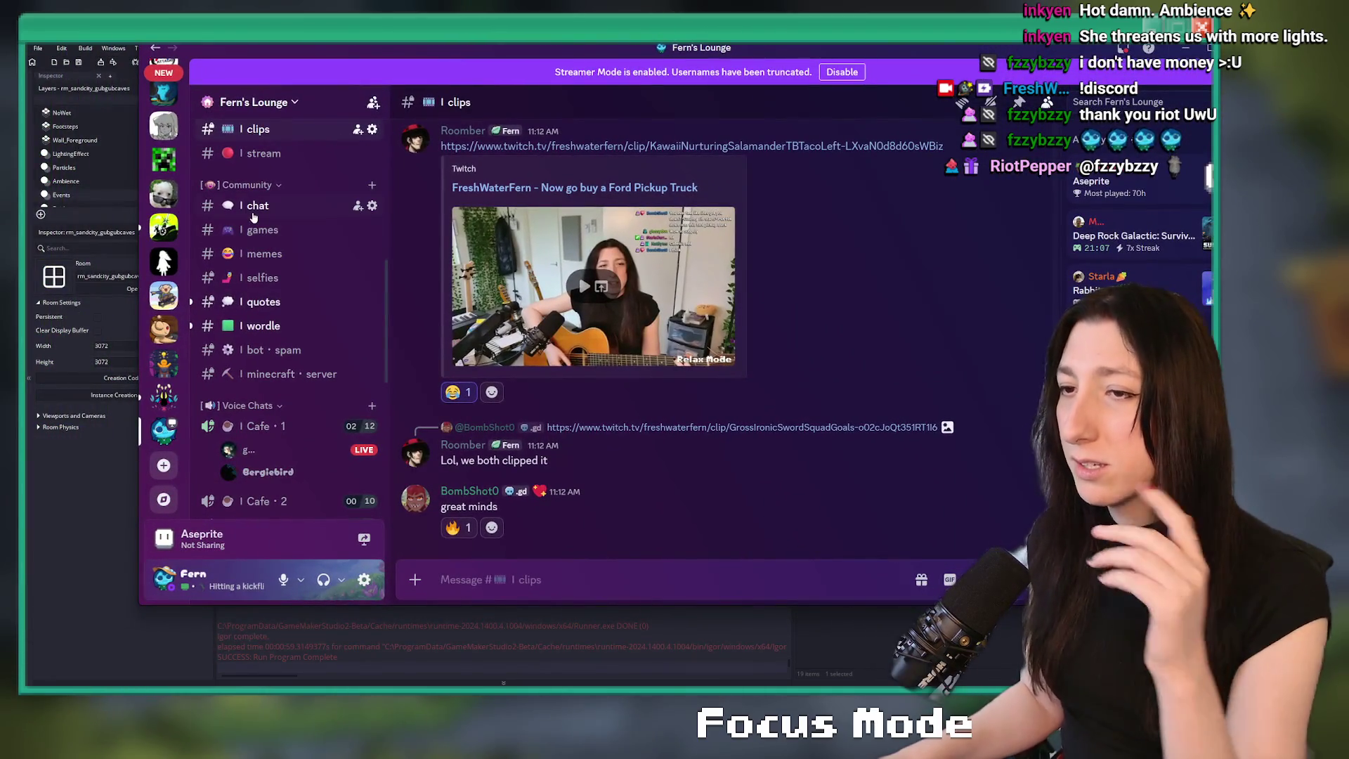
- From #chat, join the Cafe 1 voice channel and watch the live screen share
left_click(253, 207)
scroll(253, 215, "up", 4)
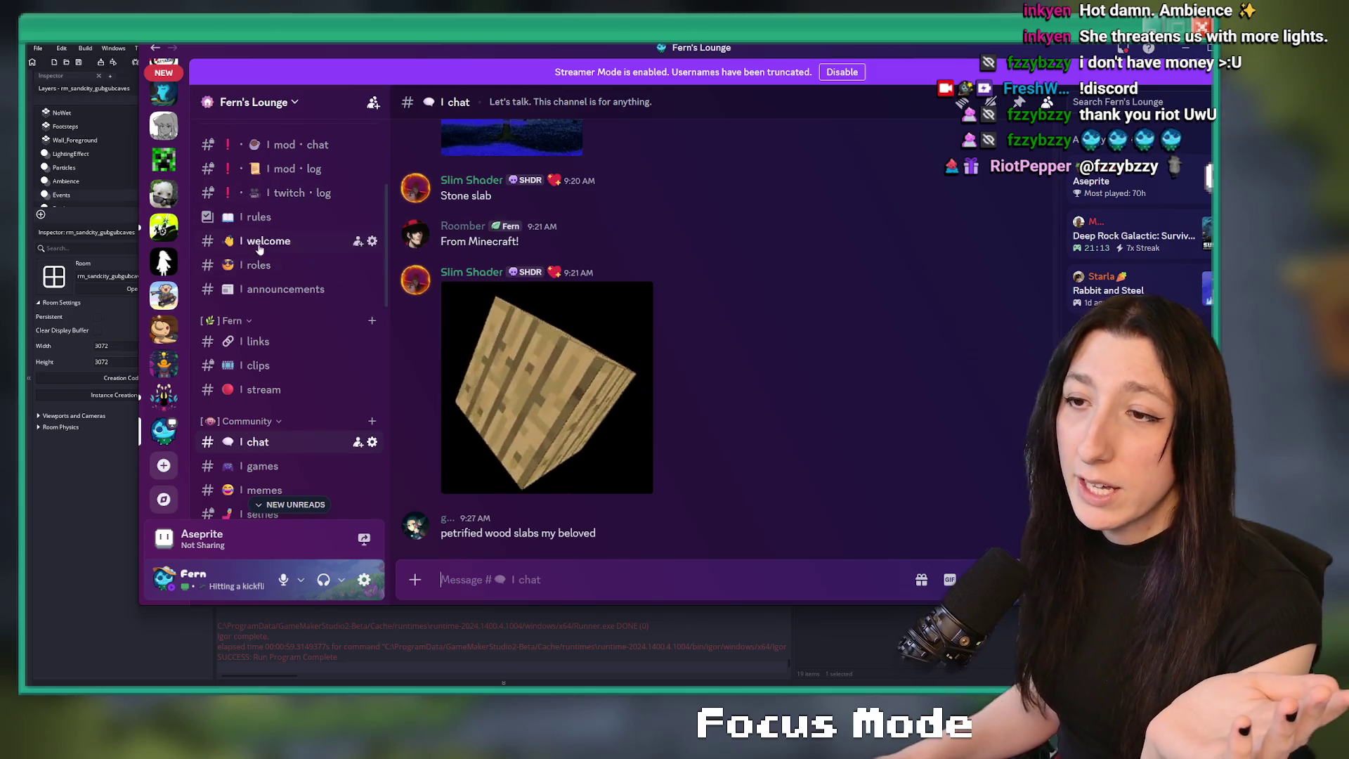
scroll(675, 369, "up", 5)
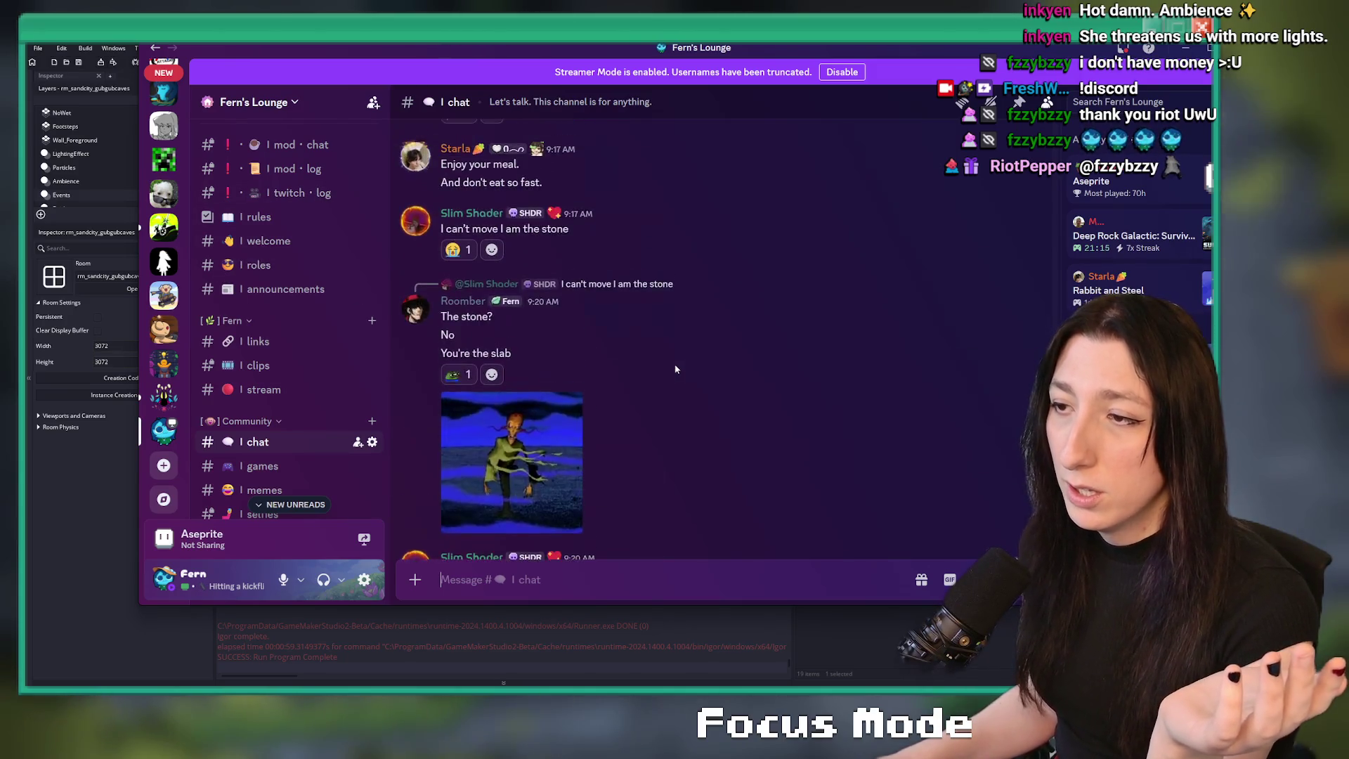
scroll(675, 369, "up", 5)
scroll(334, 392, "down", 3)
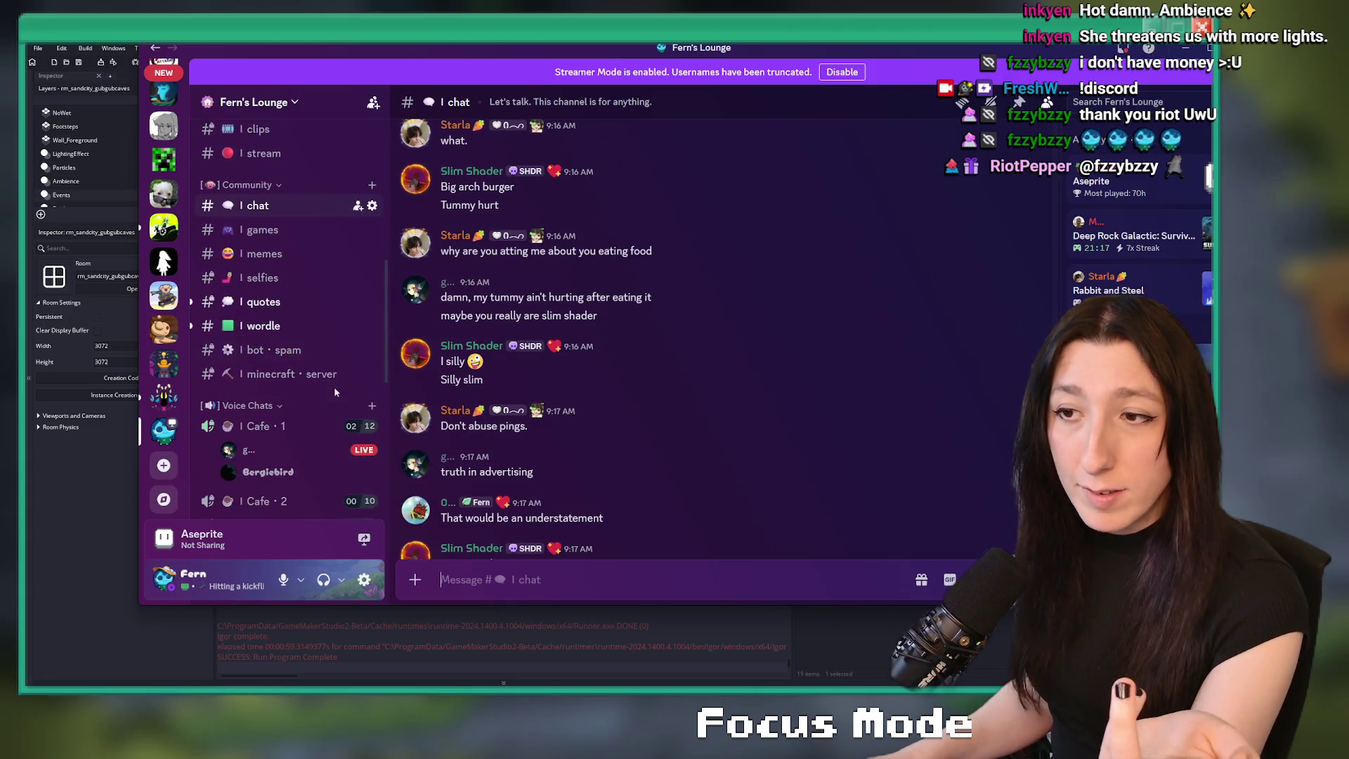
scroll(331, 387, "down", 3)
mouse_move(307, 367)
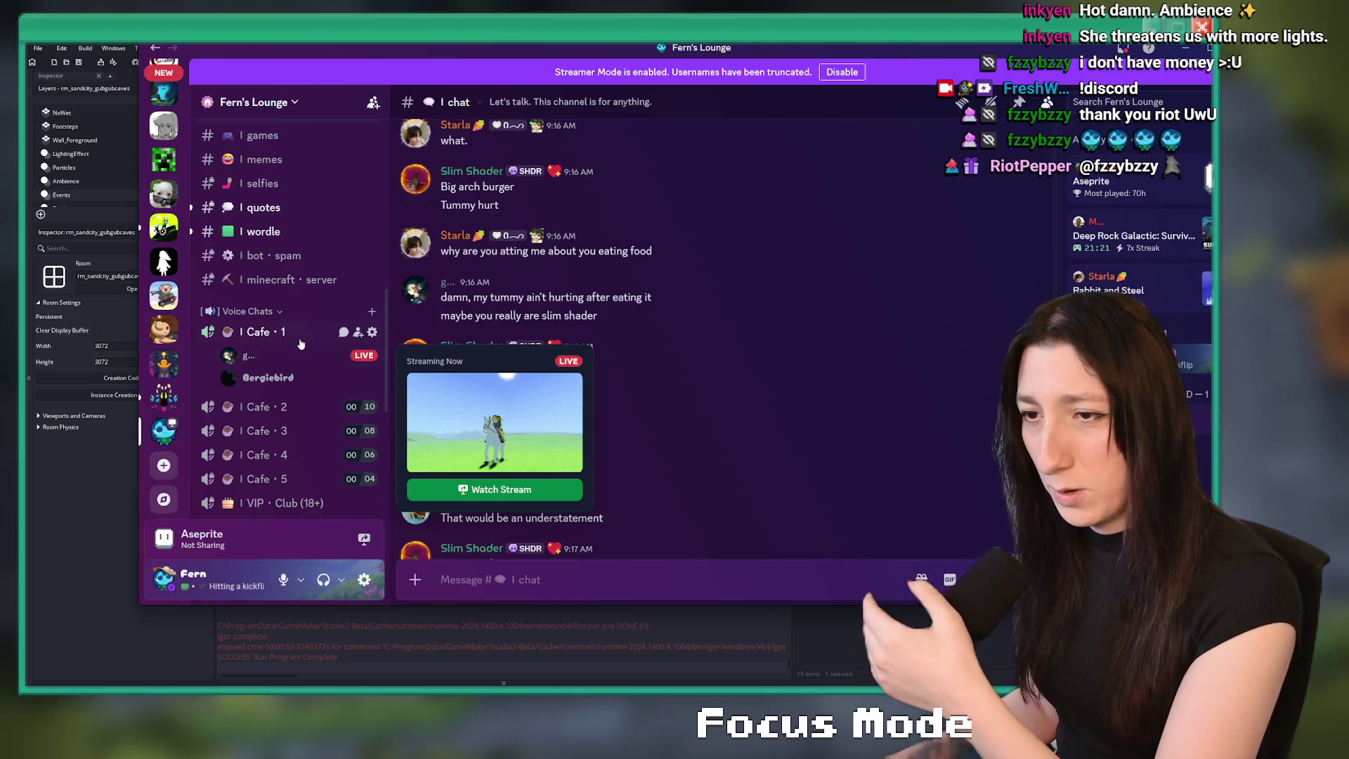
left_click(304, 341)
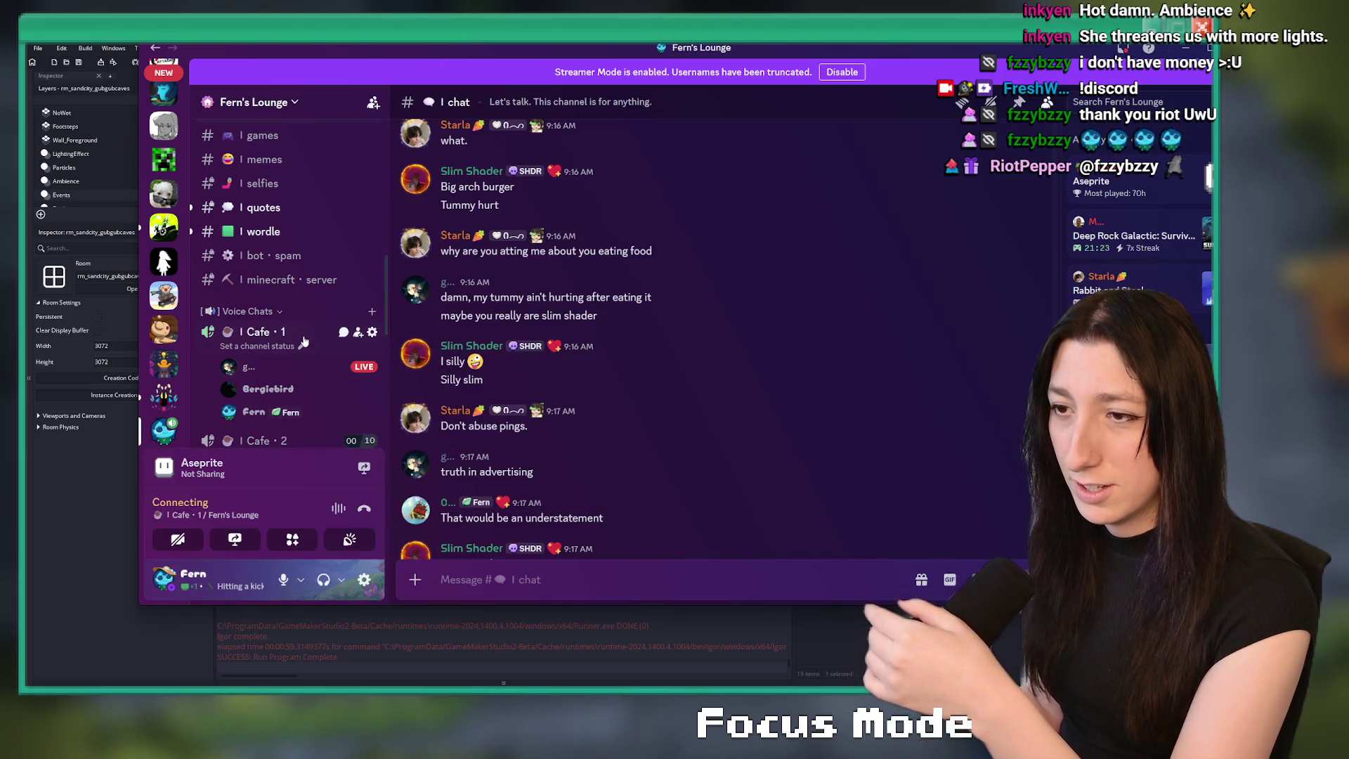
mouse_move(317, 364)
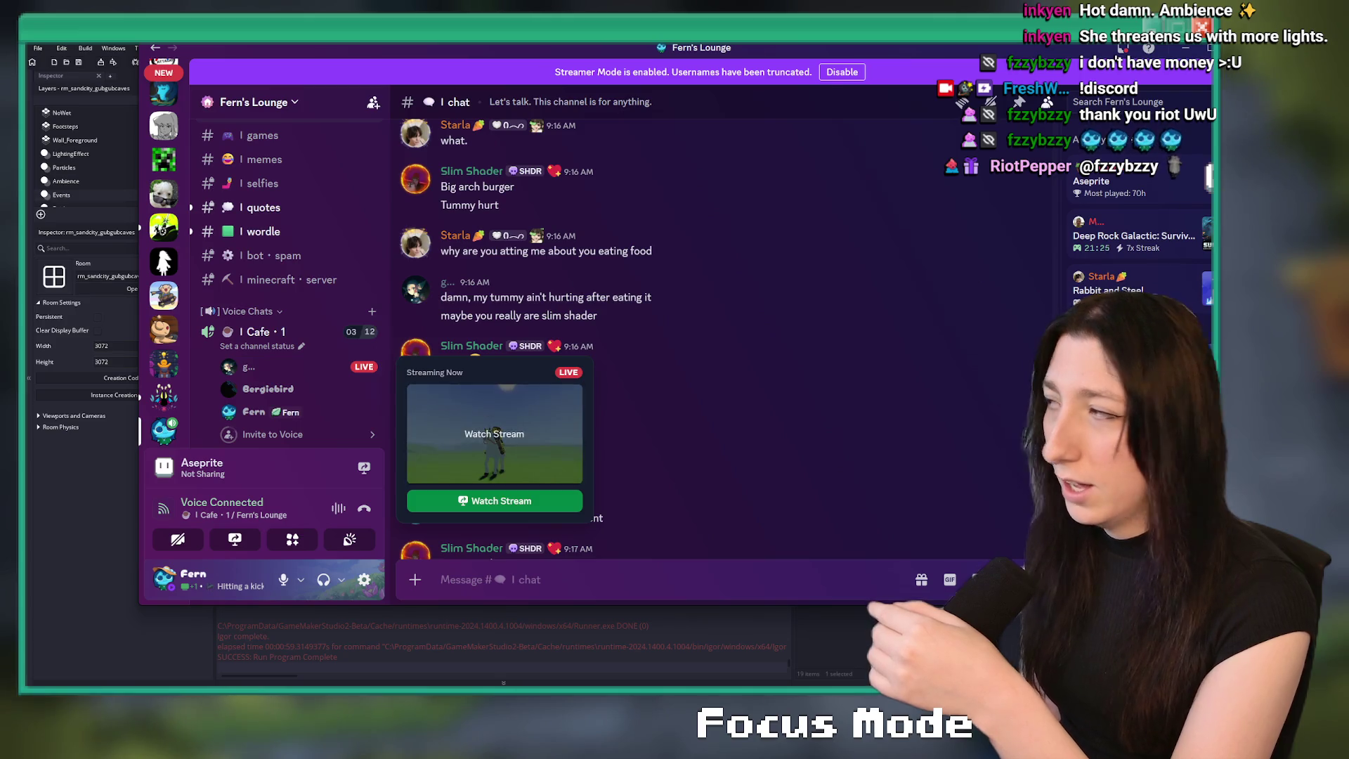
left_click(443, 388)
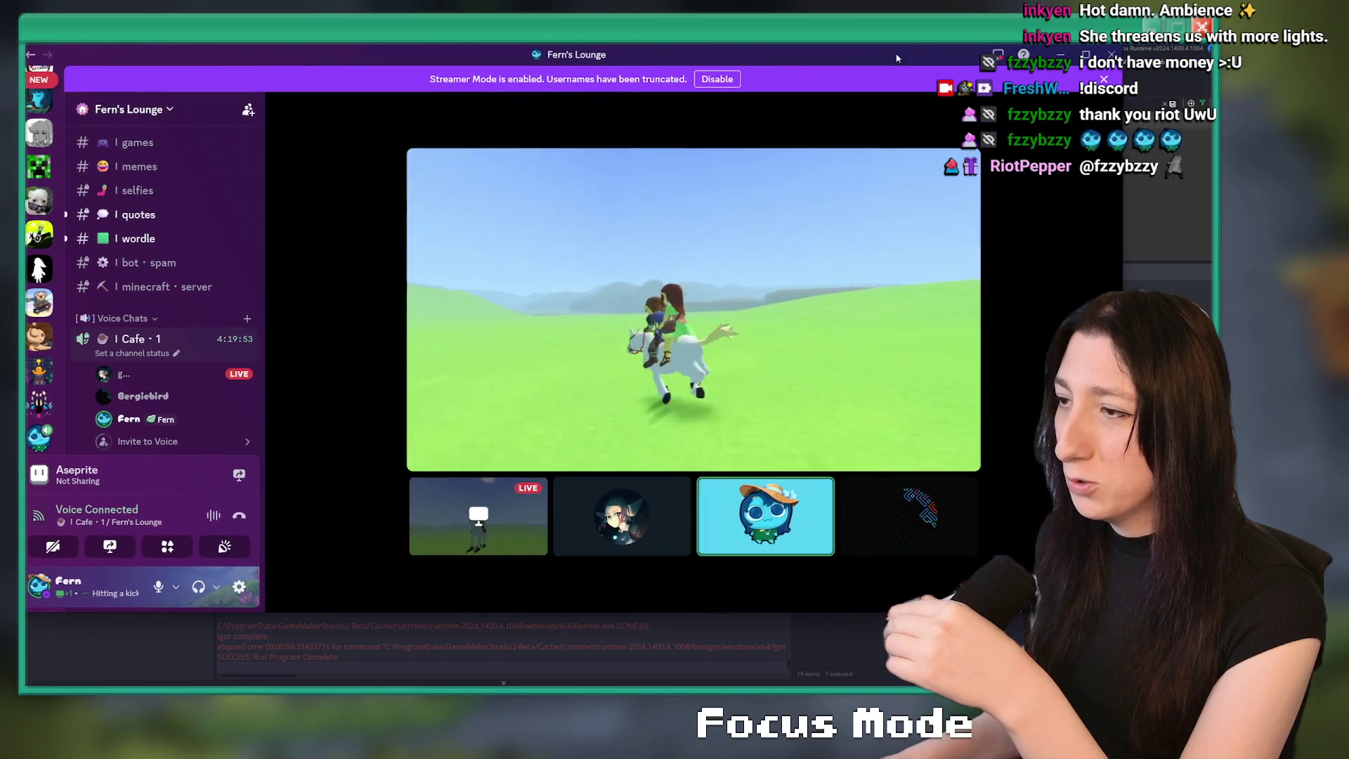
- Expand the stream to fill the window and raise the streamer's volume to 160%
left_click(905, 550)
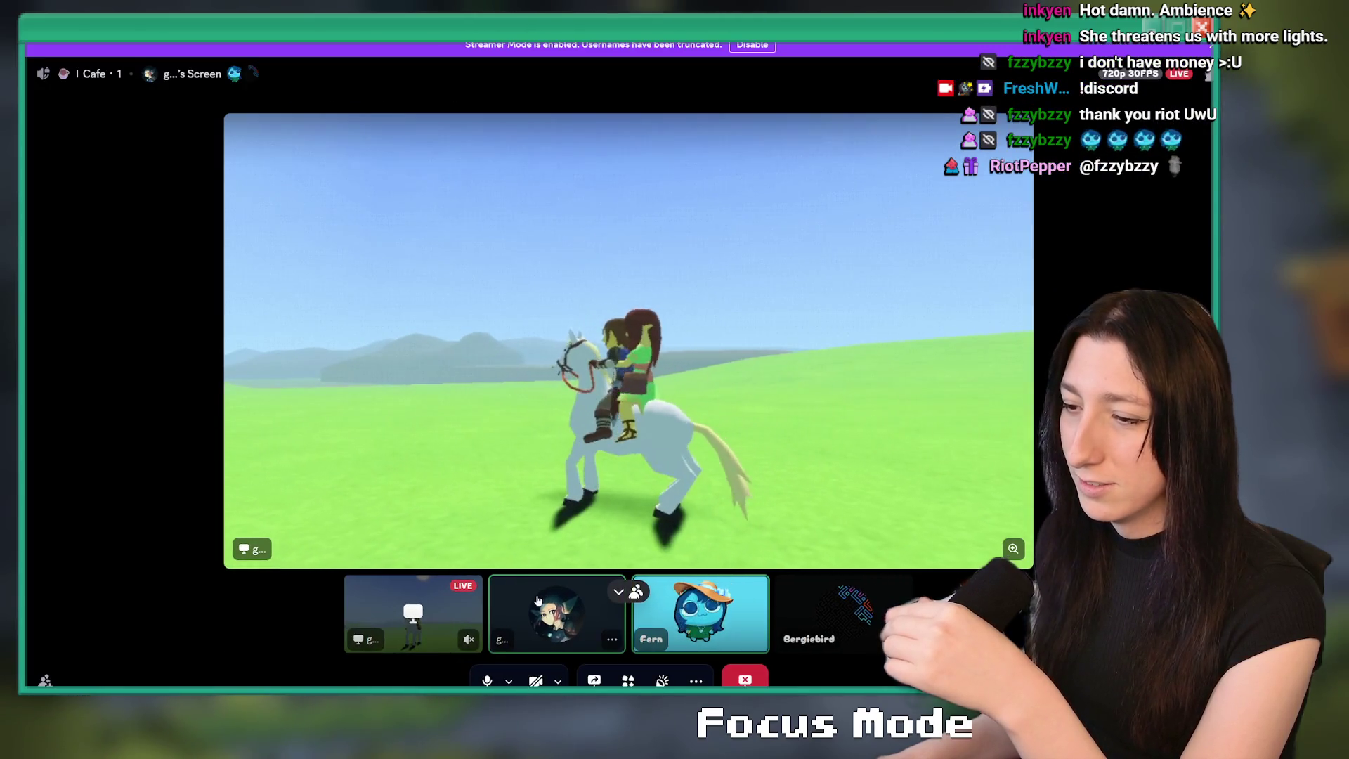
right_click(537, 611)
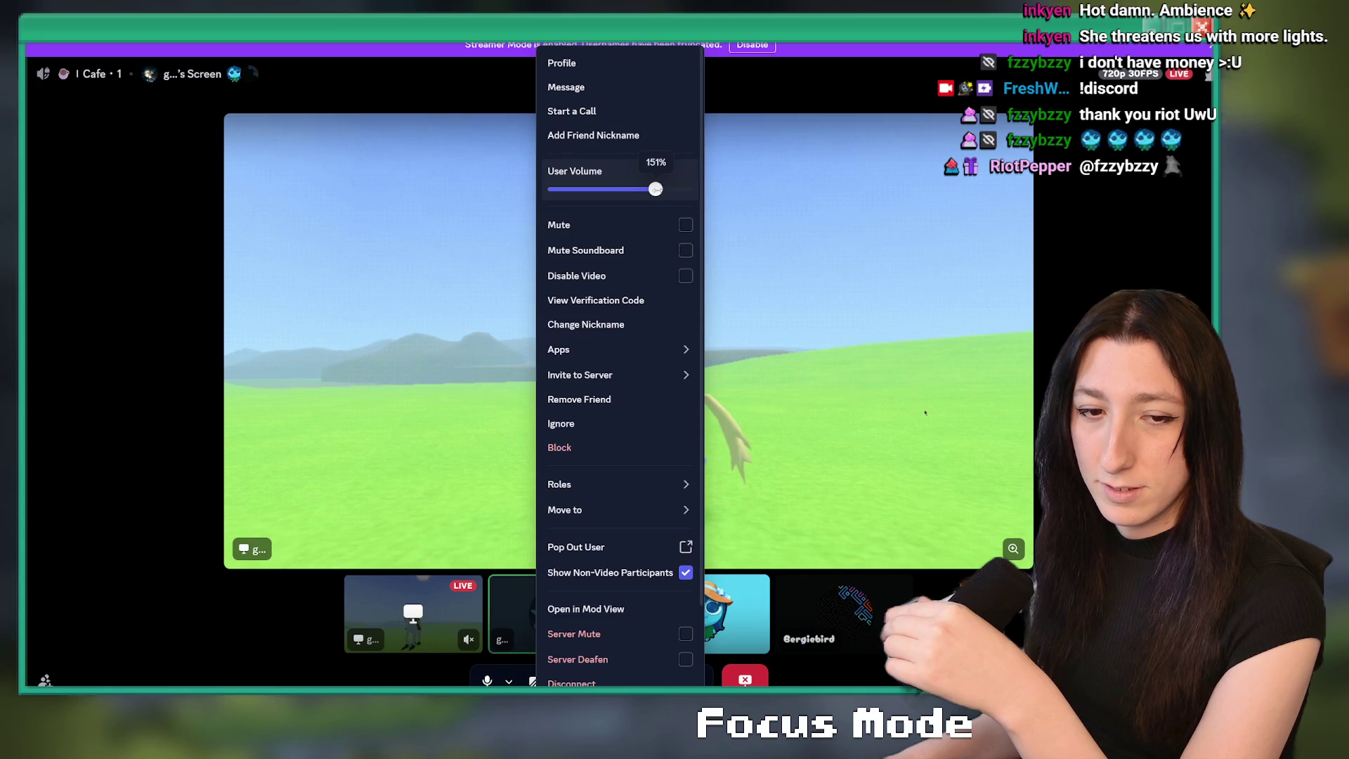
left_click_drag(655, 189, 662, 189)
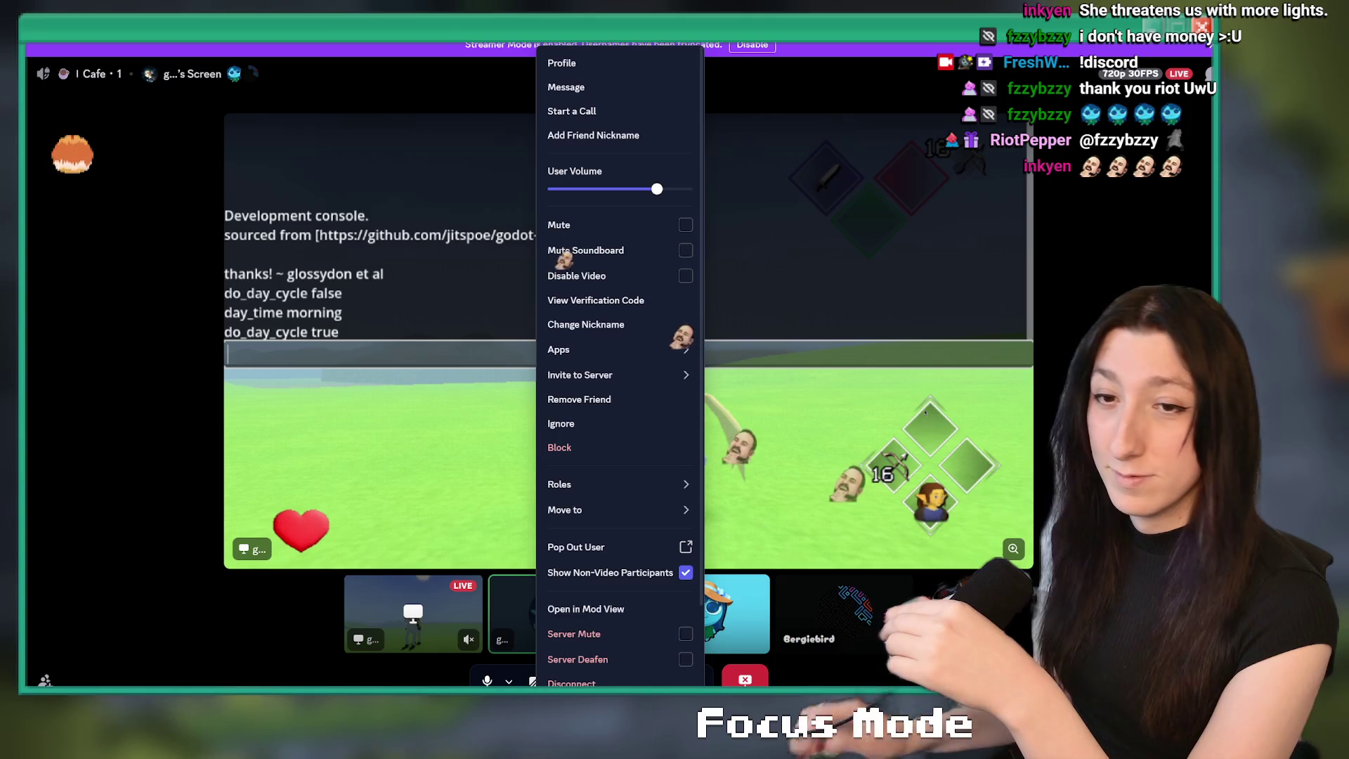
left_click(41, 497)
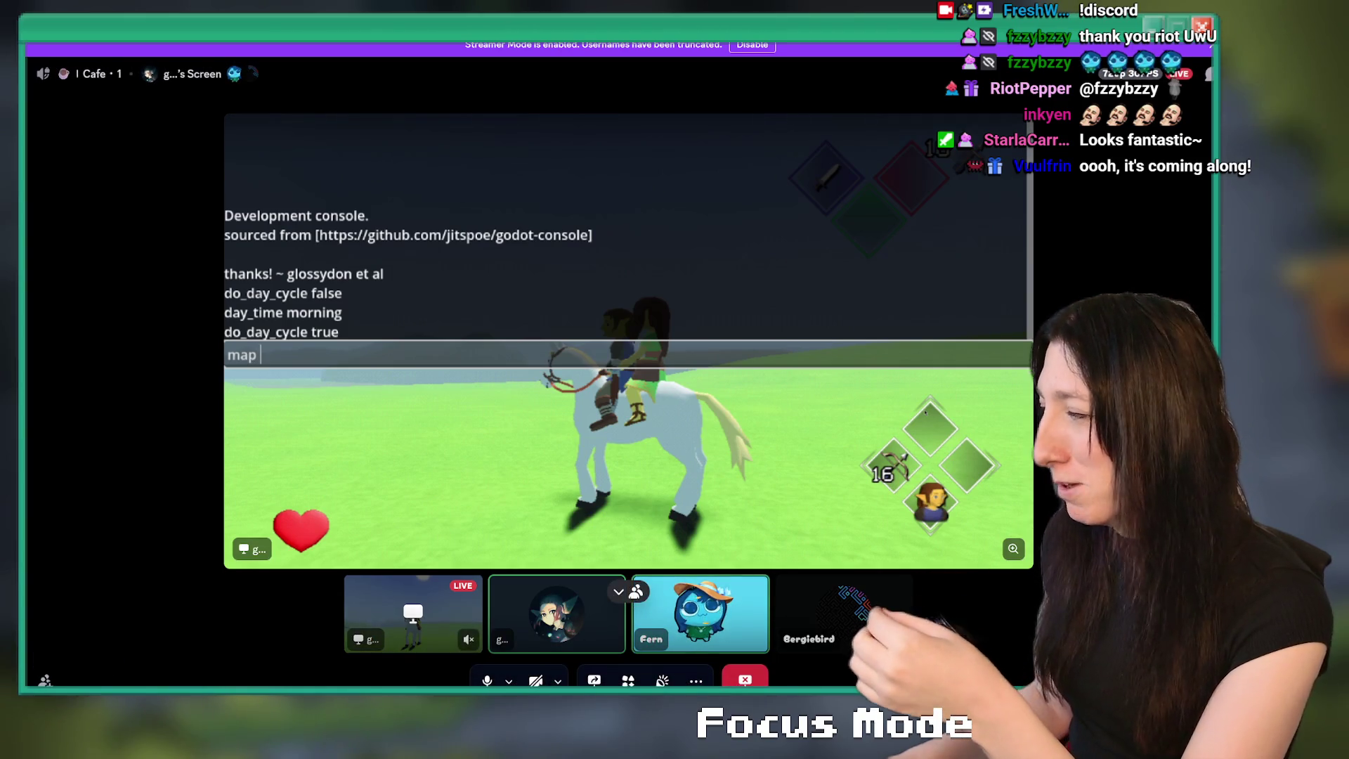
- Submit the console command loading SkeletonDungeonTest SevenRoomsEnt2
type("SkeletonDungeon")
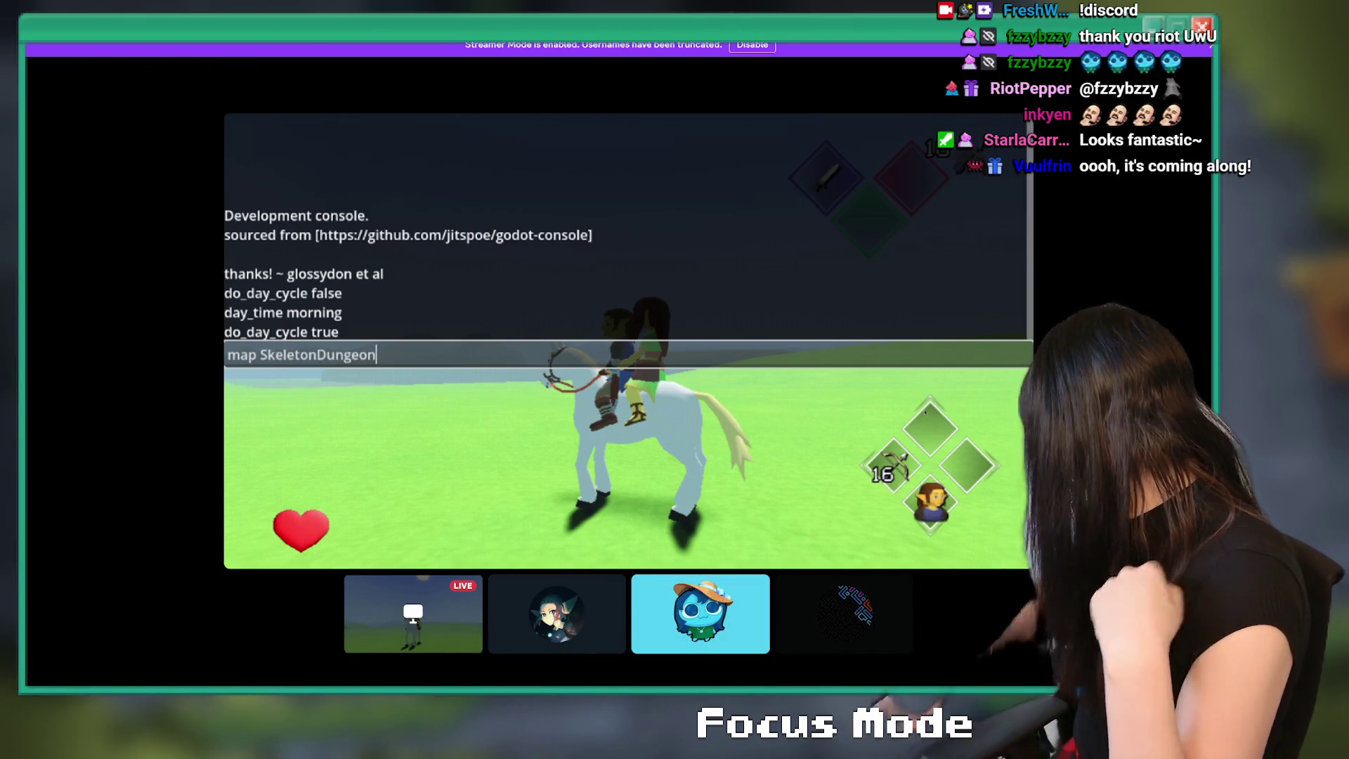
type("Test SevenR")
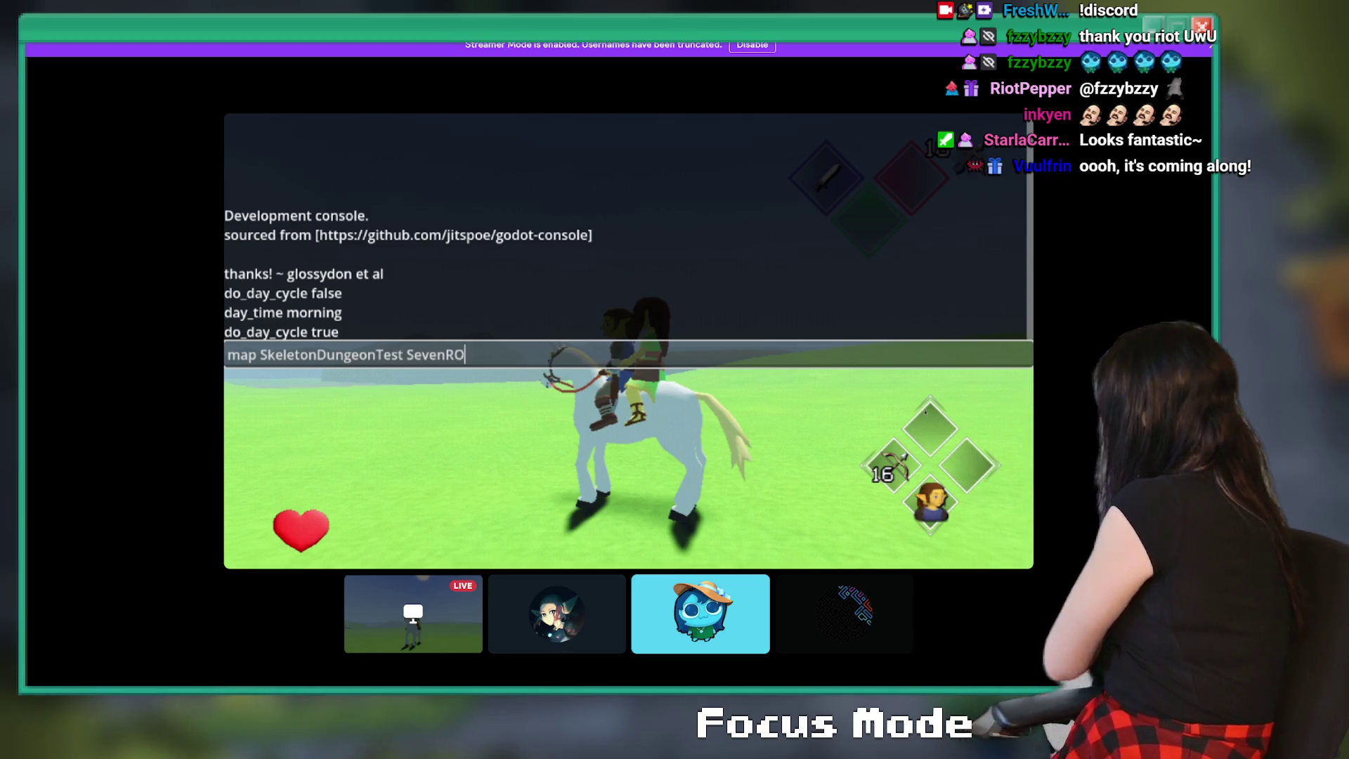
type("o")
key("BackSpace")
key("BackSpace")
type("ooms")
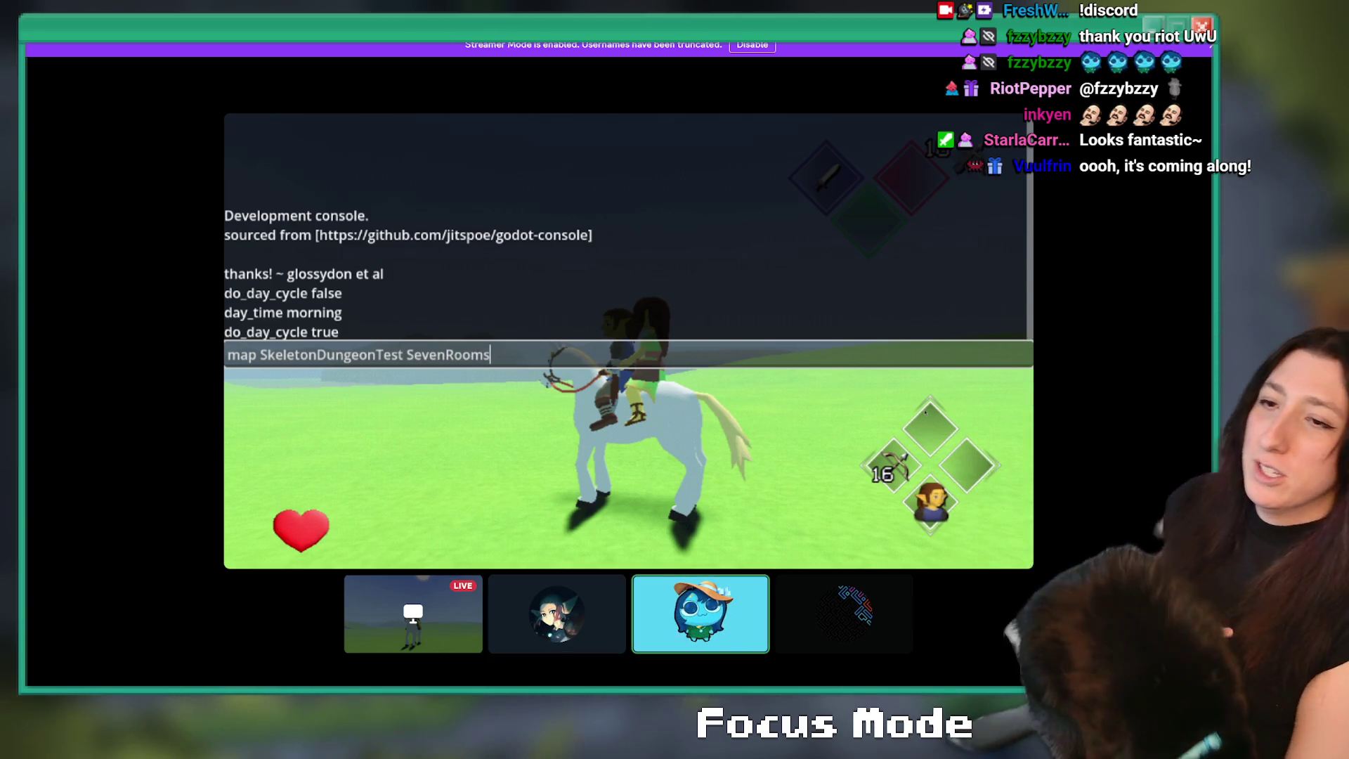
type("Ent")
type("2")
key("Return")
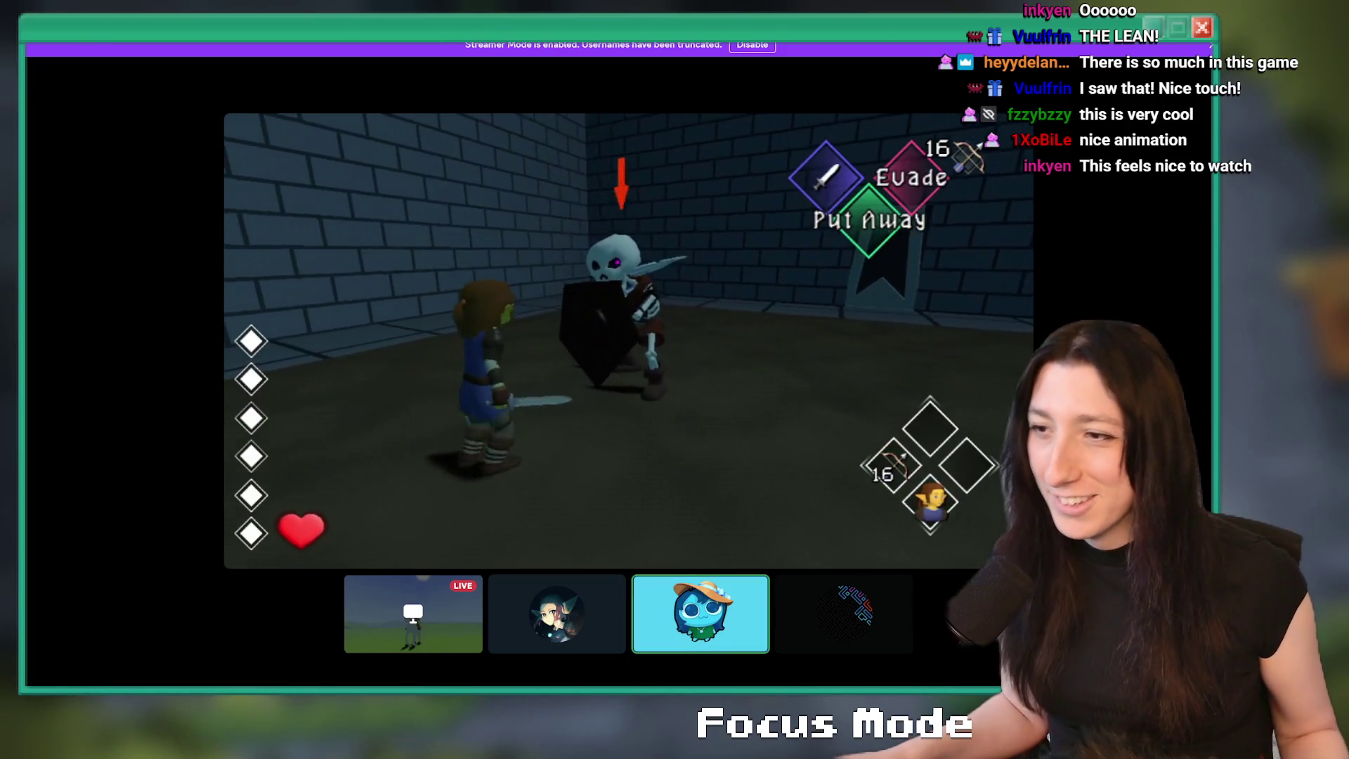
- Watch the skeleton dungeon stream until the call returns to the participant grid
mouse_move(701, 614)
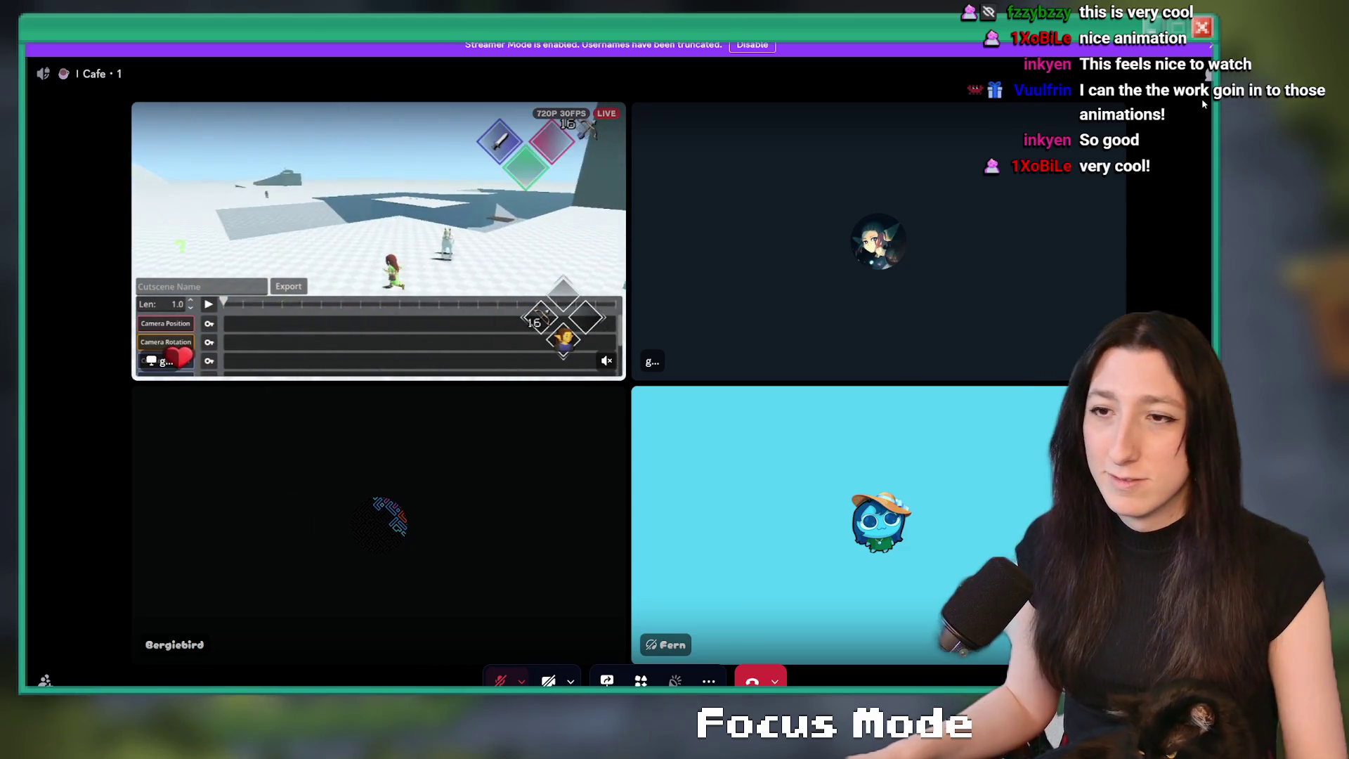
- Exit full-screen view, leave the Cafe 1 voice call, and switch away from Discord
left_click(1208, 73)
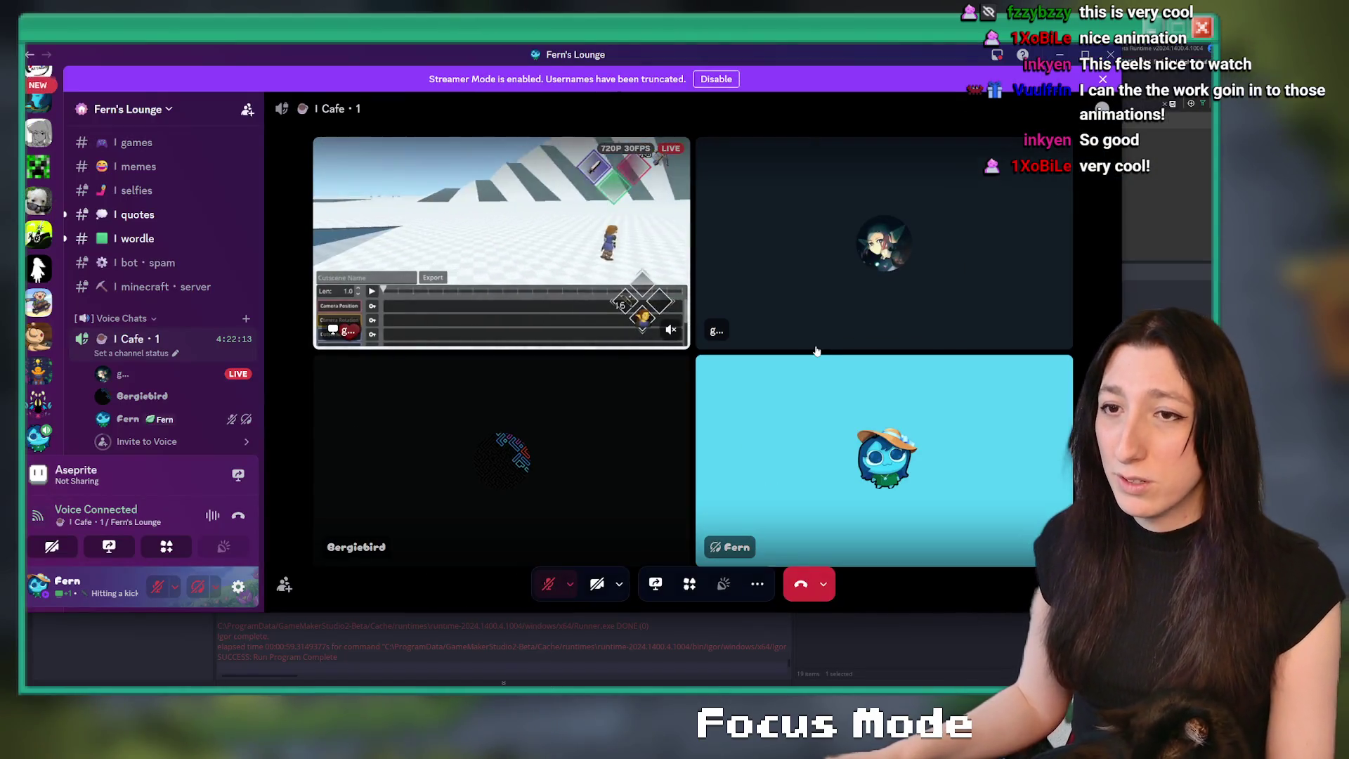
mouse_move(393, 60)
left_mouse_down()
mouse_move(471, 60)
mouse_move(459, 60)
left_mouse_up()
scroll(224, 354, "up", 5)
scroll(224, 354, "down", 3)
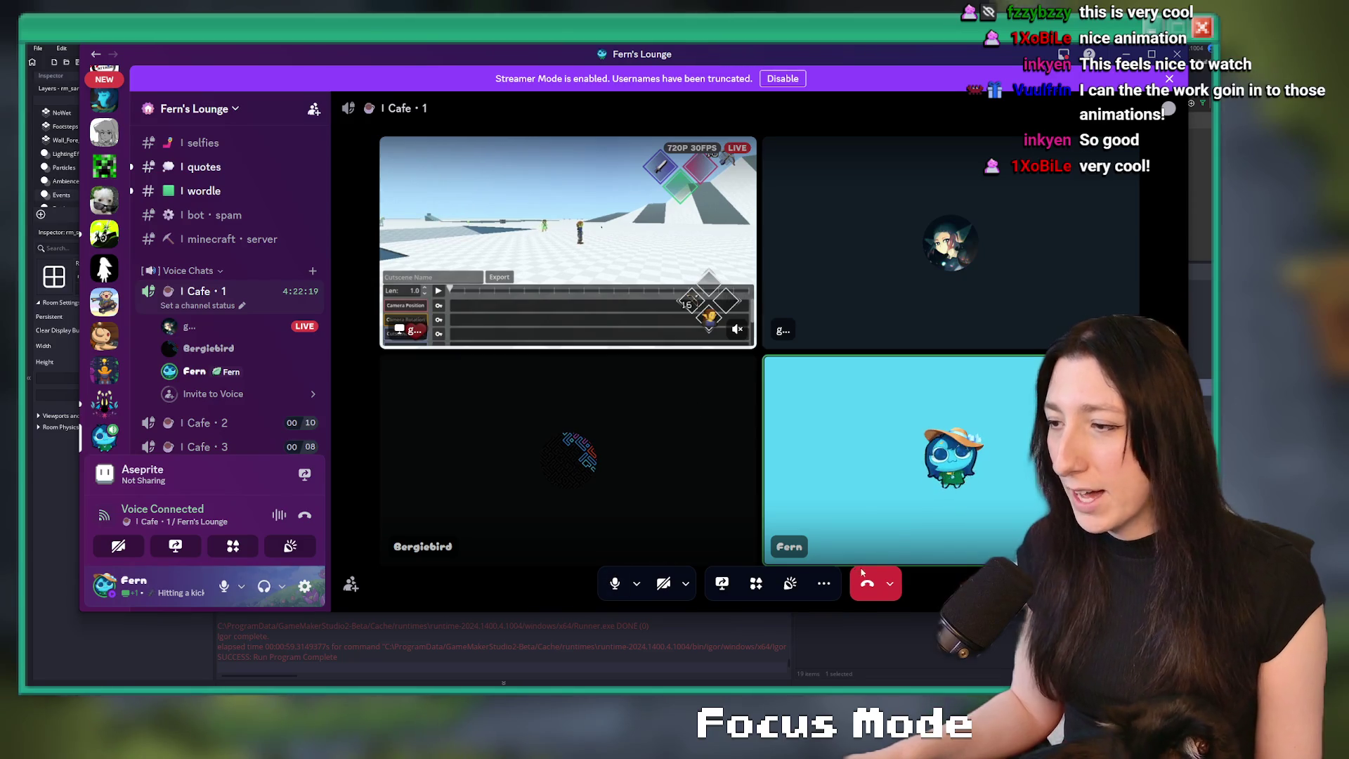
left_click(868, 583)
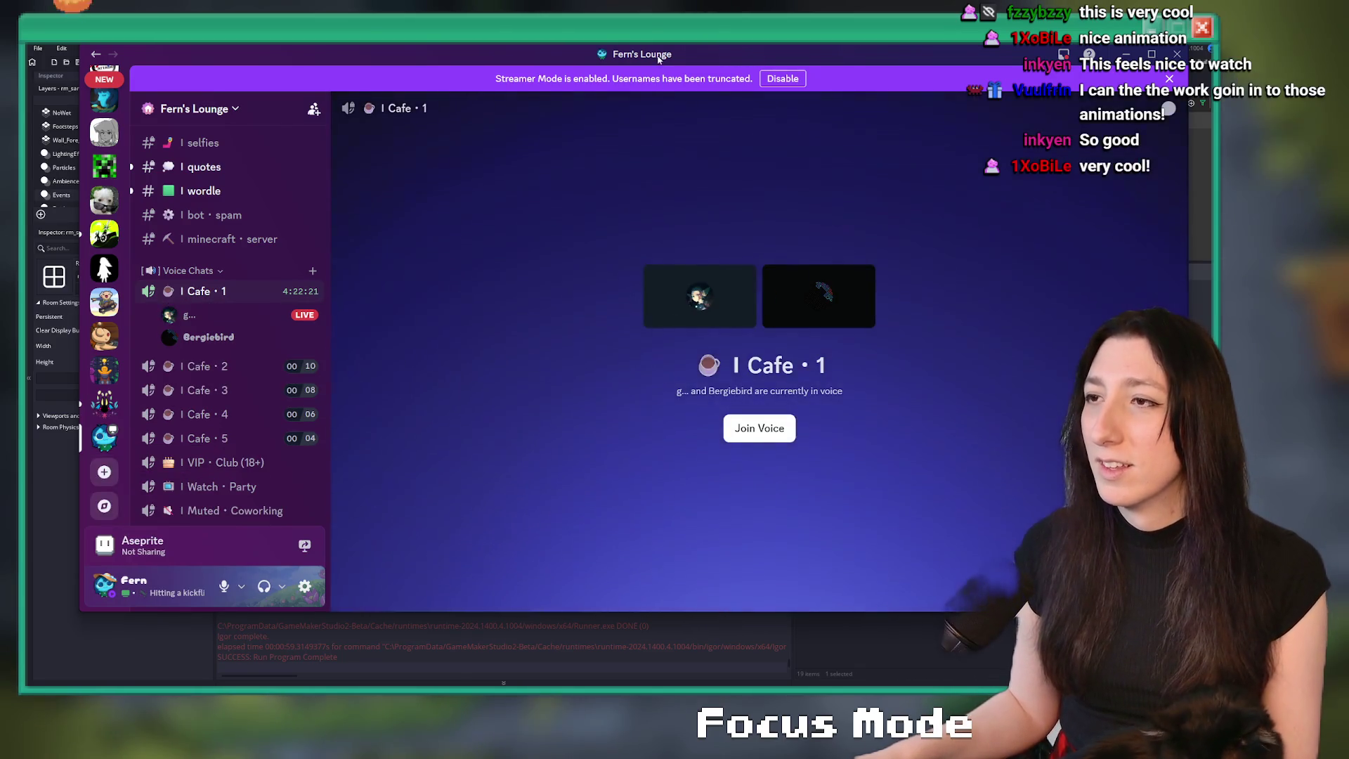
key("alt+Tab")
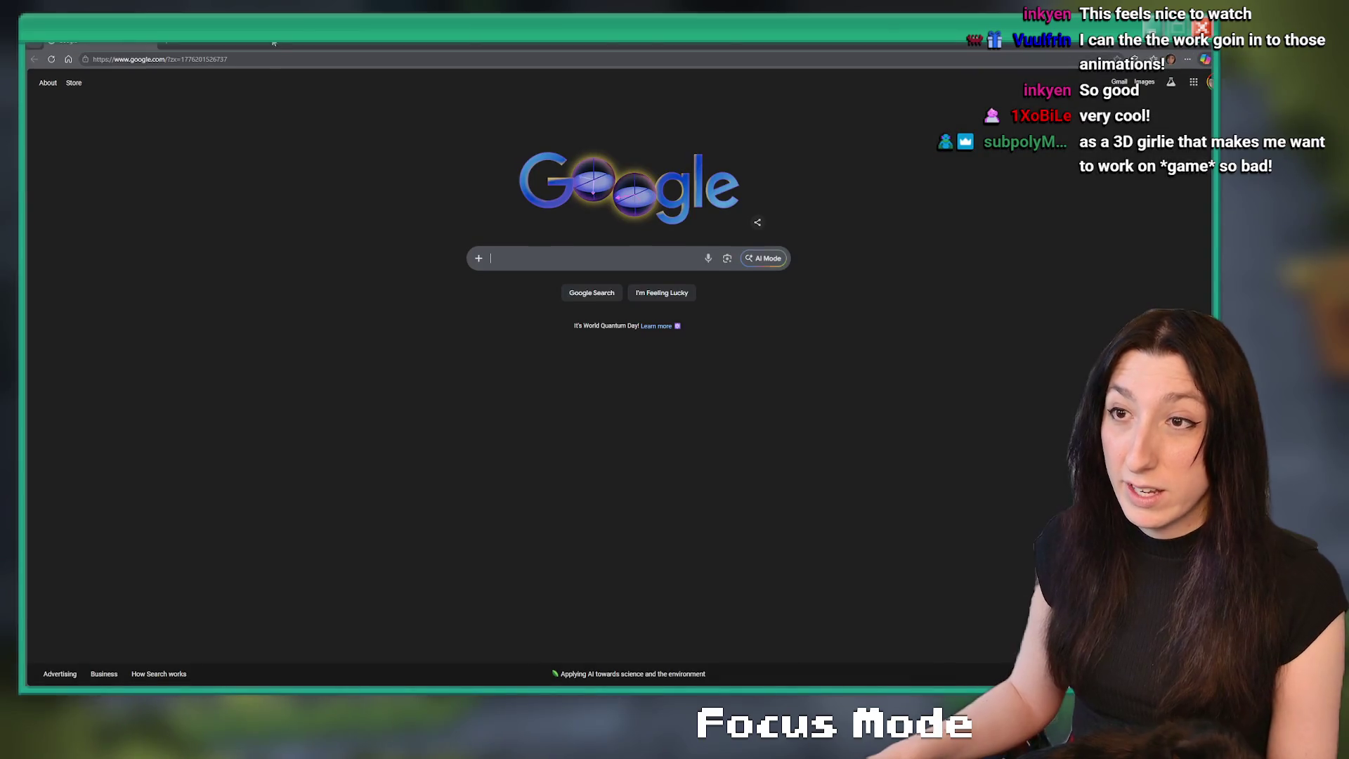
- Go to itch.io and search the site for glossydon
left_click(267, 61)
type("ii")
key("BackSpace")
type("tch.io")
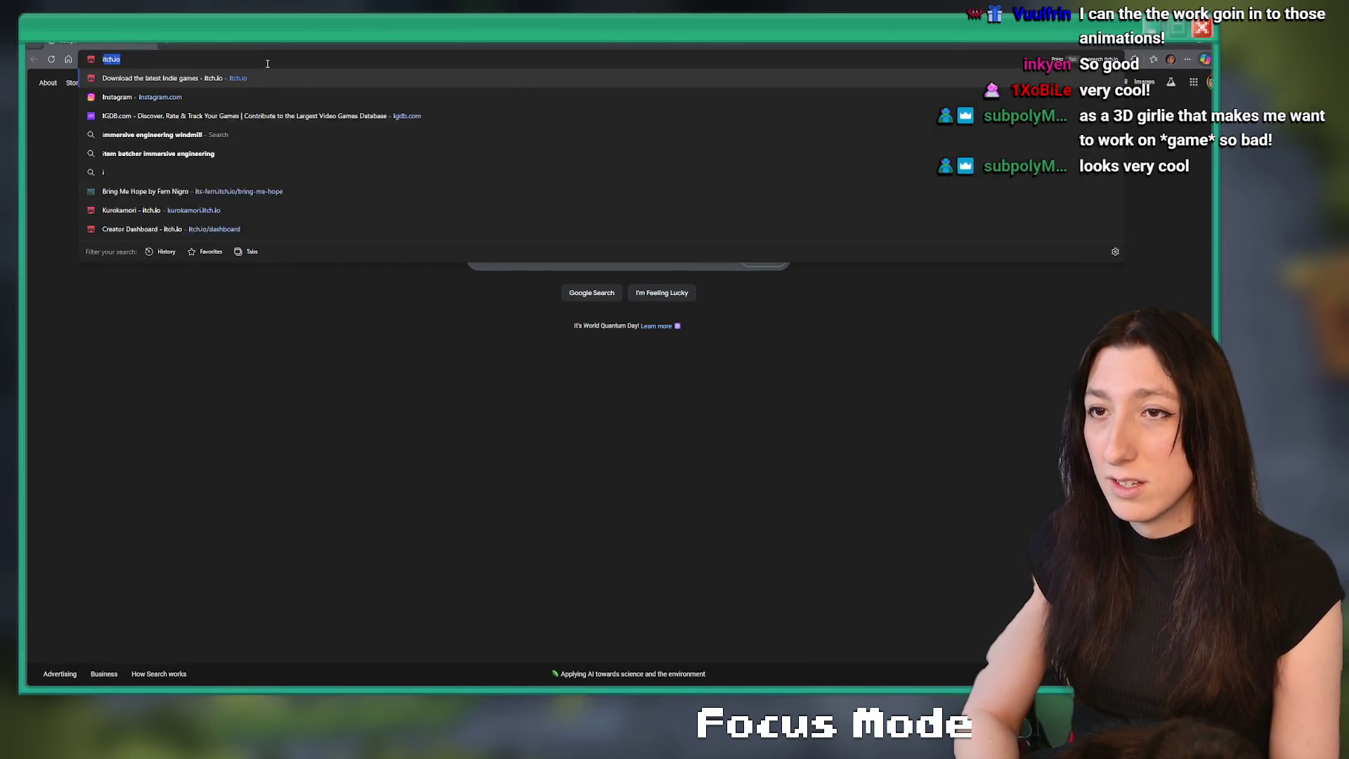
type("/")
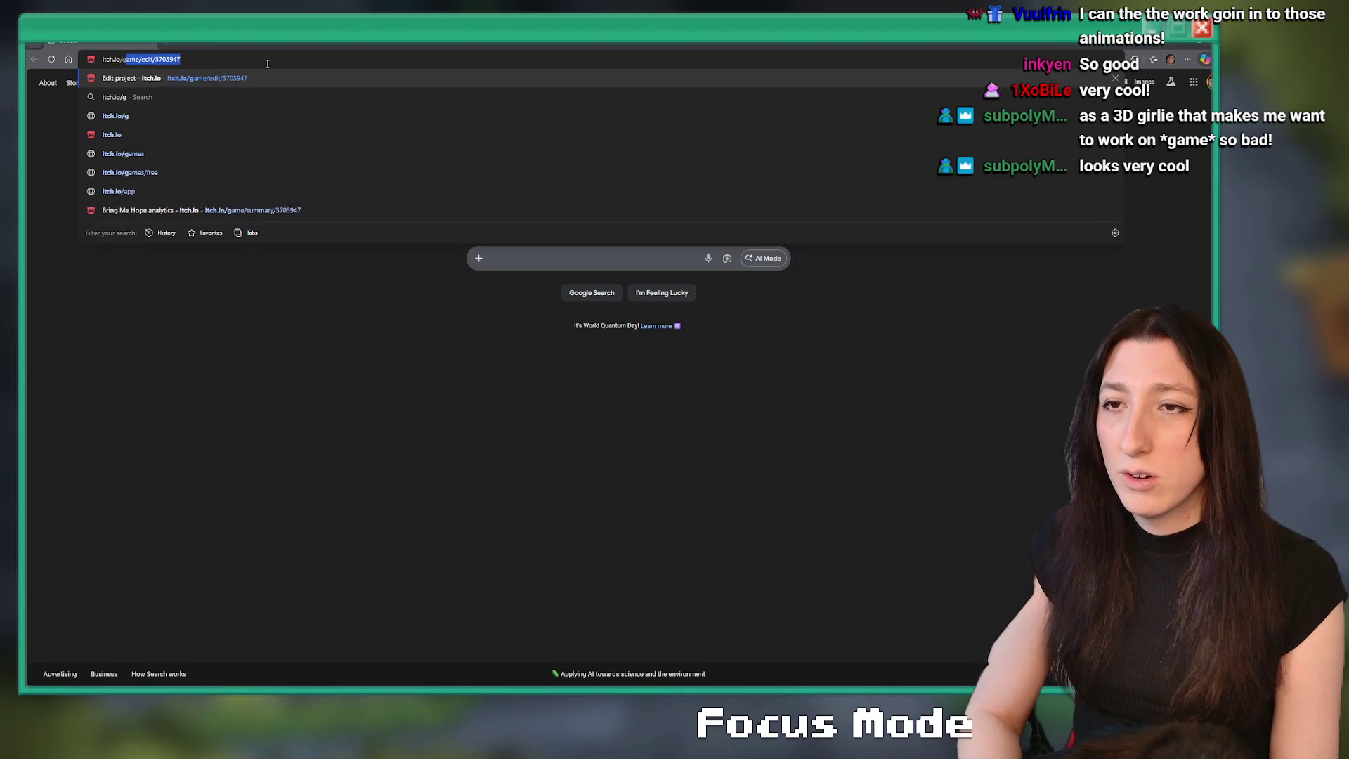
key("Return")
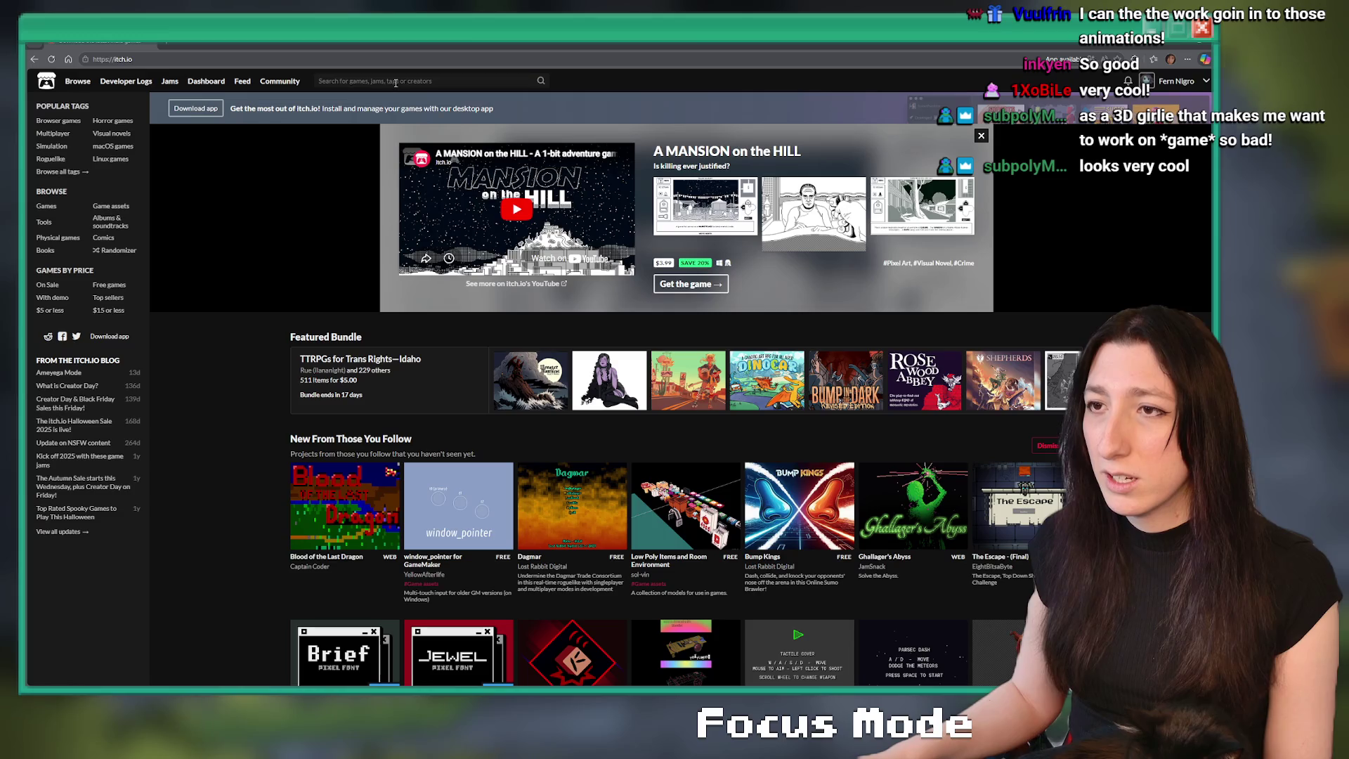
left_click(396, 81)
type("glossyd")
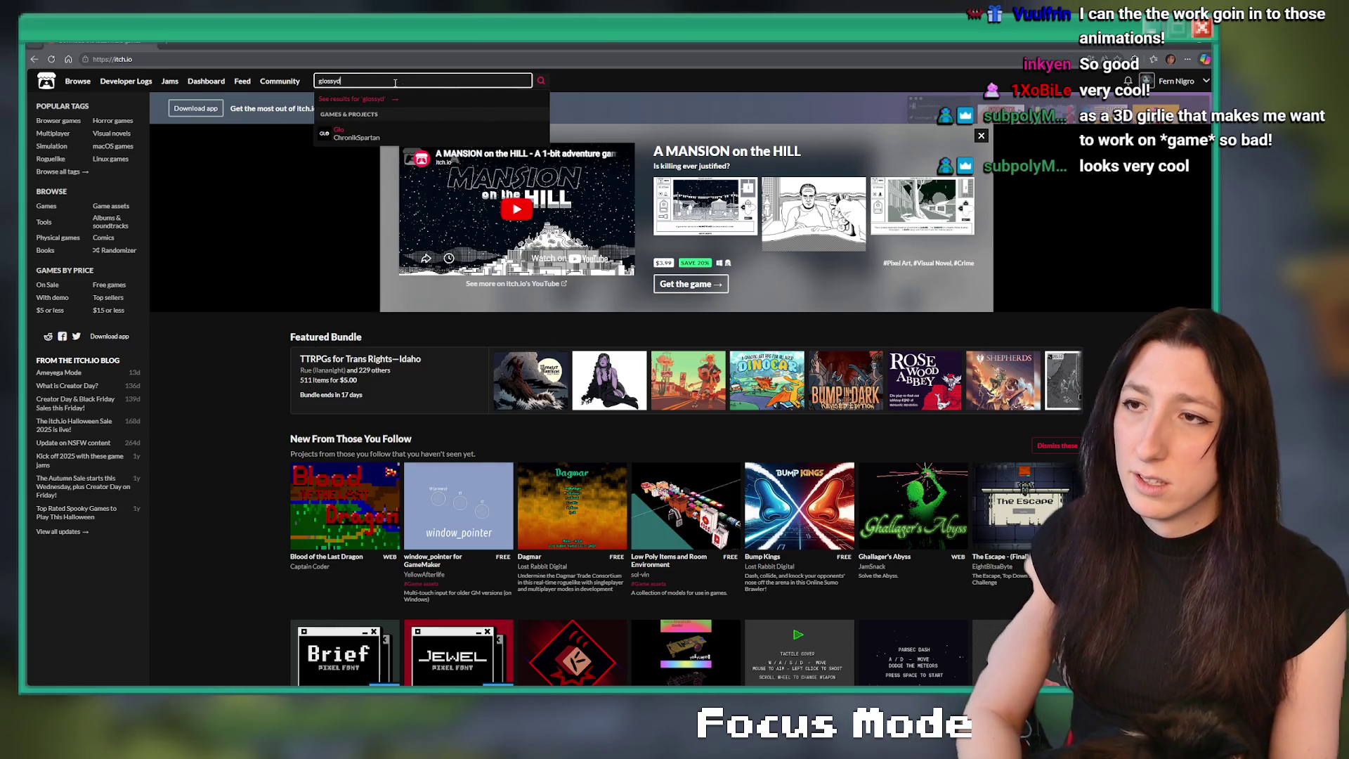
type("on")
key("Return")
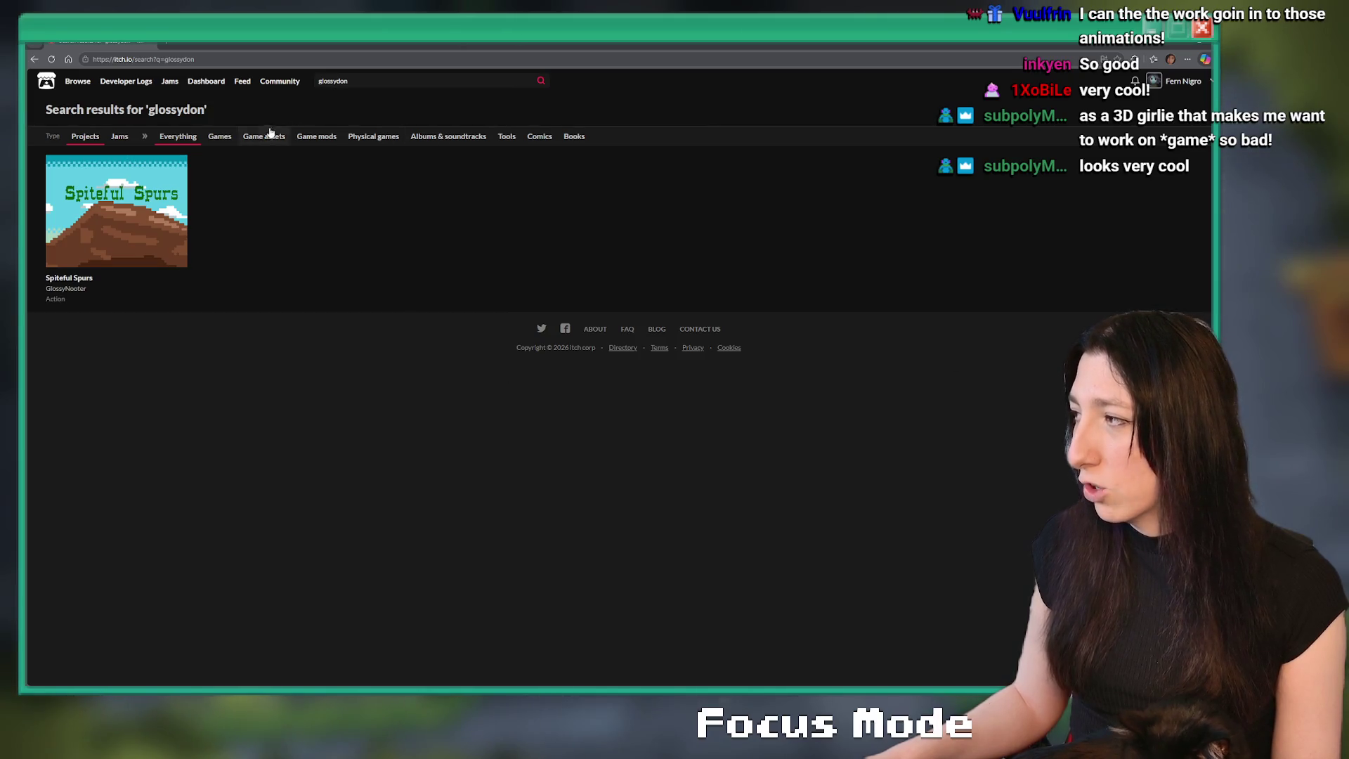
- Web-search glossydon and open the Ventury itch.io page from the results
left_click(376, 61)
type("glo")
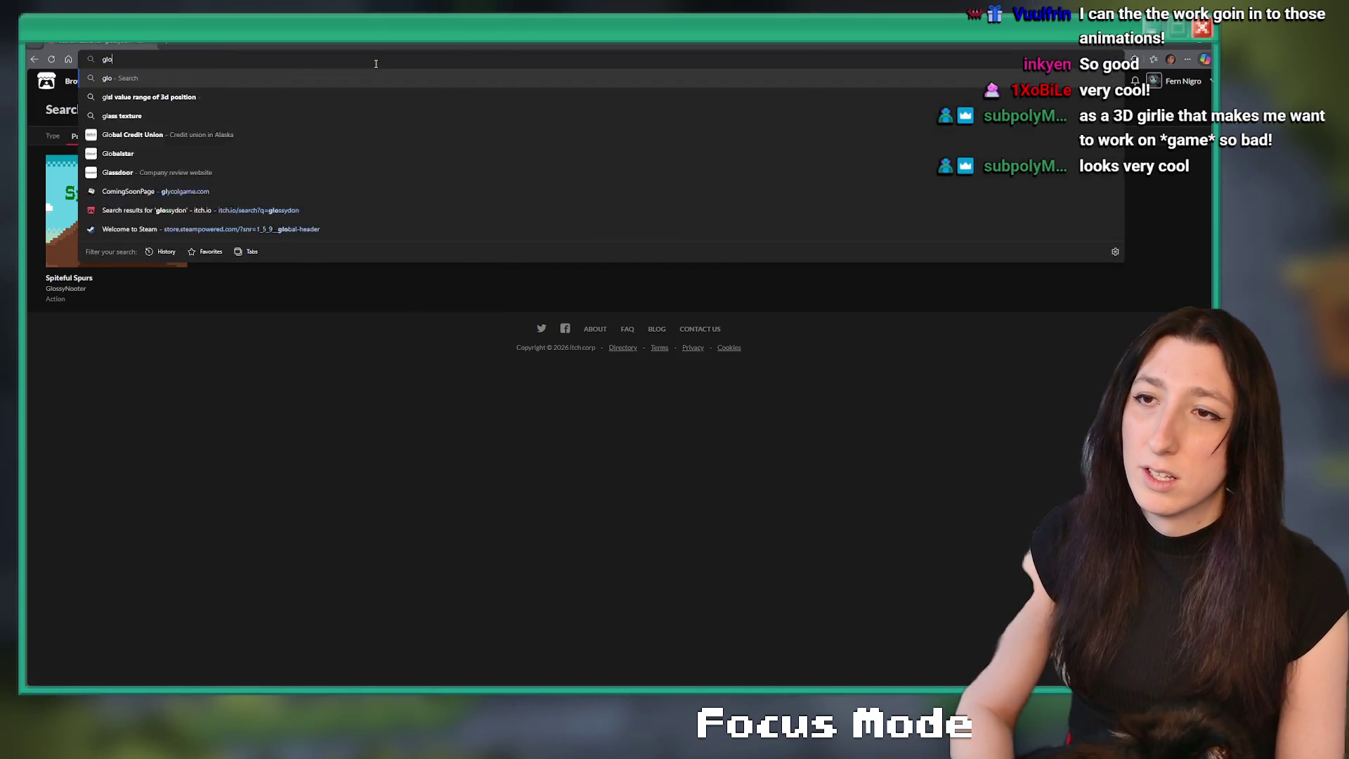
type("ssydon")
key("Return")
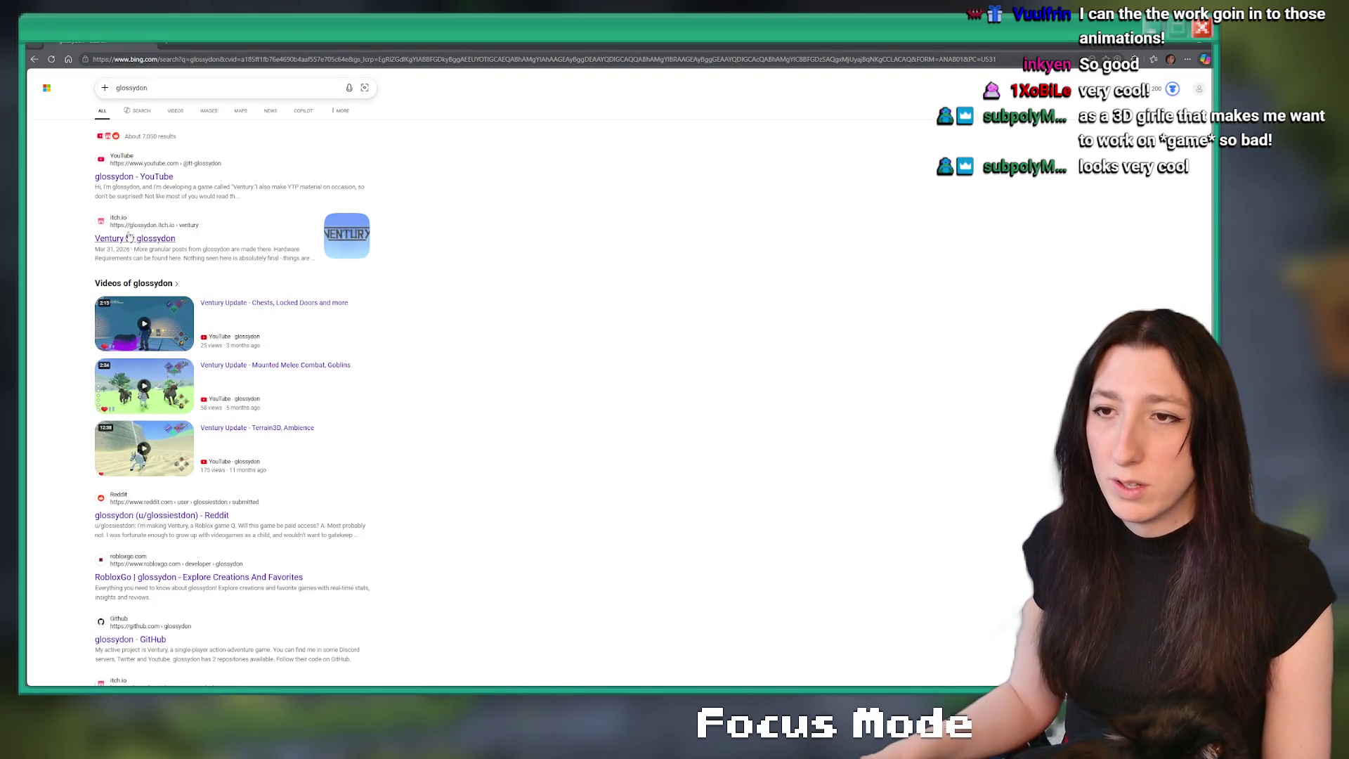
left_click(129, 237)
left_click(171, 60)
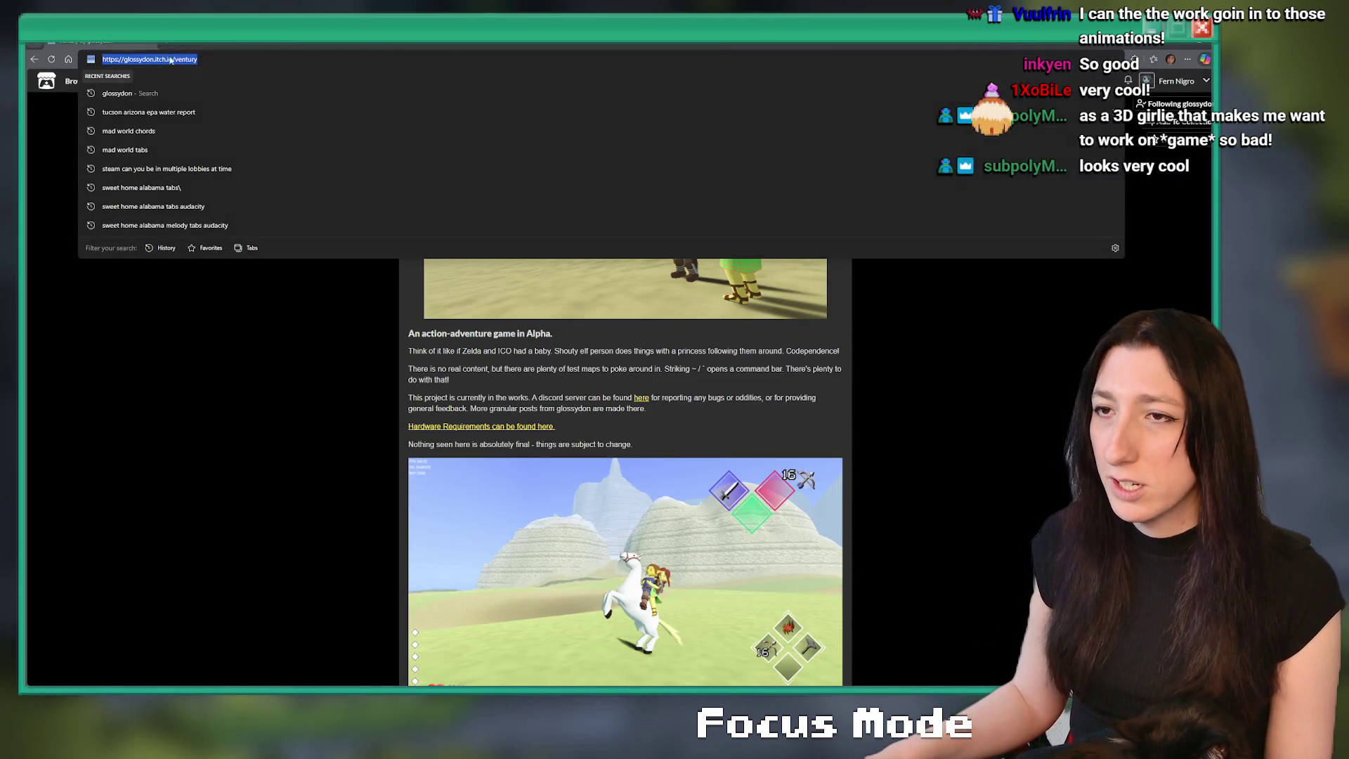
left_click(1155, 140)
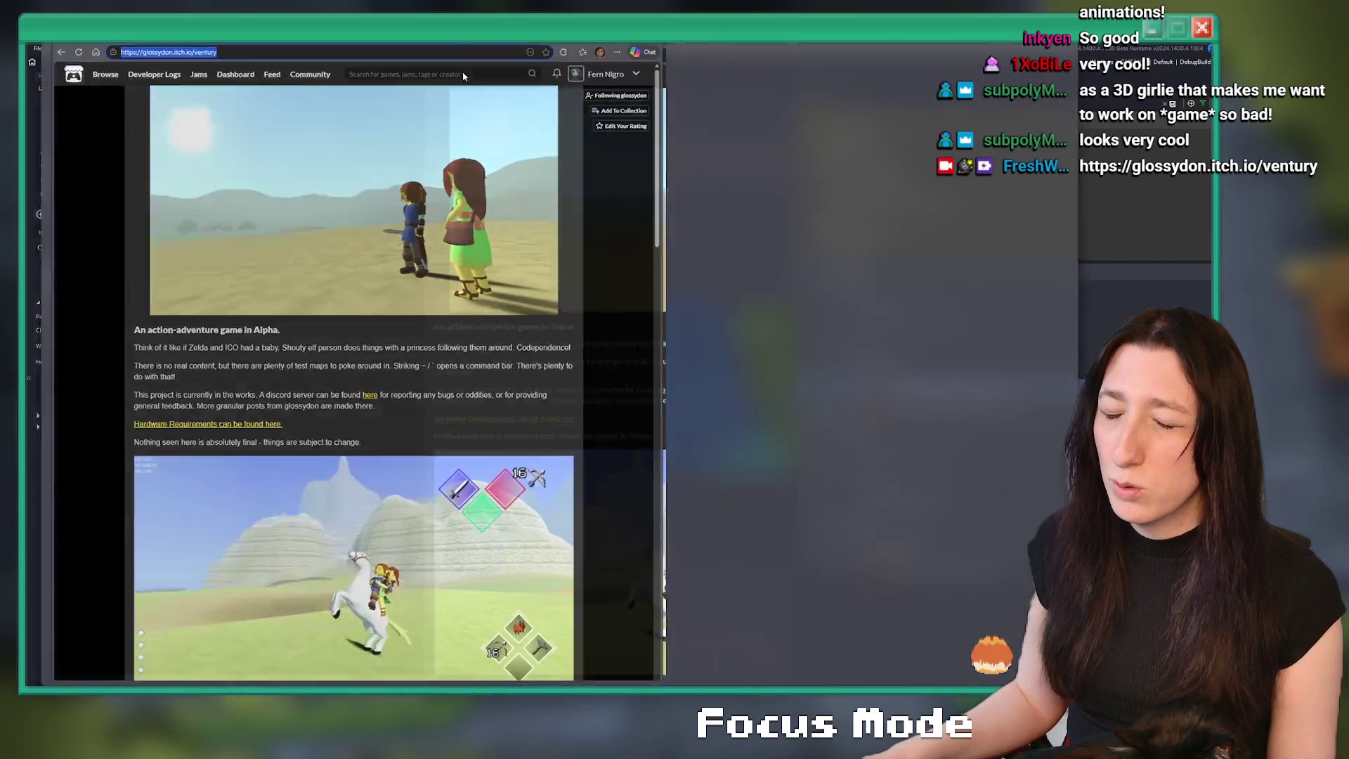
- Scroll through the Ventury page's description, screenshots, downloads and devlog
scroll(541, 304, "down", 10)
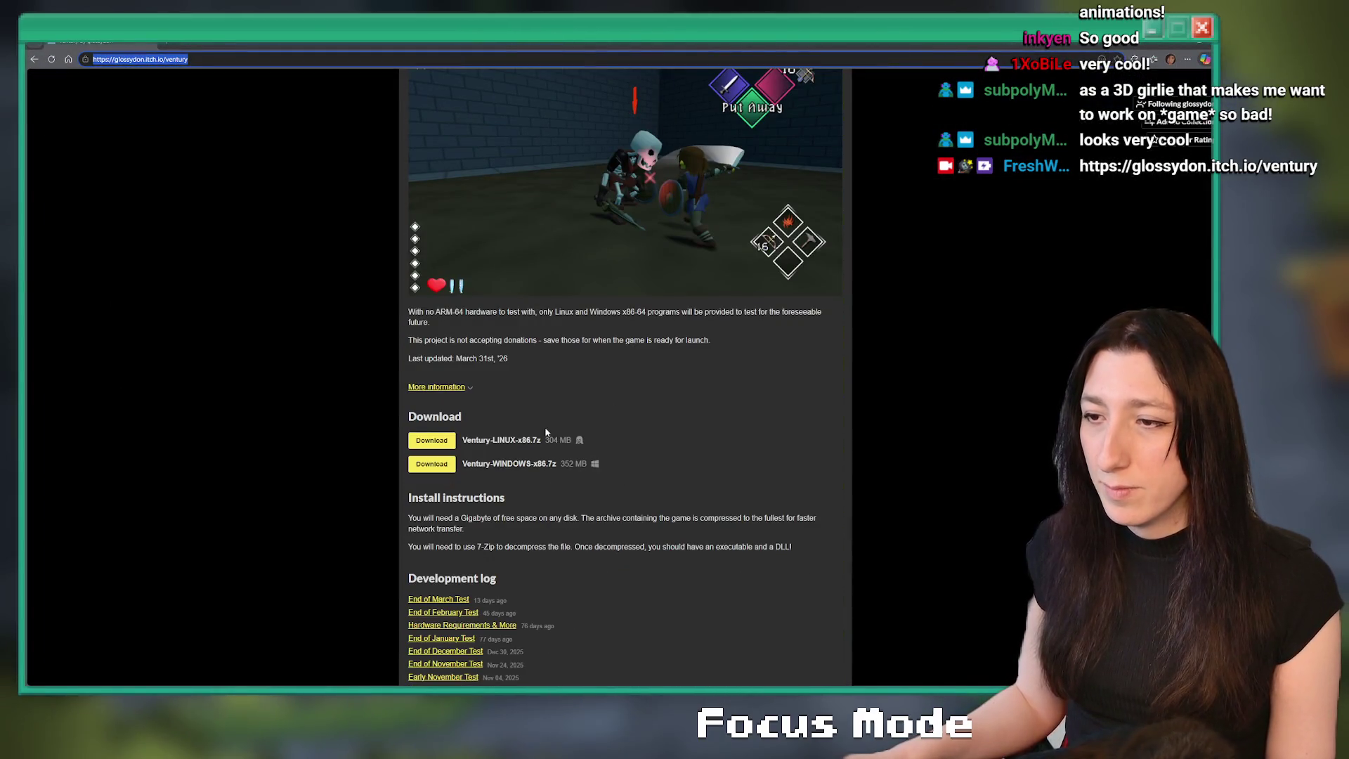
scroll(570, 411, "down", 8)
scroll(581, 236, "up", 20)
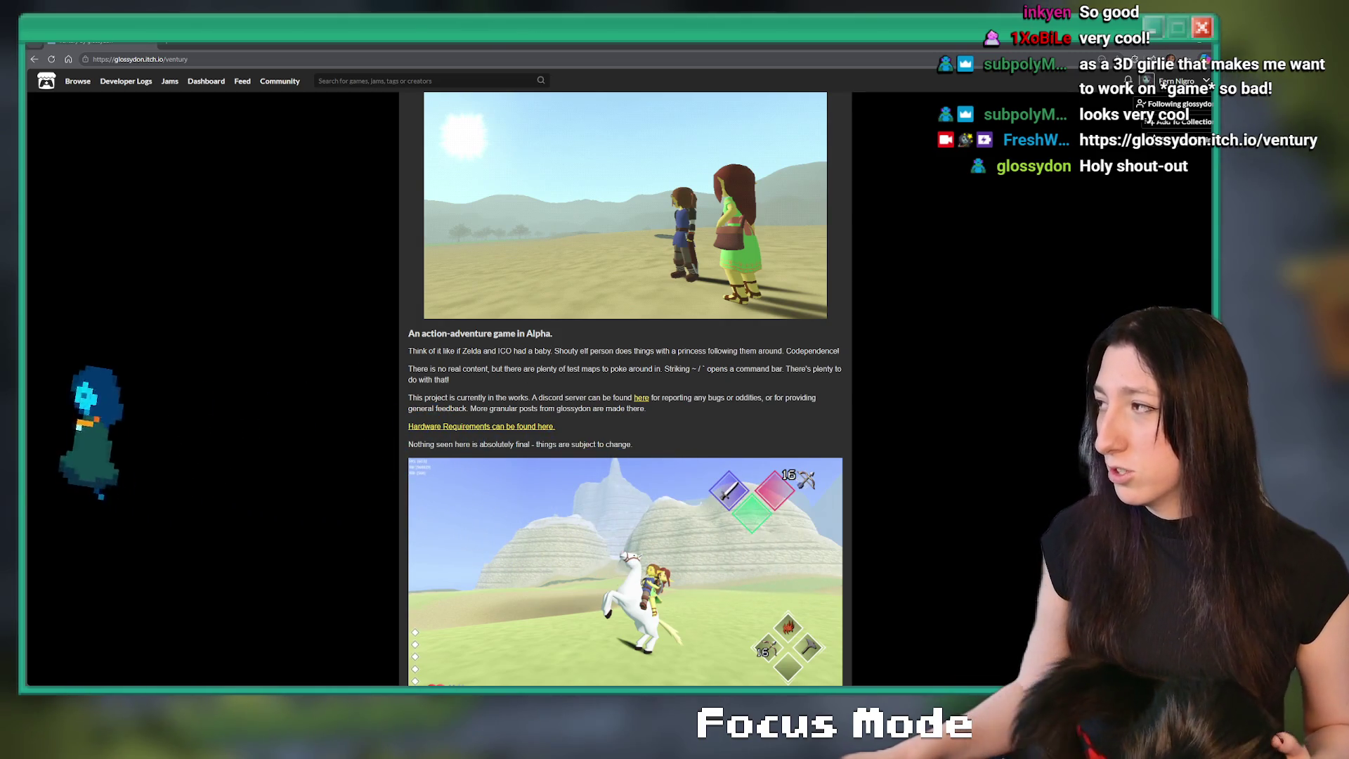
scroll(584, 393, "down", 8)
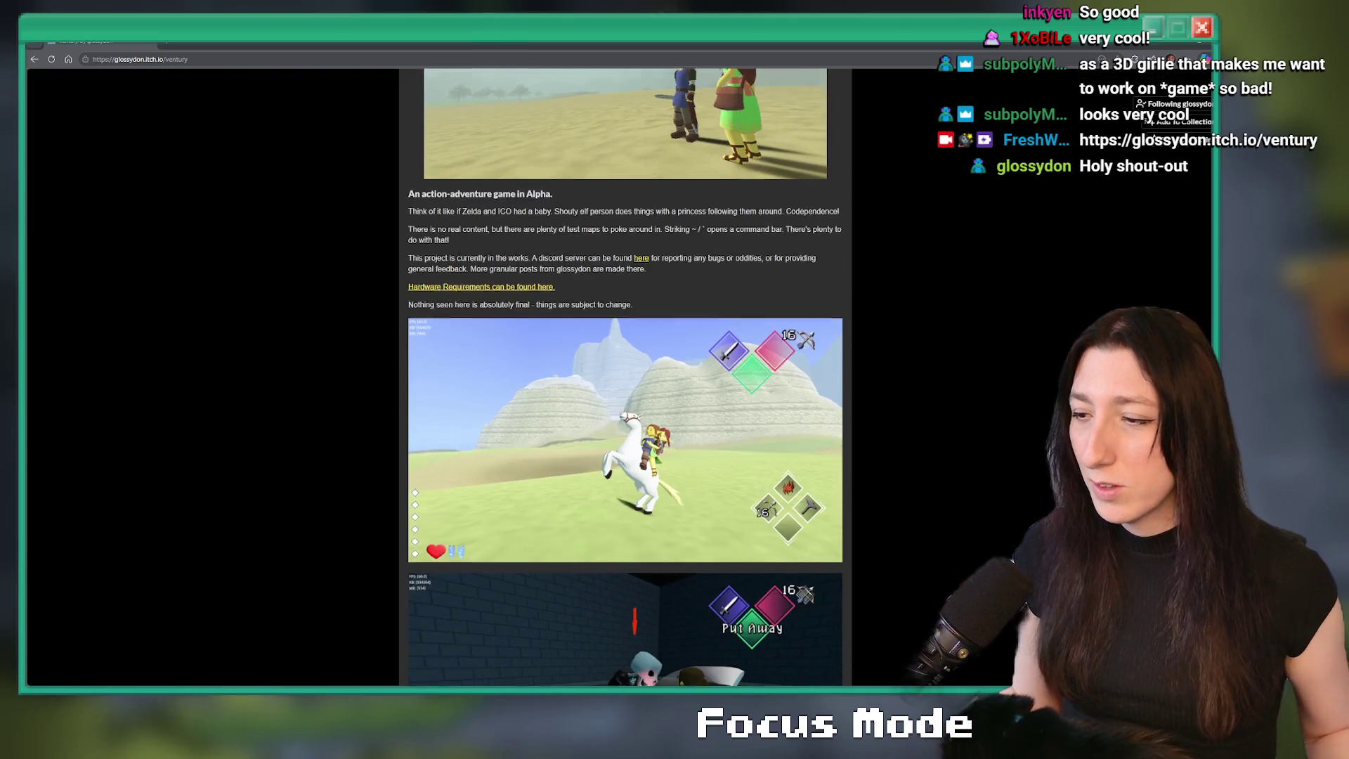
scroll(593, 458, "down", 4)
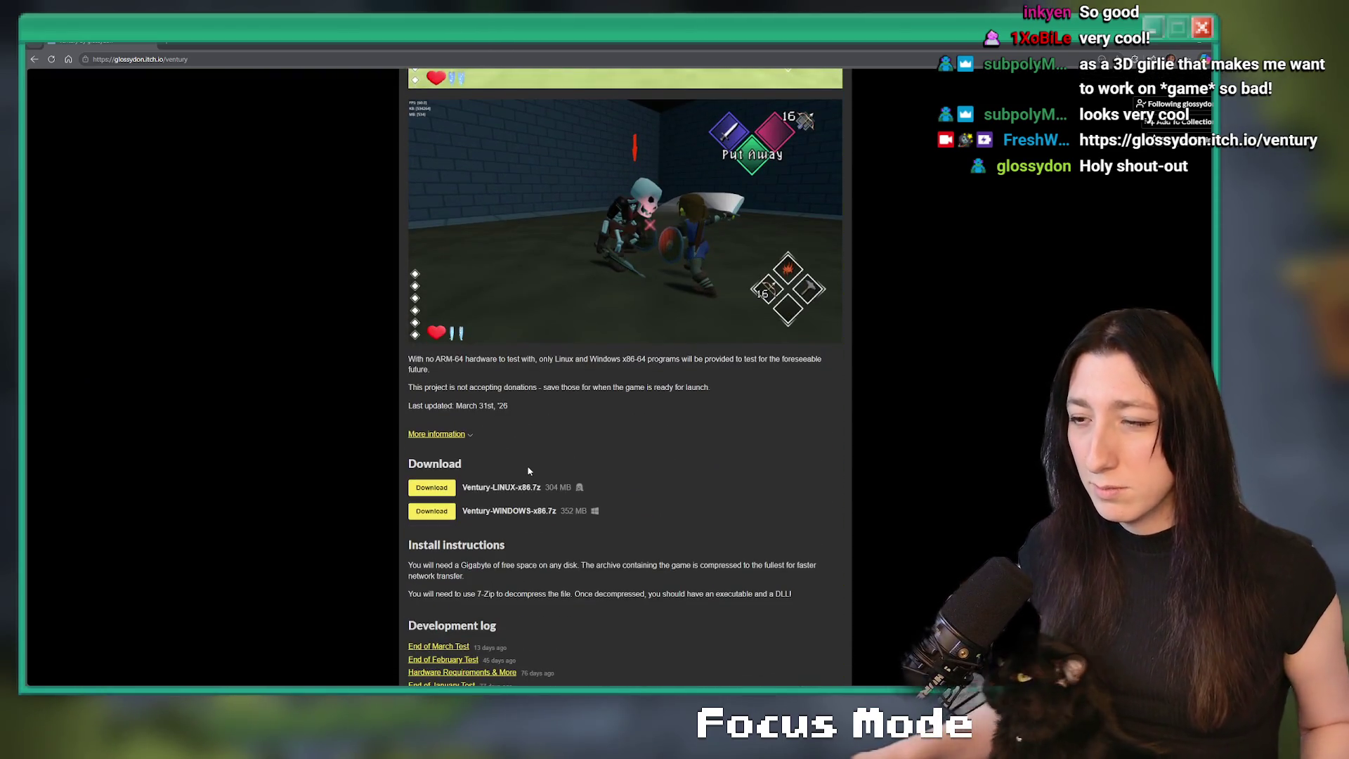
scroll(580, 303, "down", 3)
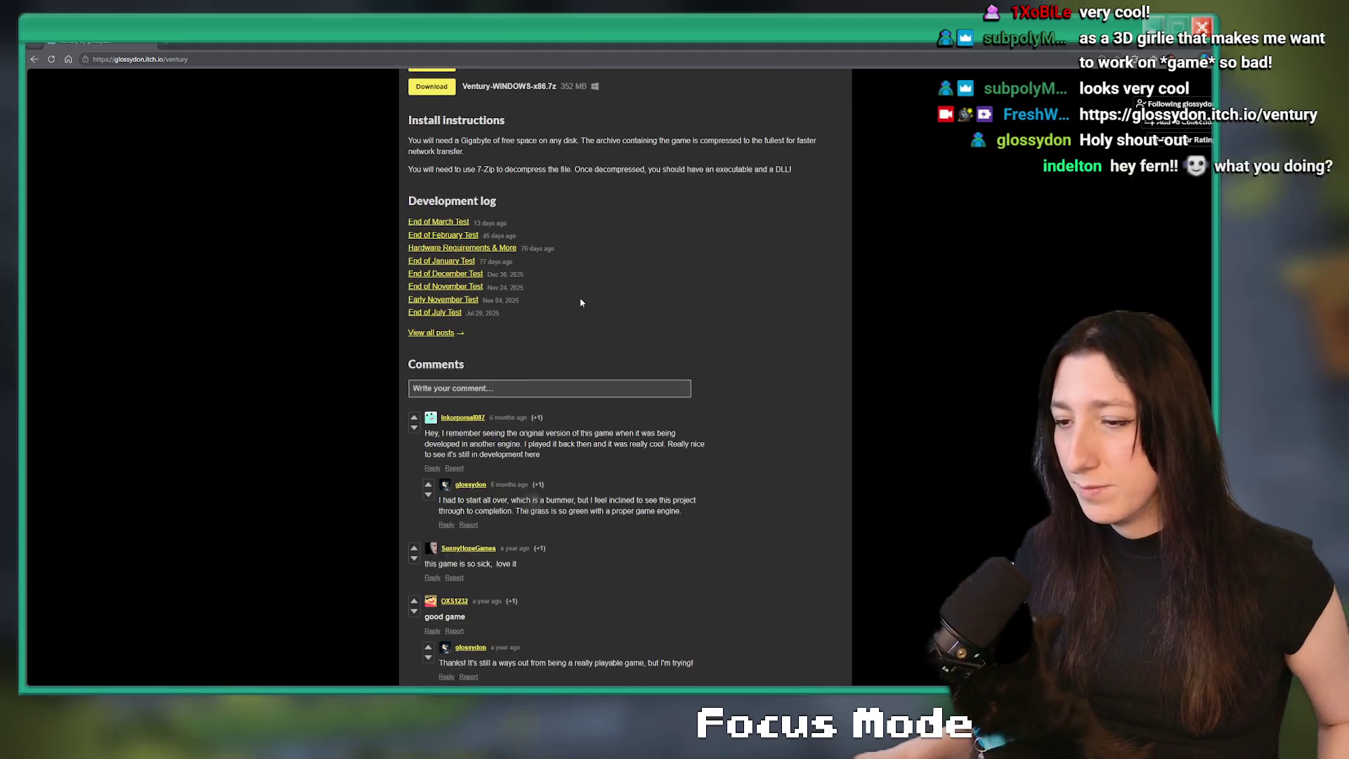
scroll(720, 424, "up", 15)
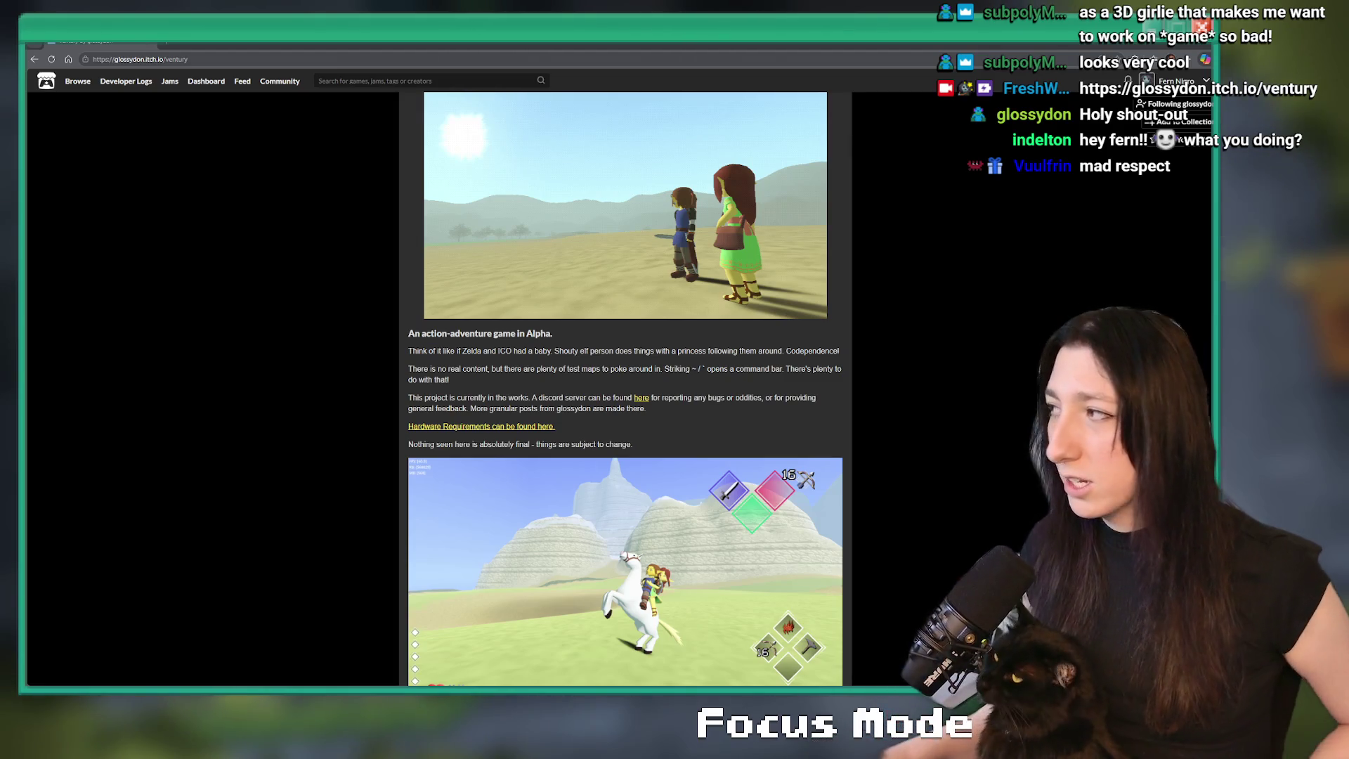
scroll(562, 324, "down", 4)
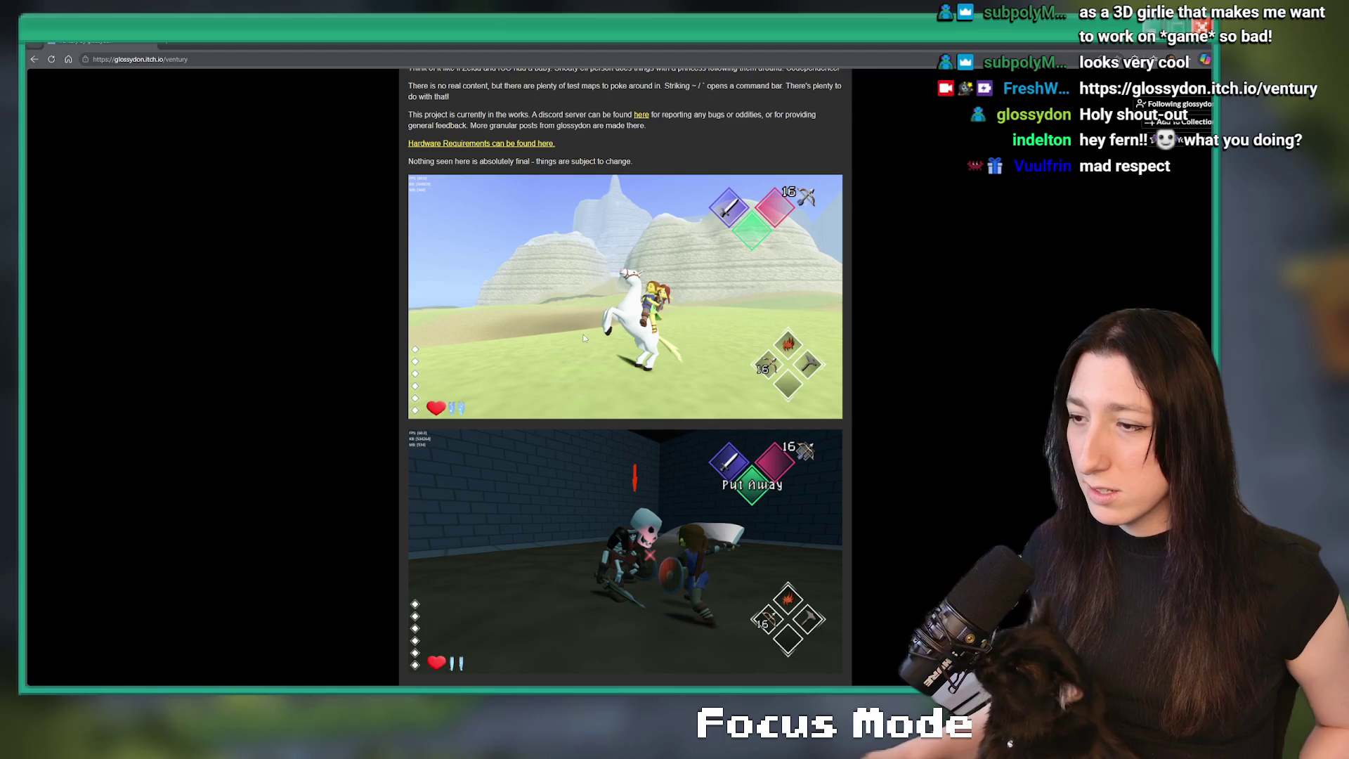
scroll(583, 334, "down", 5)
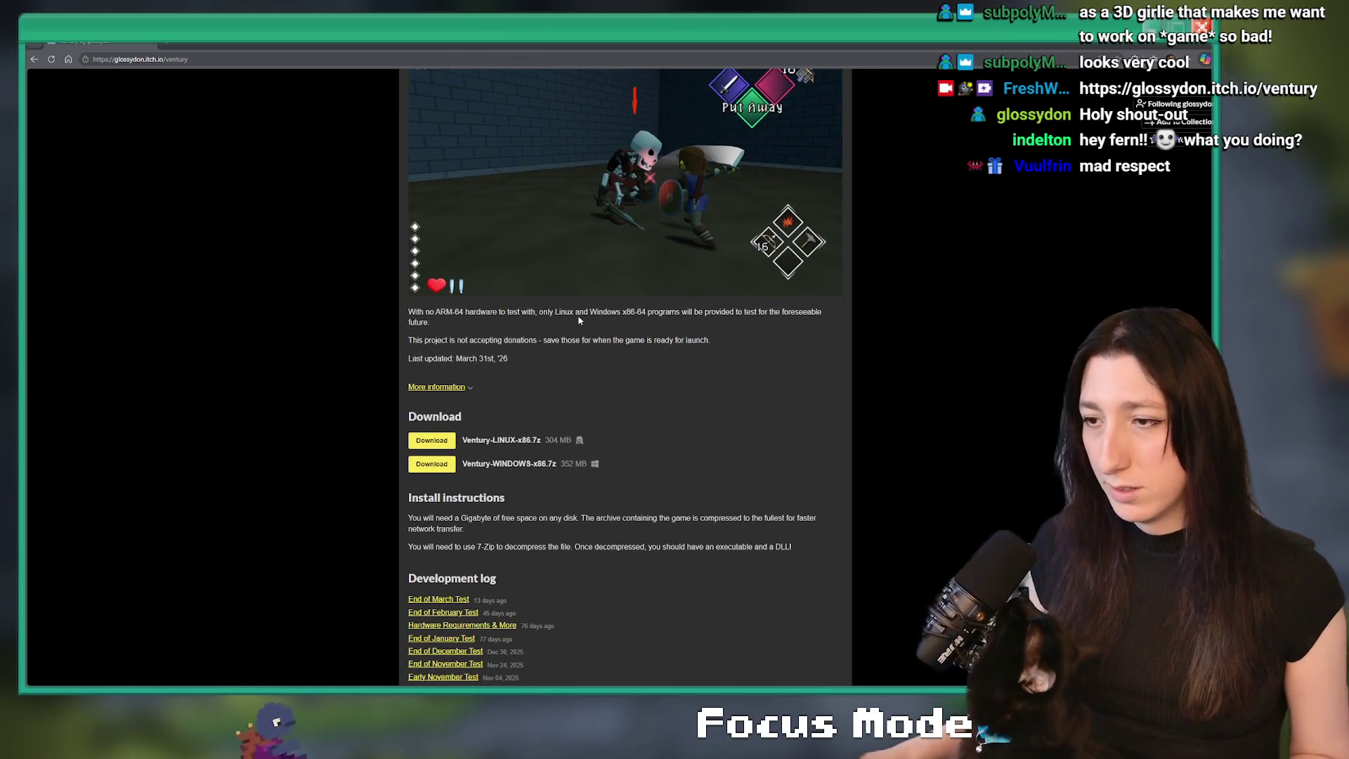
scroll(580, 318, "up", 7)
scroll(580, 322, "up", 3)
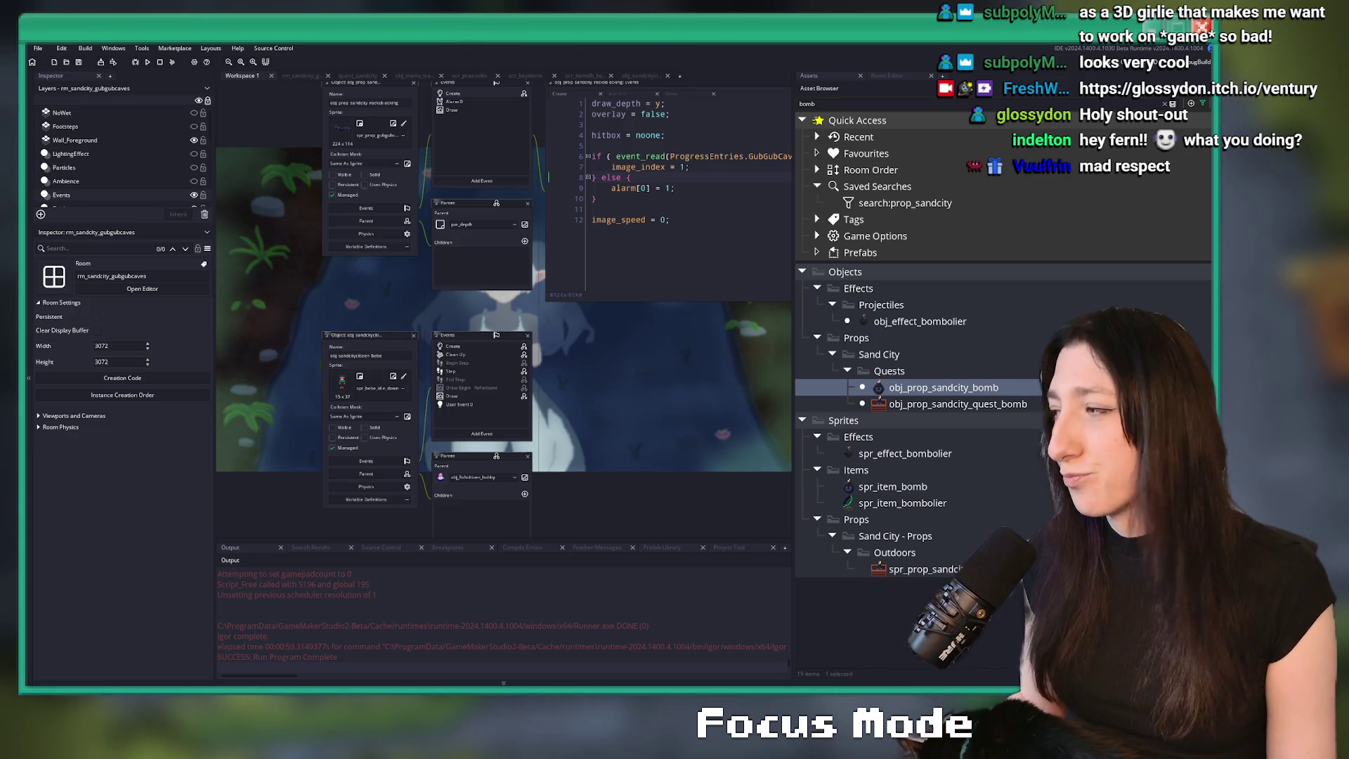
- Close the obj_sandcitycitizen_bebe window, view its Step event, then return to quest_sandcity
scroll(566, 365, "up", 2)
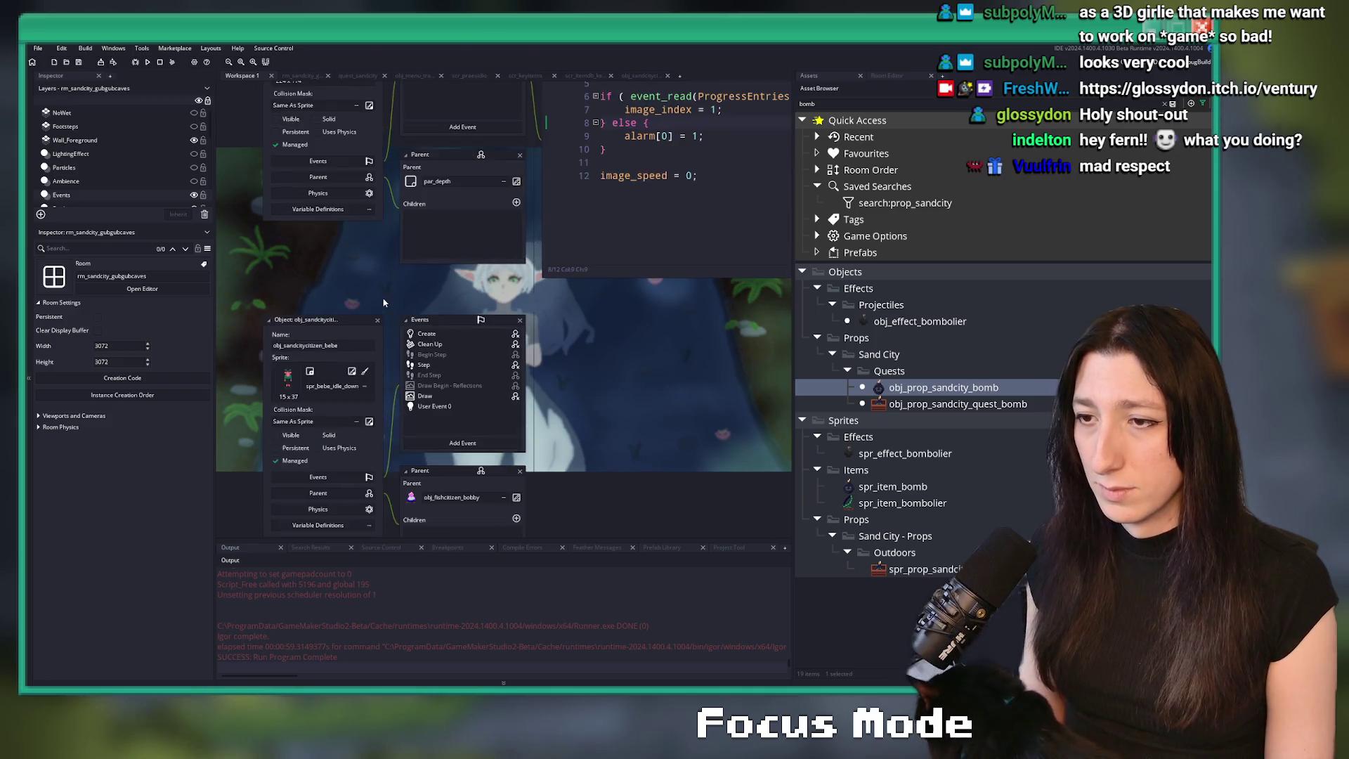
left_click(377, 321)
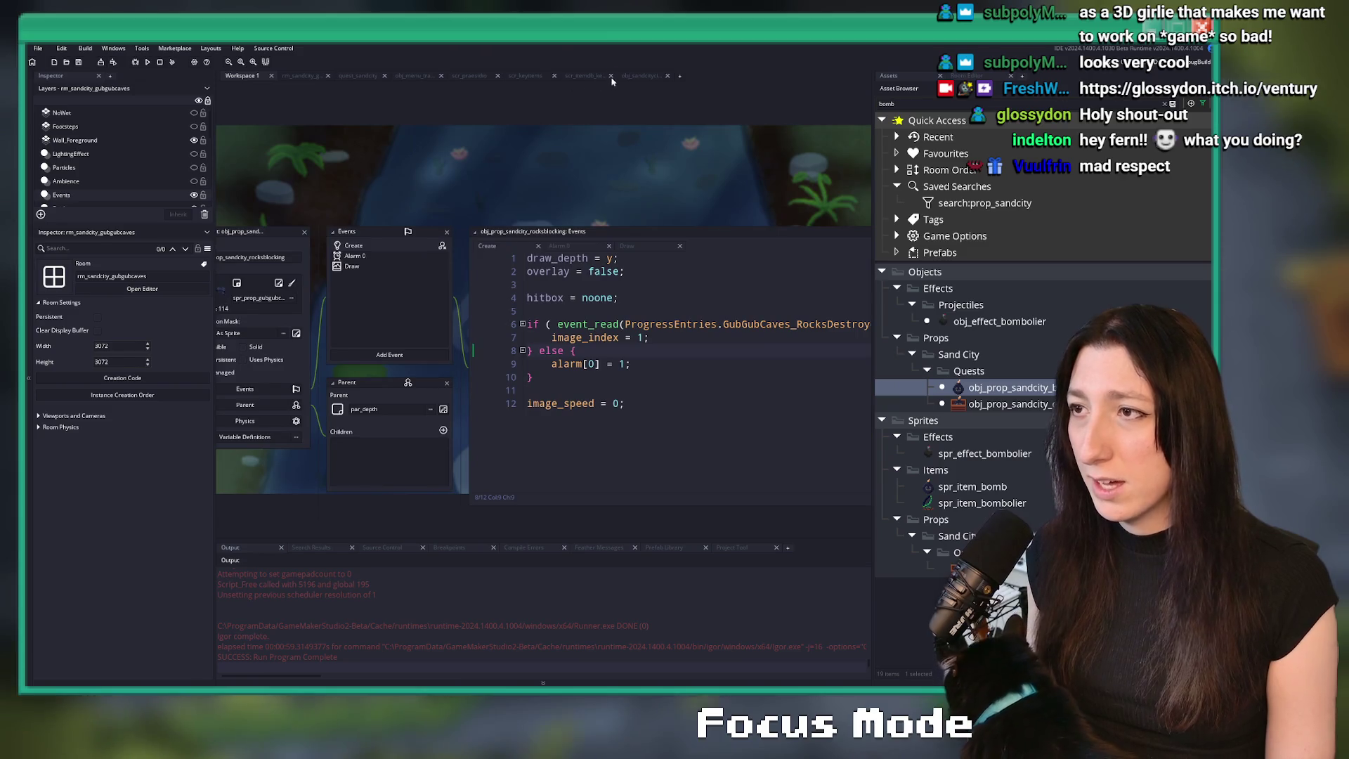
left_click(631, 76)
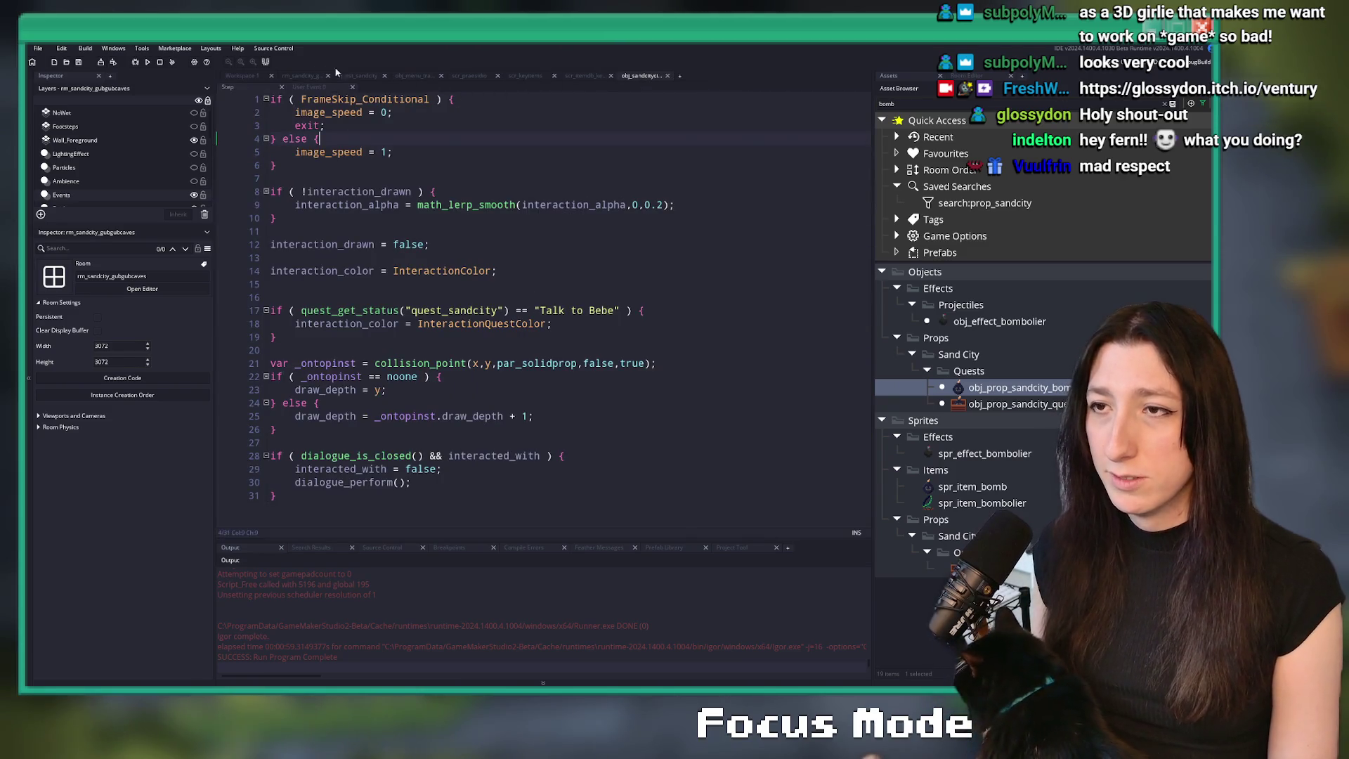
left_click(362, 75)
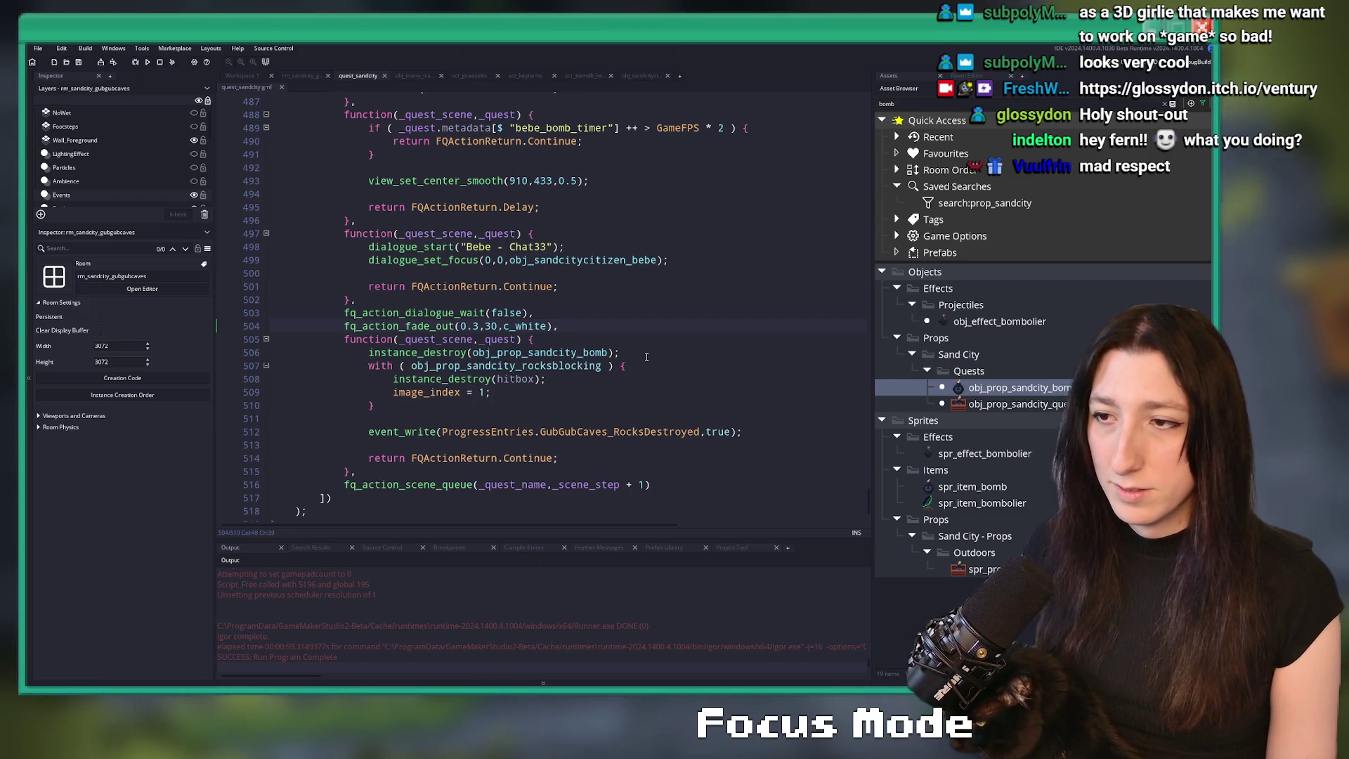
- Locate the bomb-quest step between lines 488 and 503 of quest_sandcity, with side panels hidden
scroll(655, 338, "down", 1)
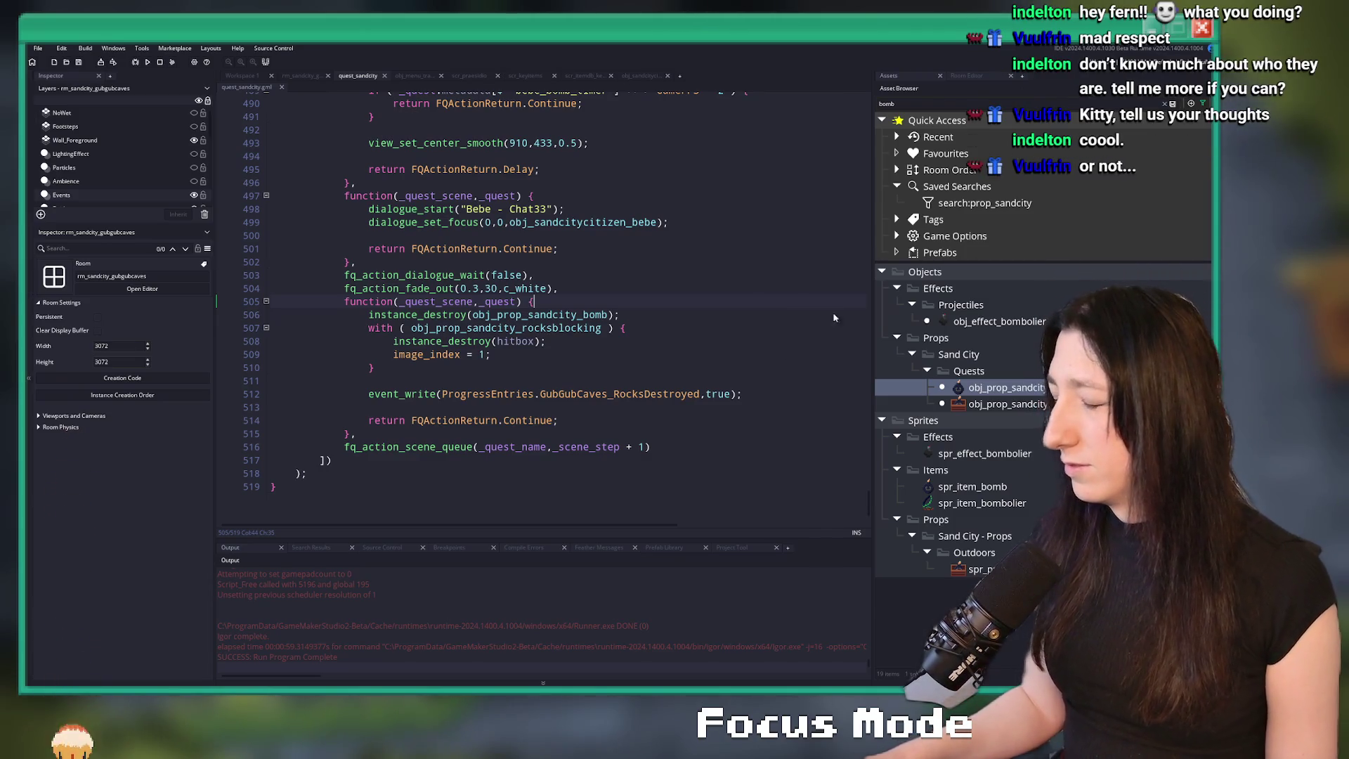
left_click(666, 278)
scroll(647, 285, "up", 2)
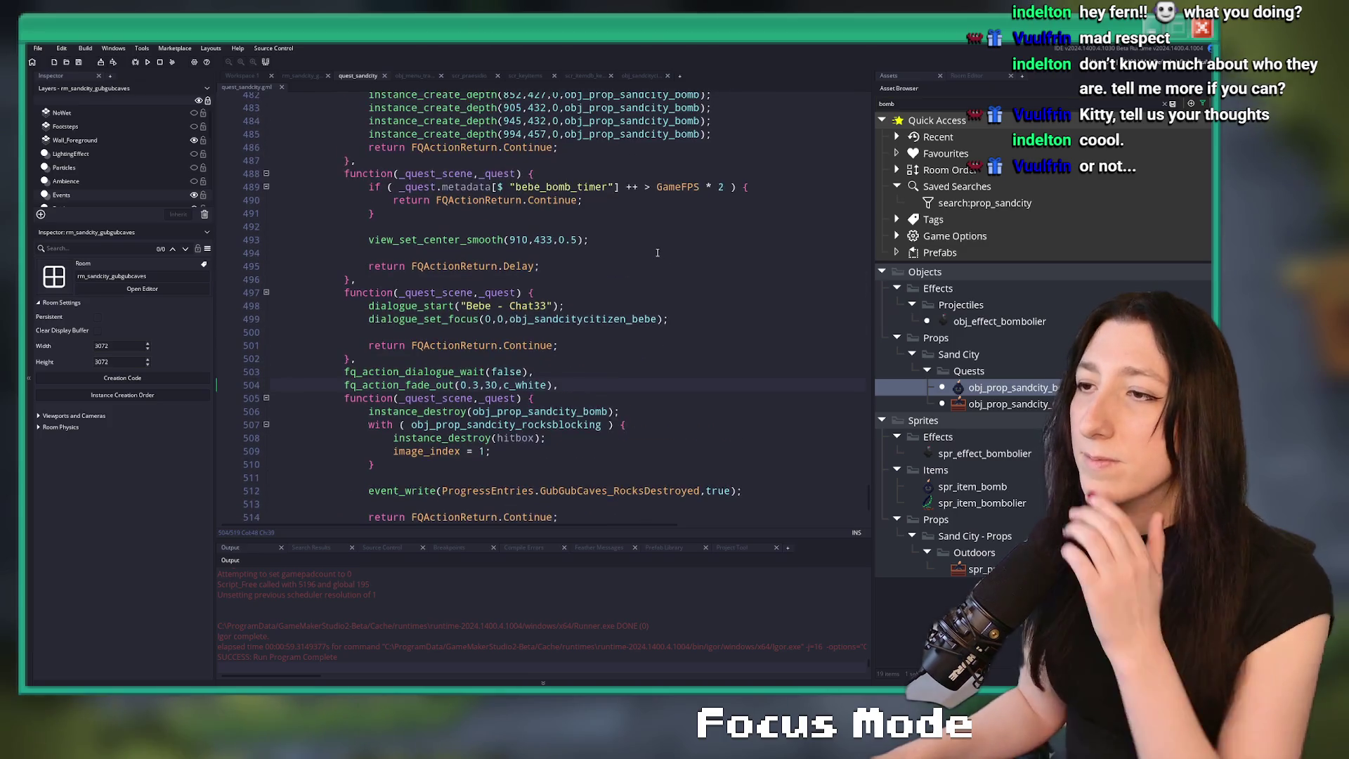
scroll(657, 248, "up", 1)
scroll(655, 249, "up", 1)
scroll(653, 249, "down", 1)
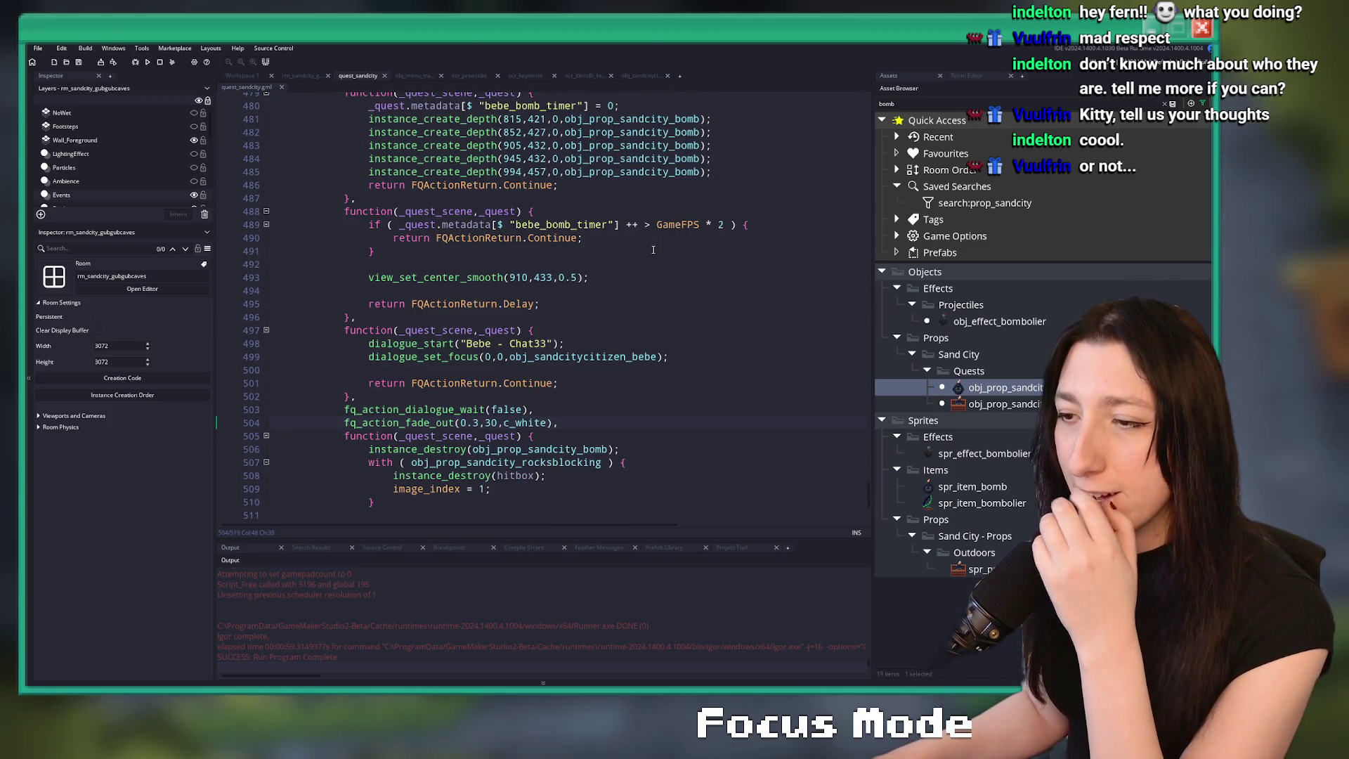
key("F12")
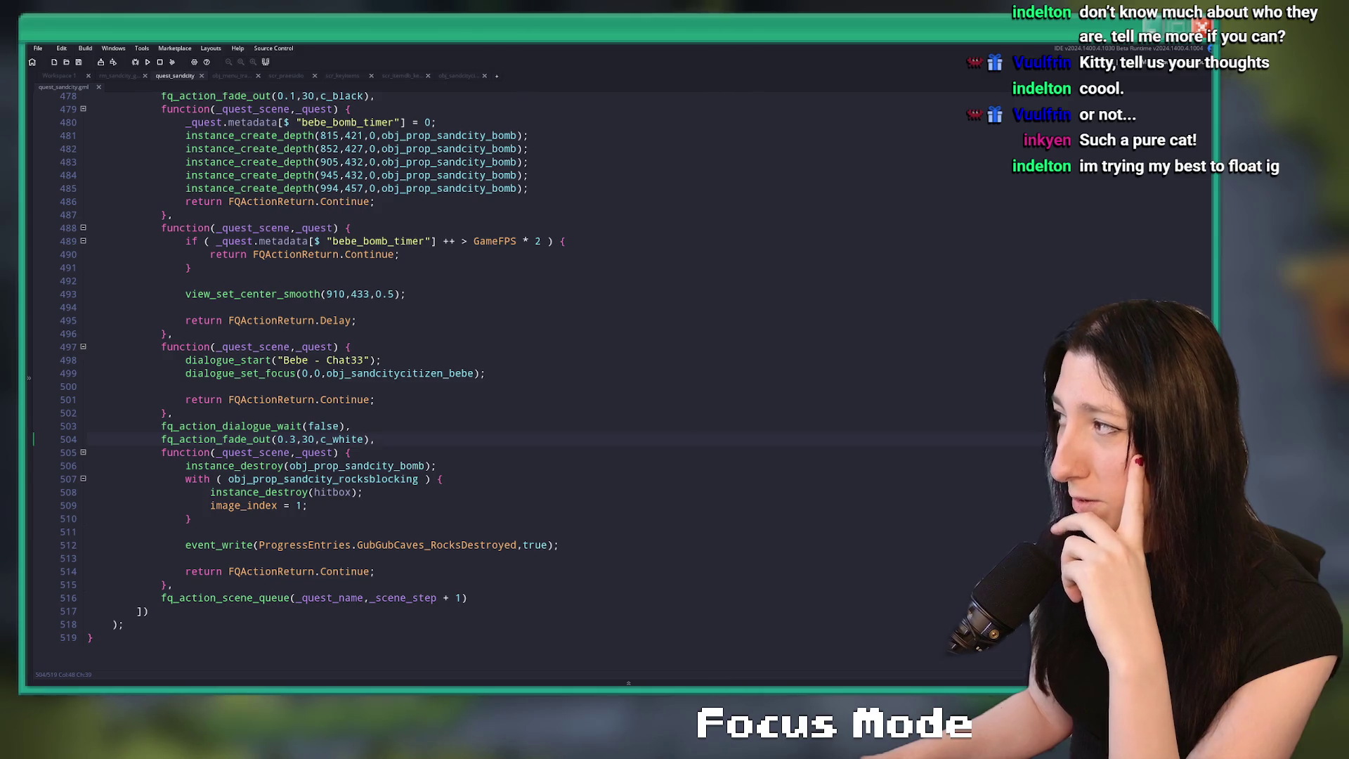
key("Up")
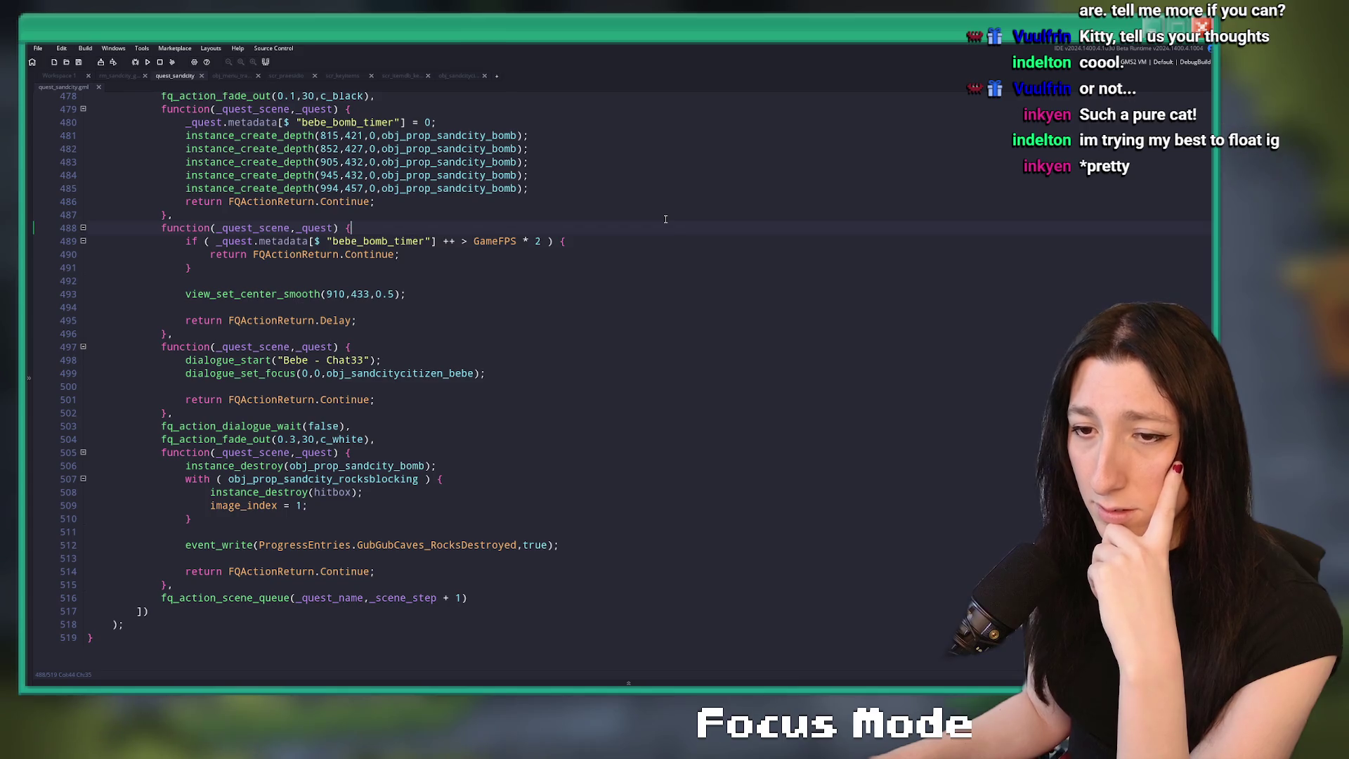
scroll(556, 236, "up", 3)
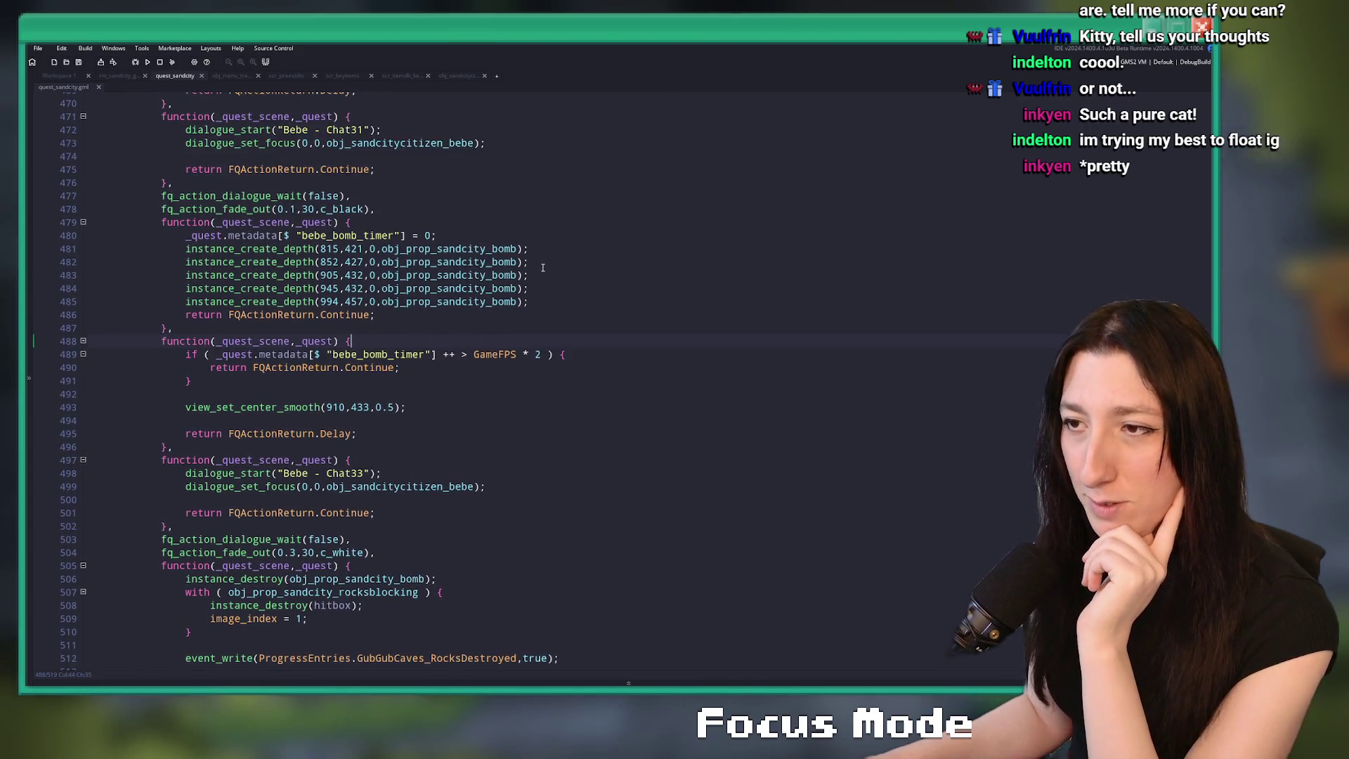
scroll(542, 296, "down", 3)
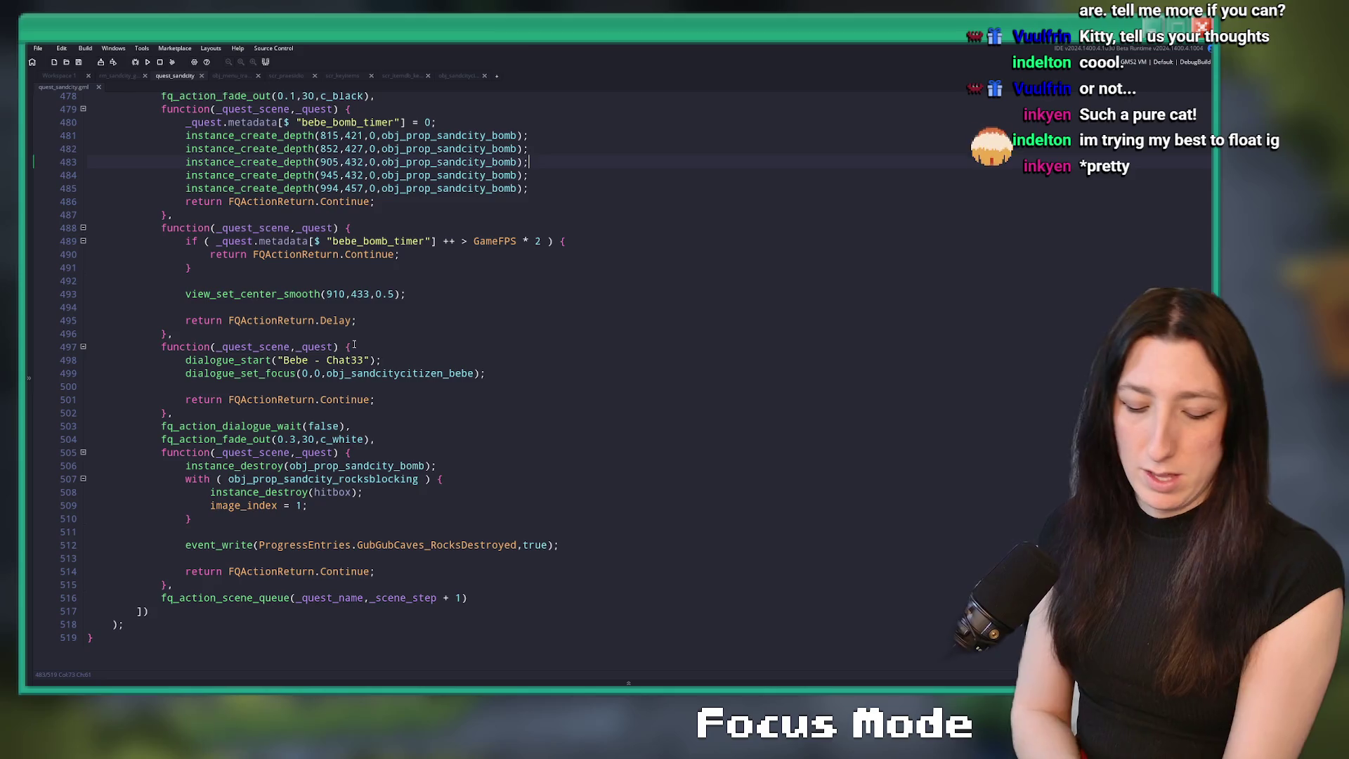
- In Dialogue.csv, name row 415 Bebe - Chat34 and copy row 414's <end> marker
mouse_move(712, 585)
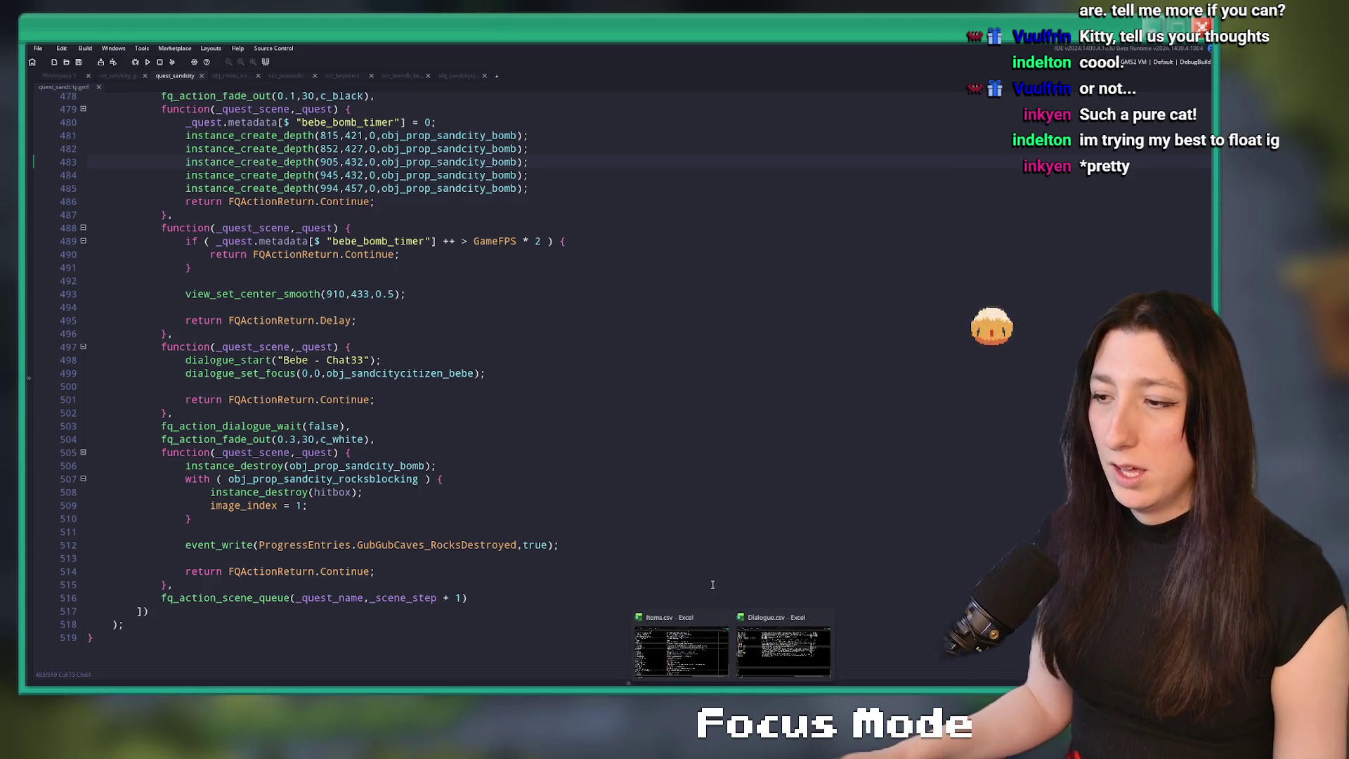
left_click(783, 652)
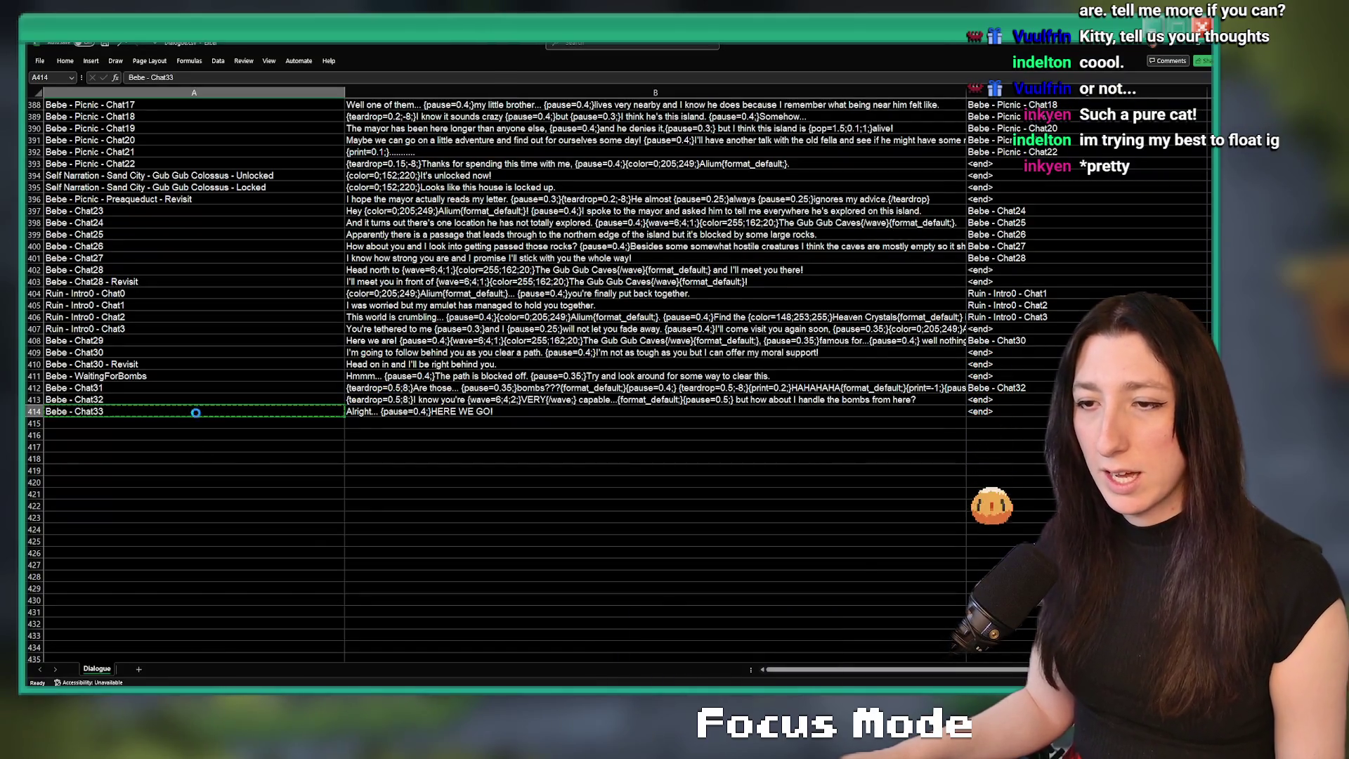
double_click(187, 422)
type("Bebe - Chat33")
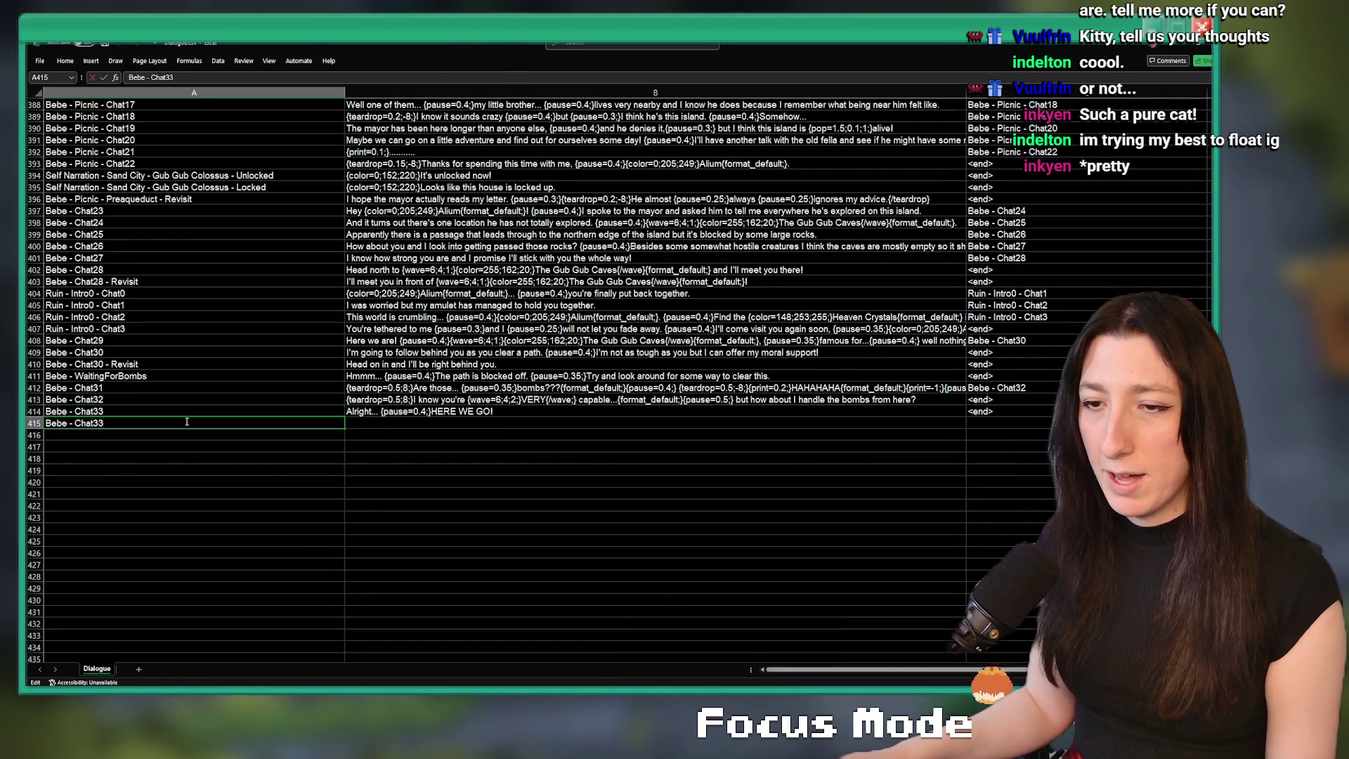
key("BackSpace")
type("4")
left_click(974, 411)
key("ctrl+c")
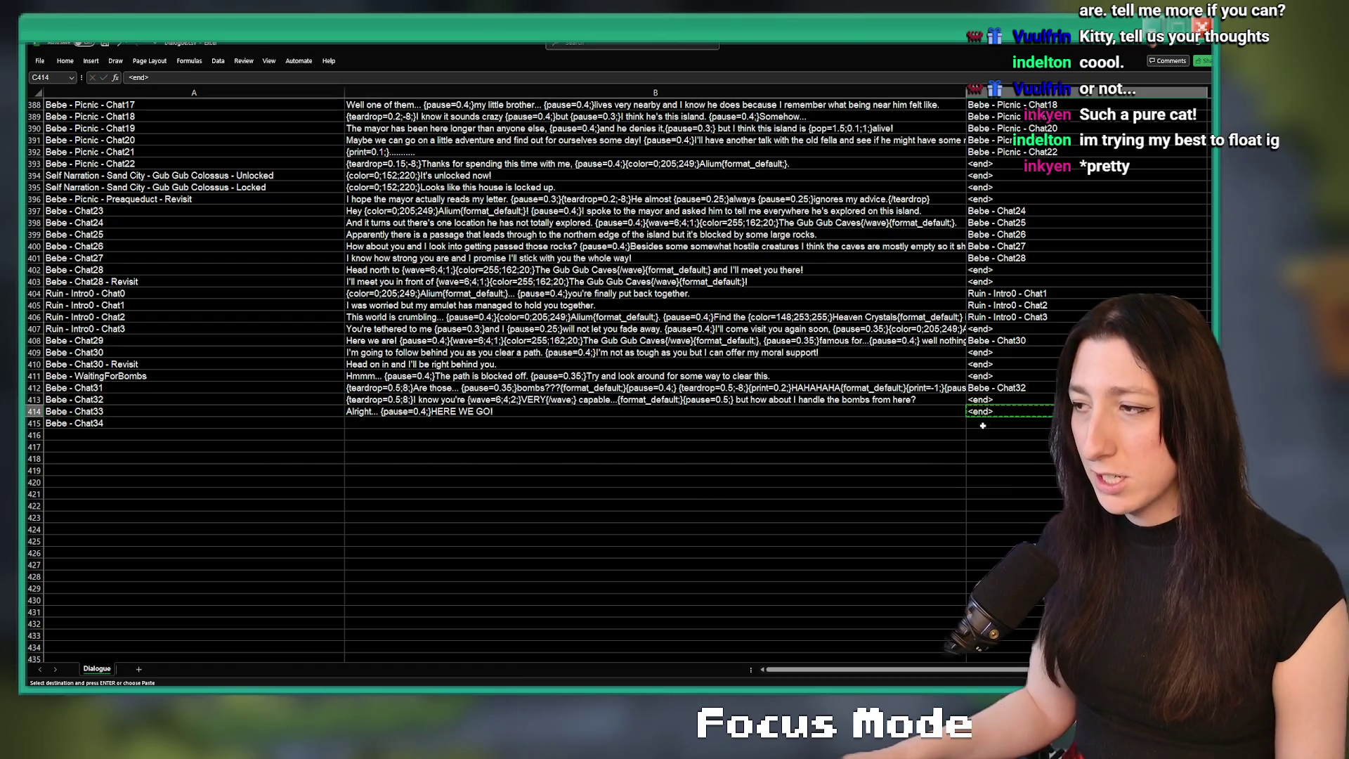
mouse_move(733, 689)
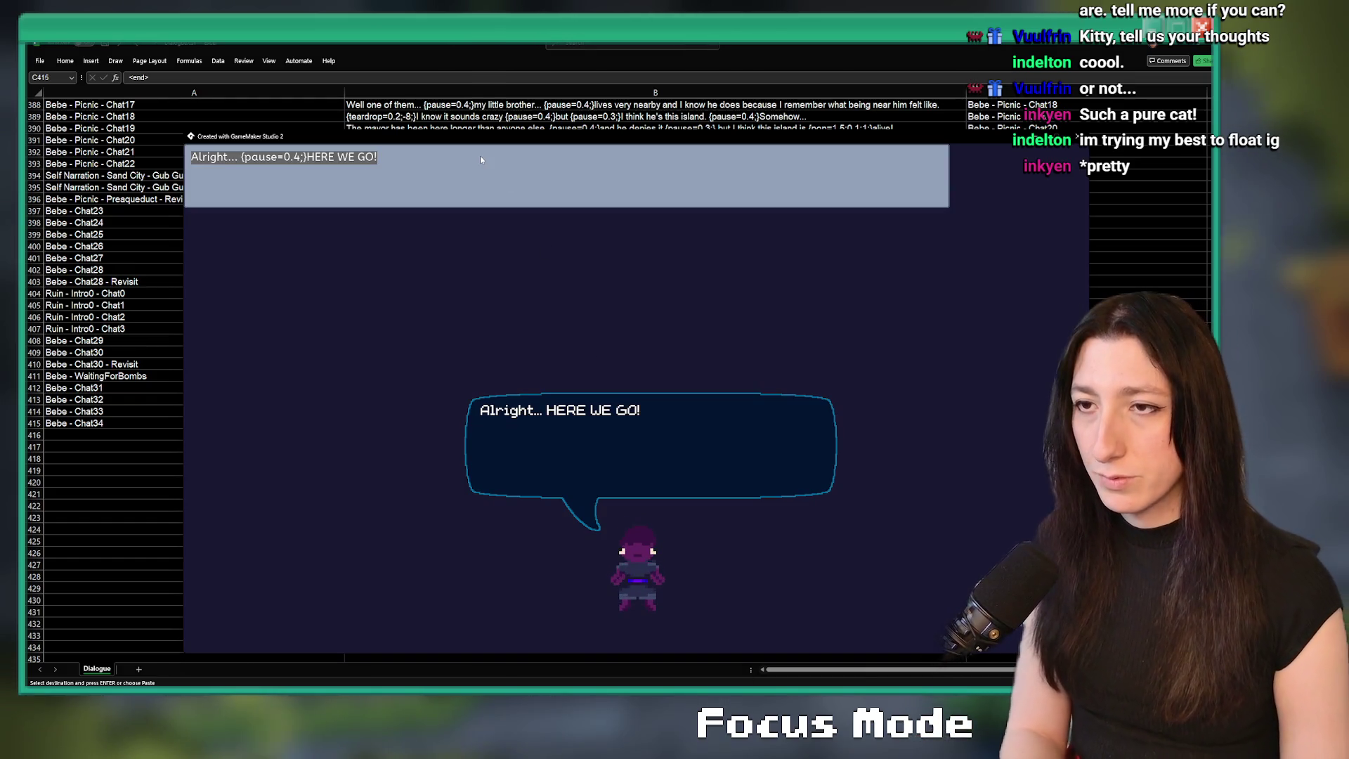
- Compose "That did the trick! Let's go see what's on the other side!" in the preview tool and copy it
type("That did ")
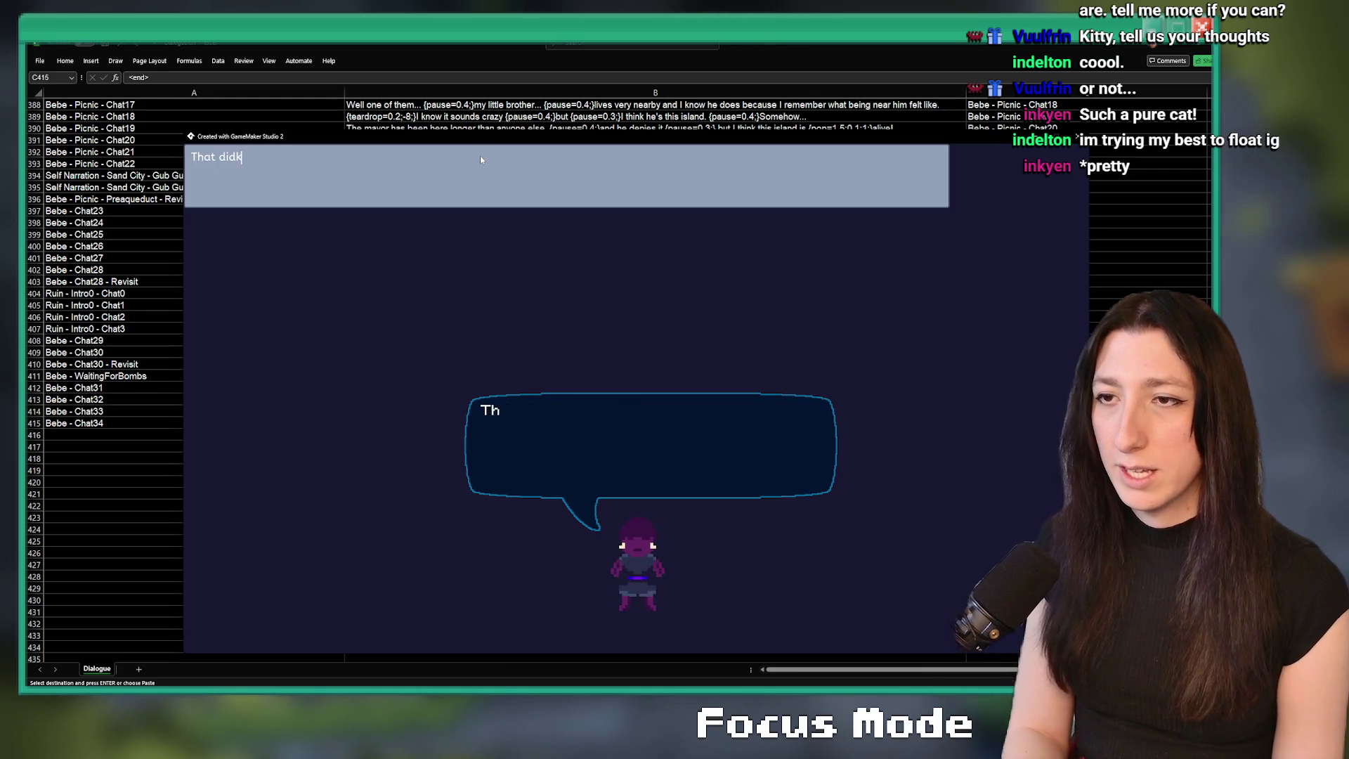
type("the trick! {")
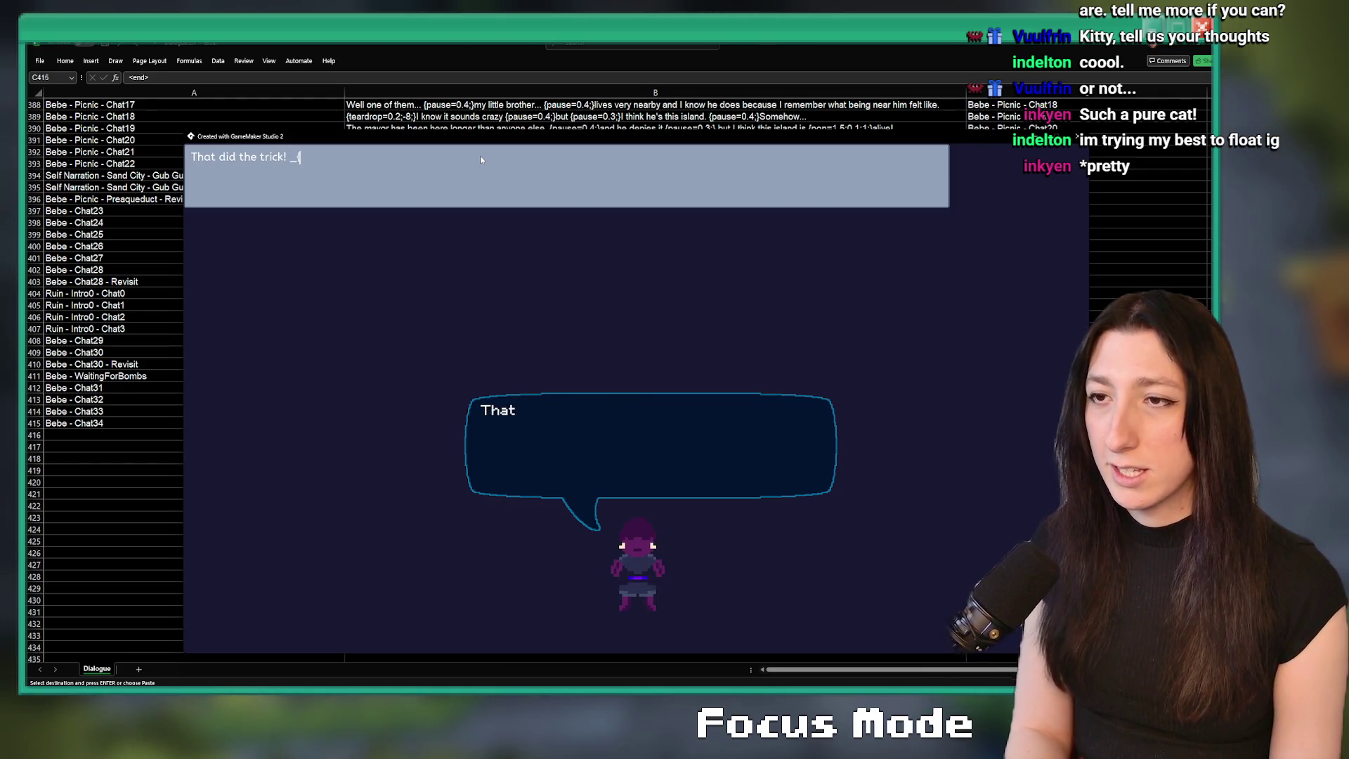
type("pause=0.4;}")
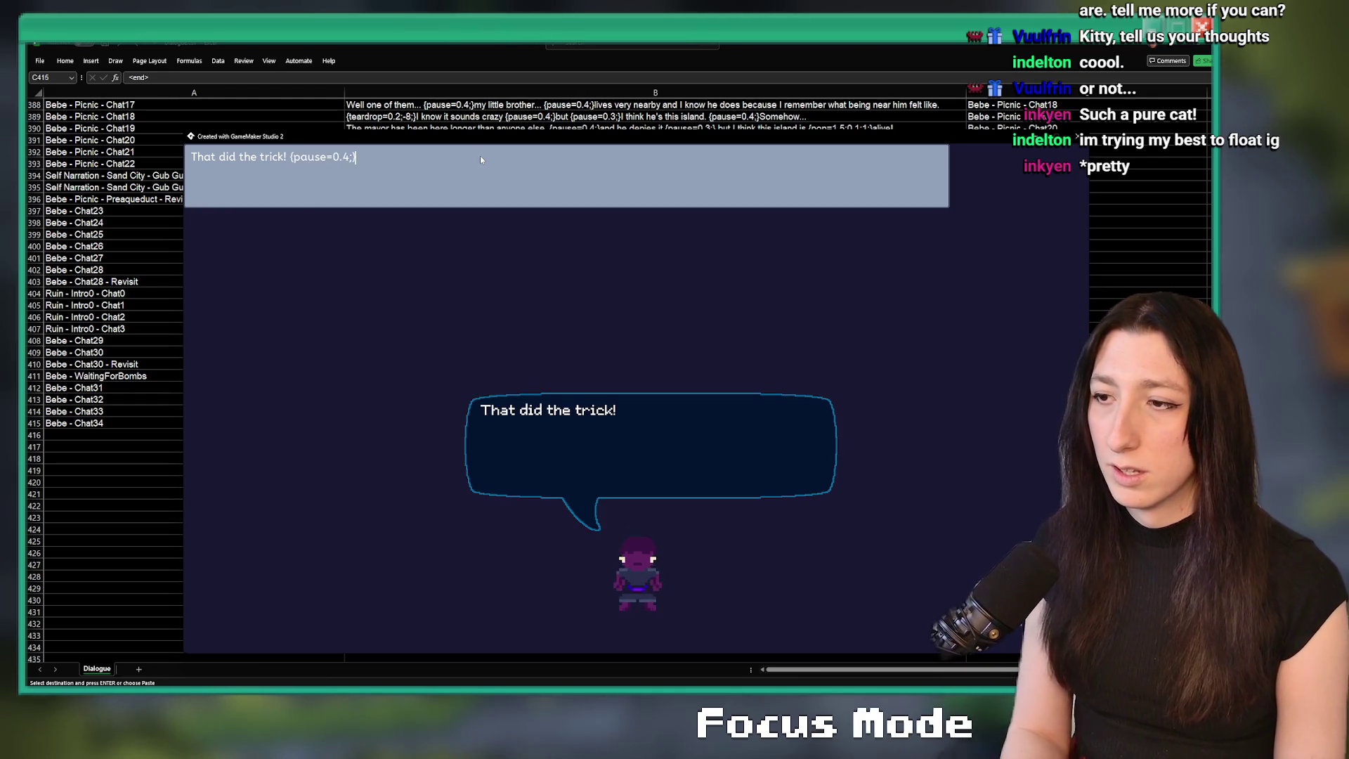
type("Let's")
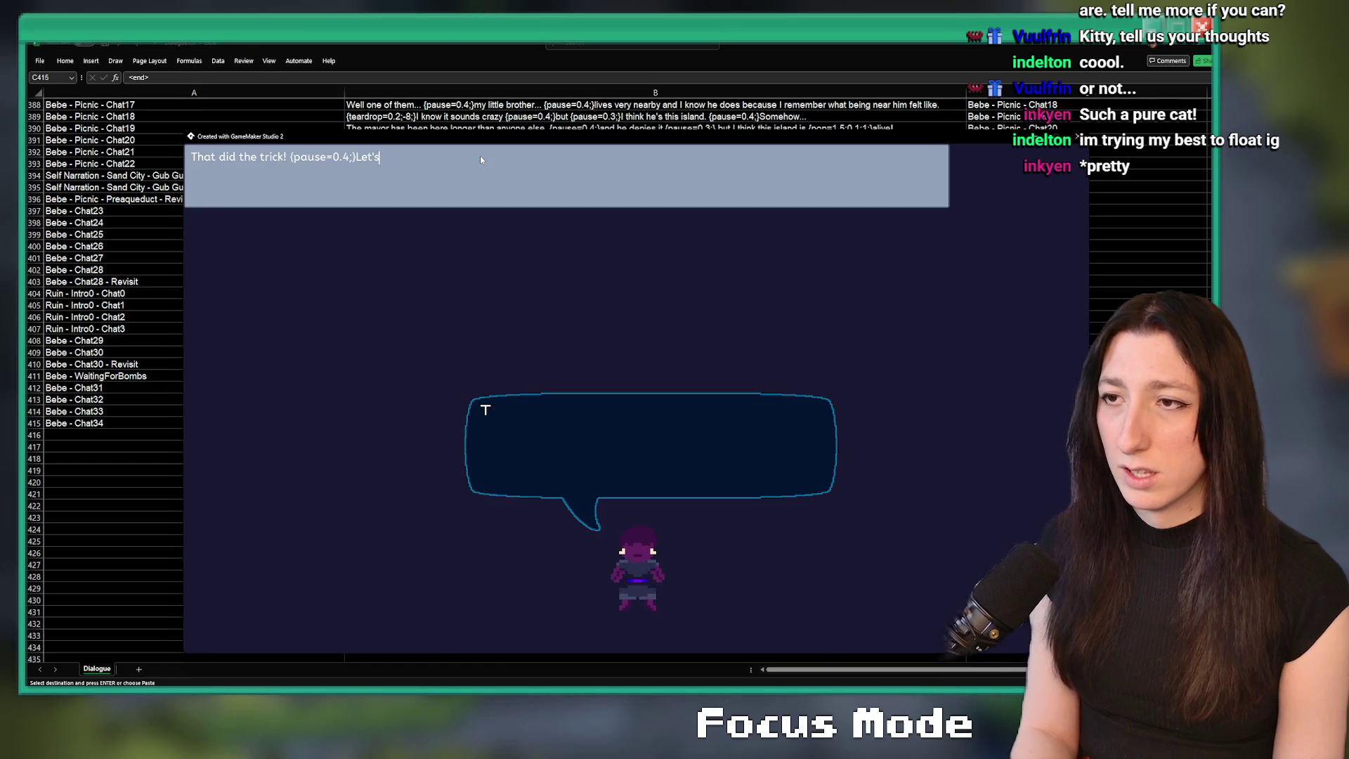
type(" see what's")
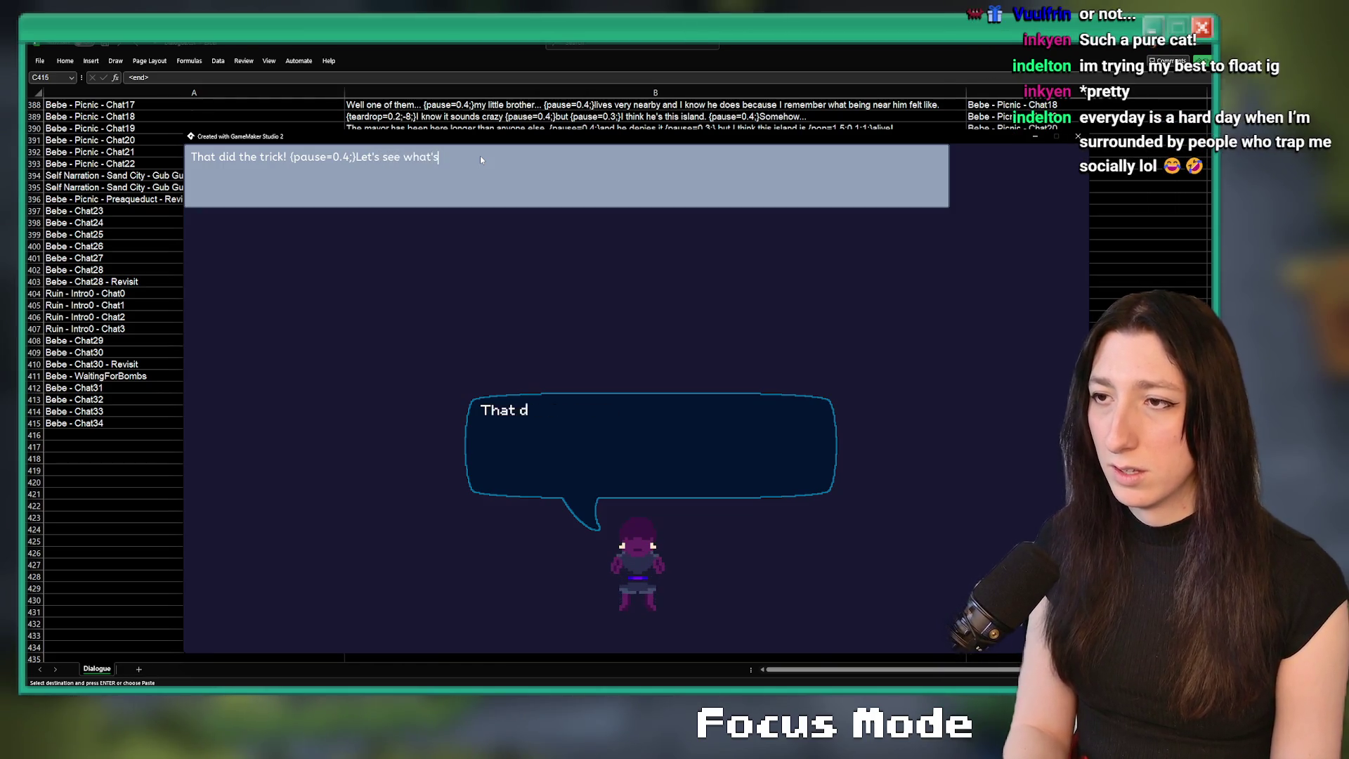
key("BackSpace")
key("BackSpace")
key("BackSpace")
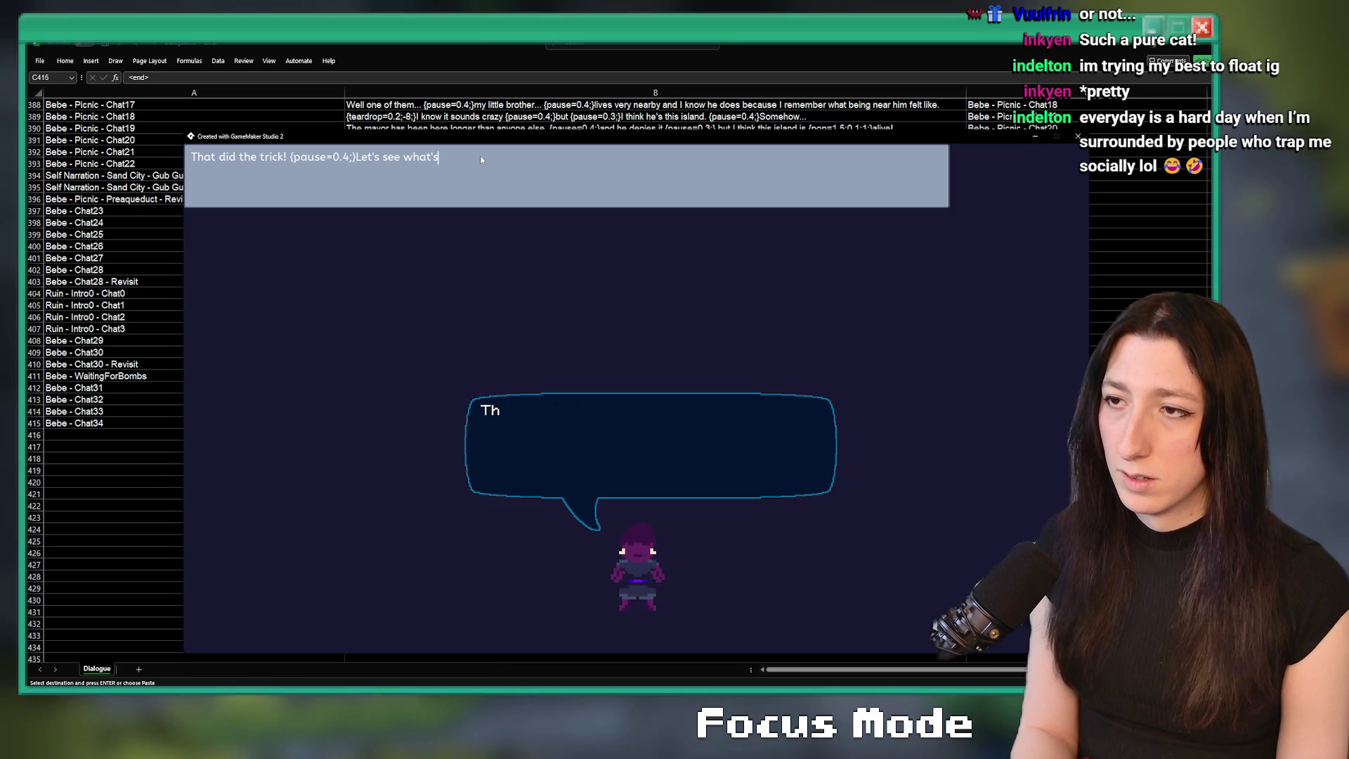
type("go see what's")
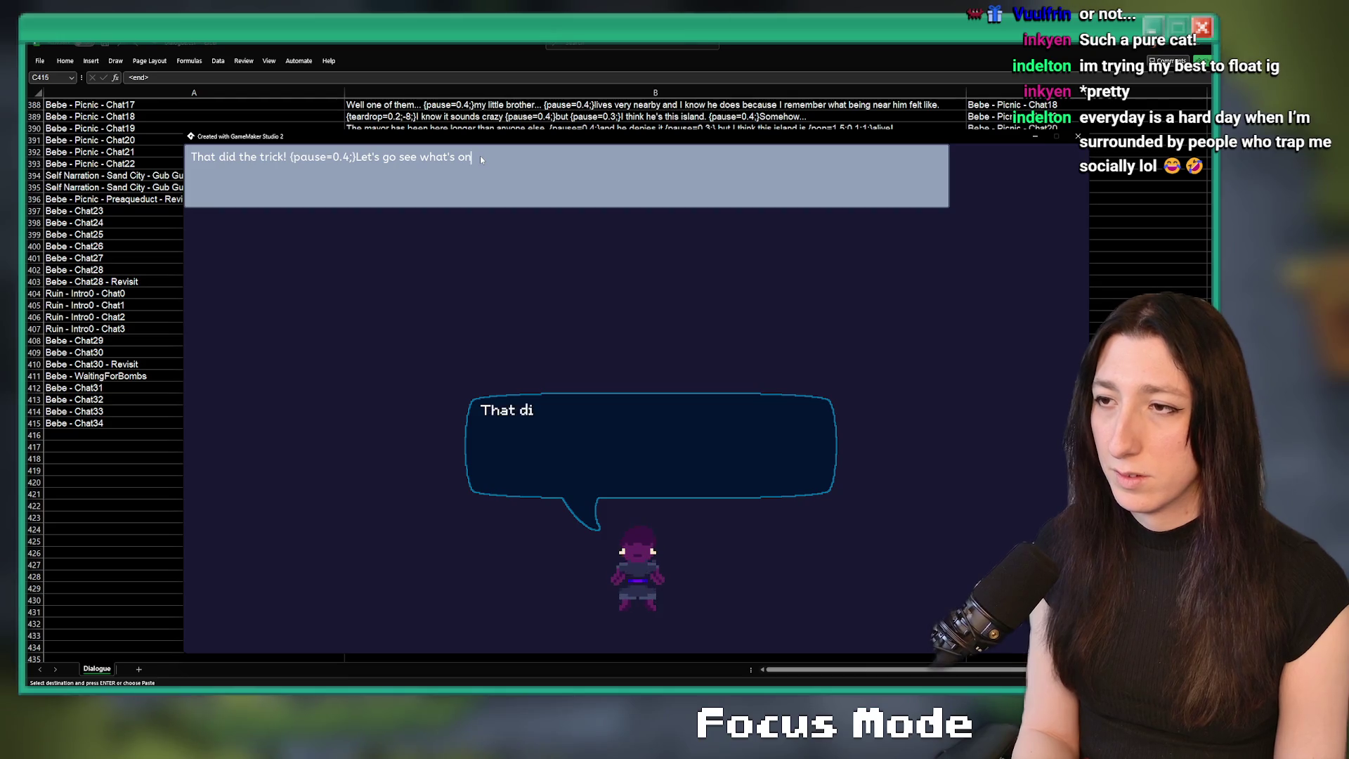
type(" on the ")
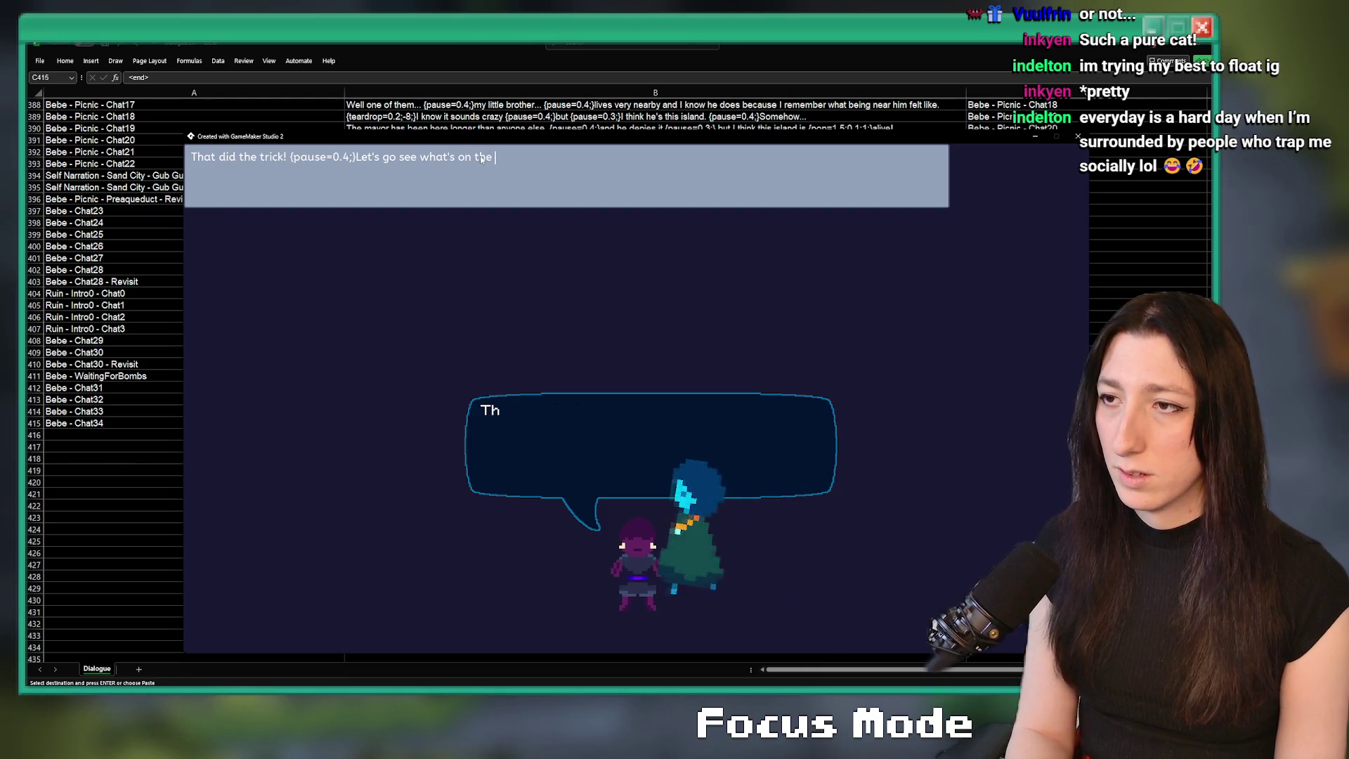
type("other side!")
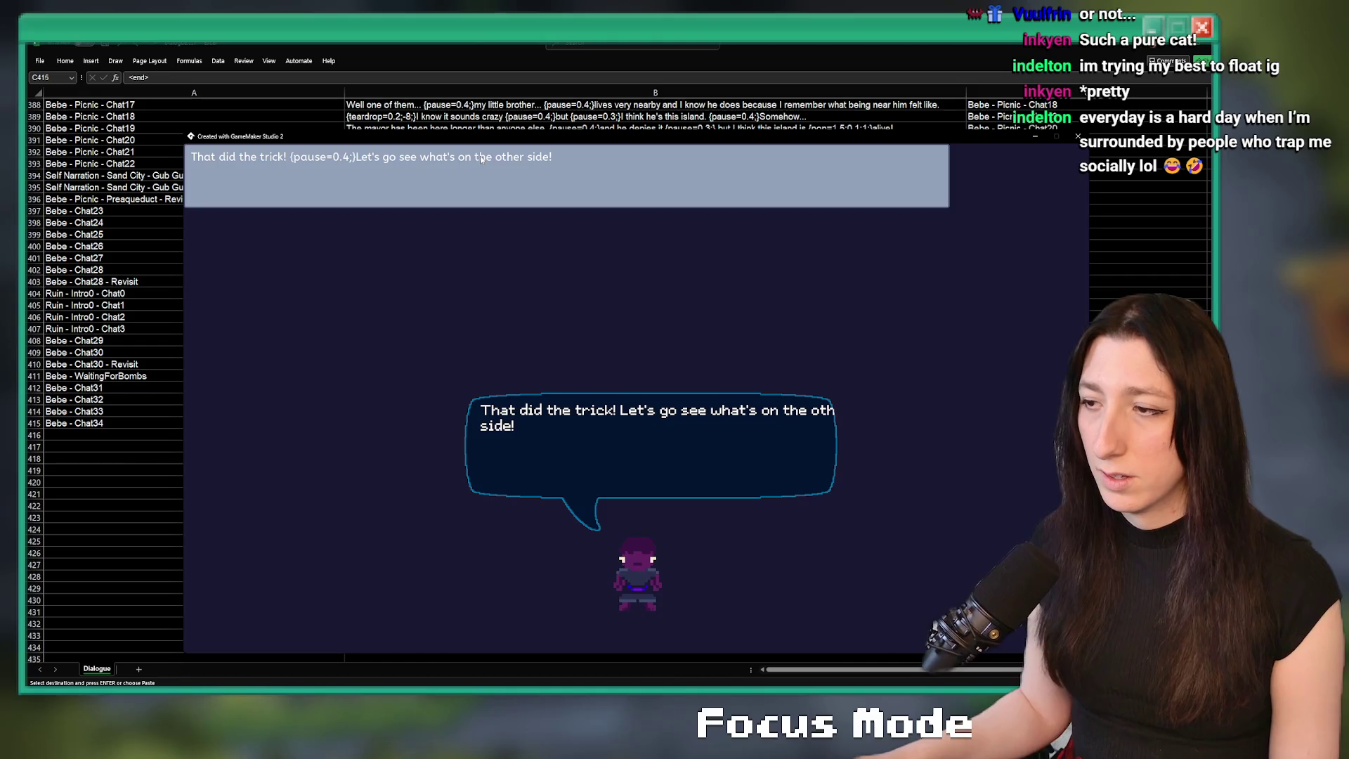
key("ctrl+a")
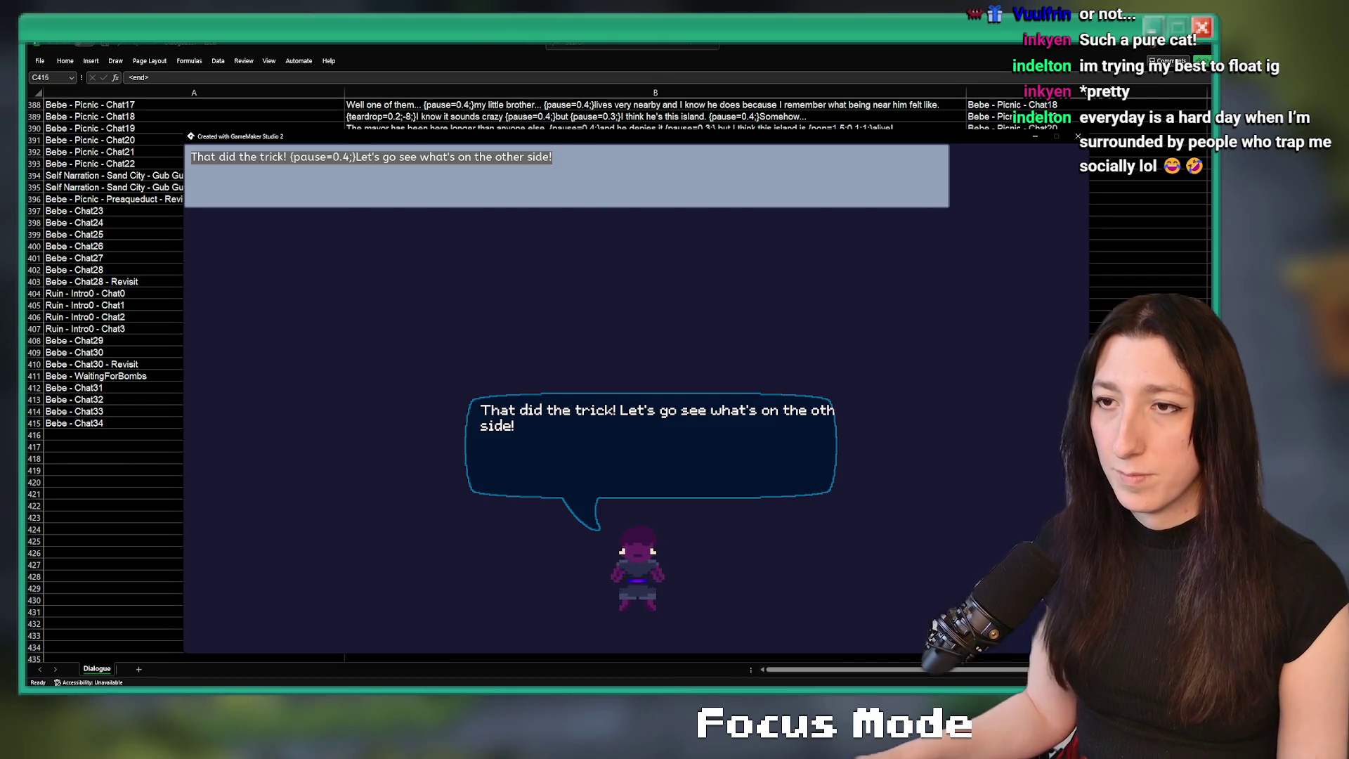
key("ctrl+c")
key("Escape")
- Paste the line into the Chat34 text cell, then return to quest_sandcity's rock-clearing step
key("ctrl+v")
key("Tab")
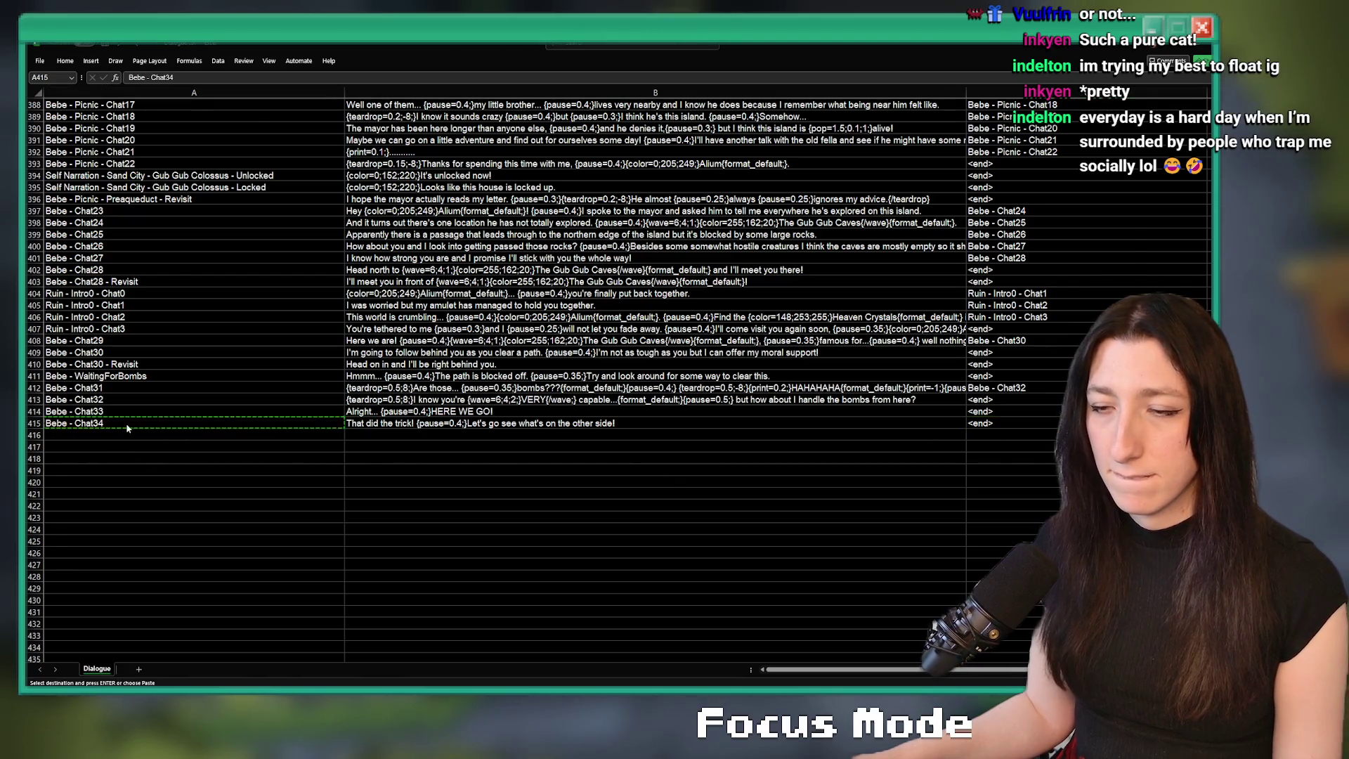
key("alt+Tab")
left_click(353, 453)
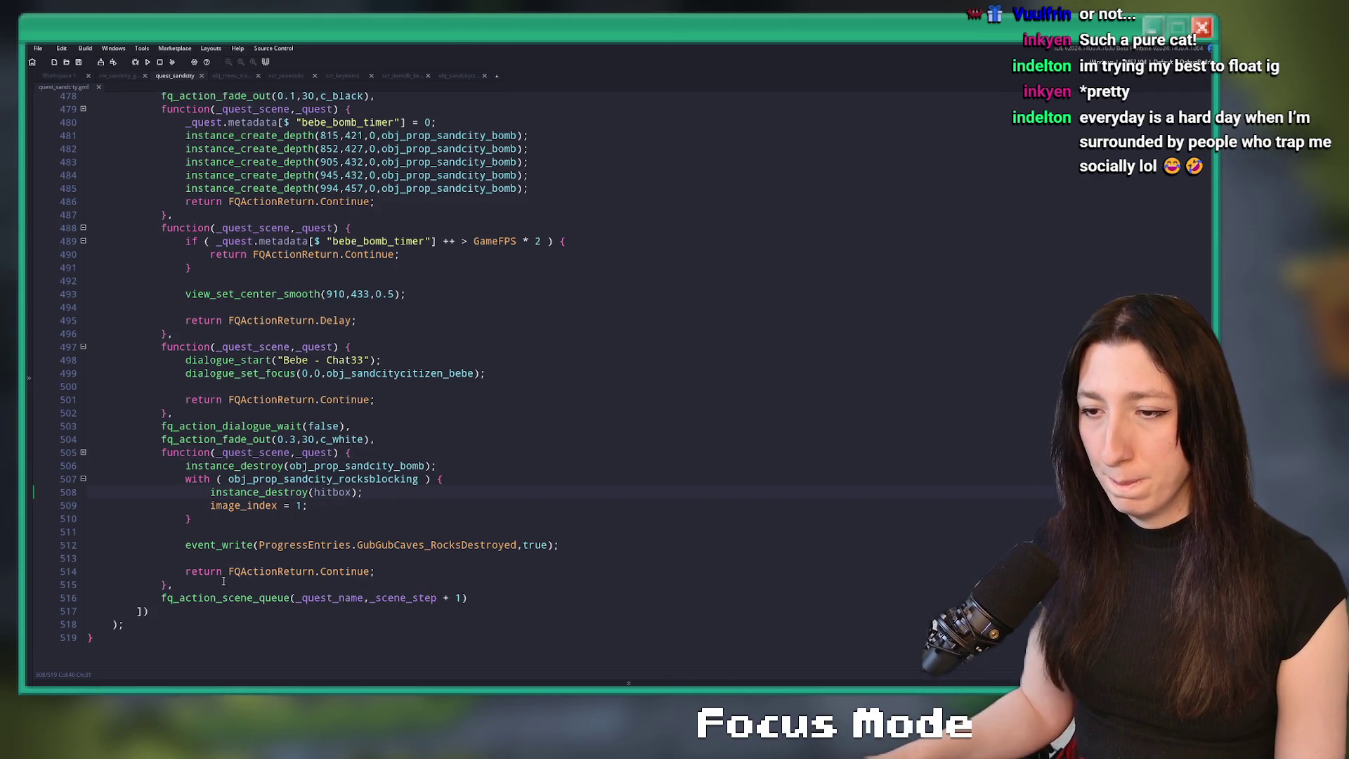
- Try renaming the Chat33 dialogue to Chat34, then undo the edits to that step
double_click(344, 360)
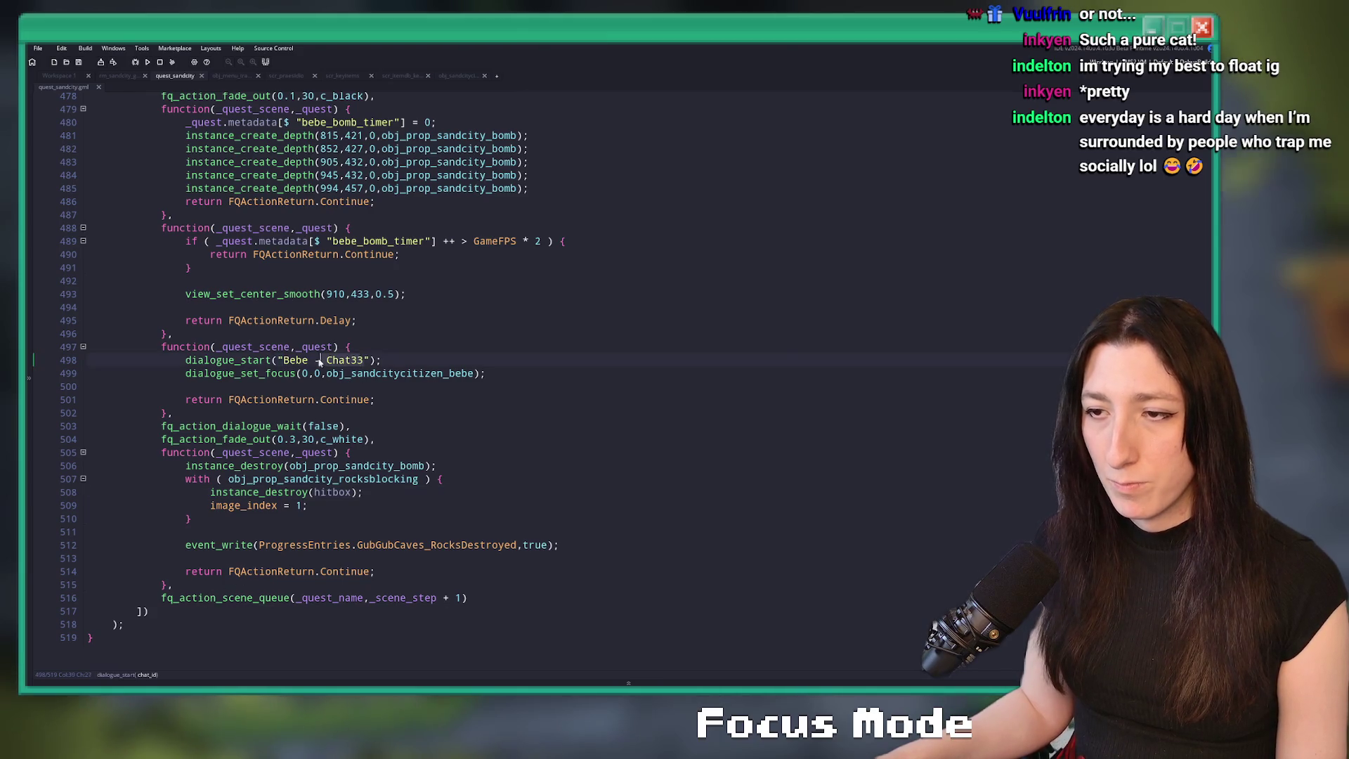
type("Chat34")
key("Return")
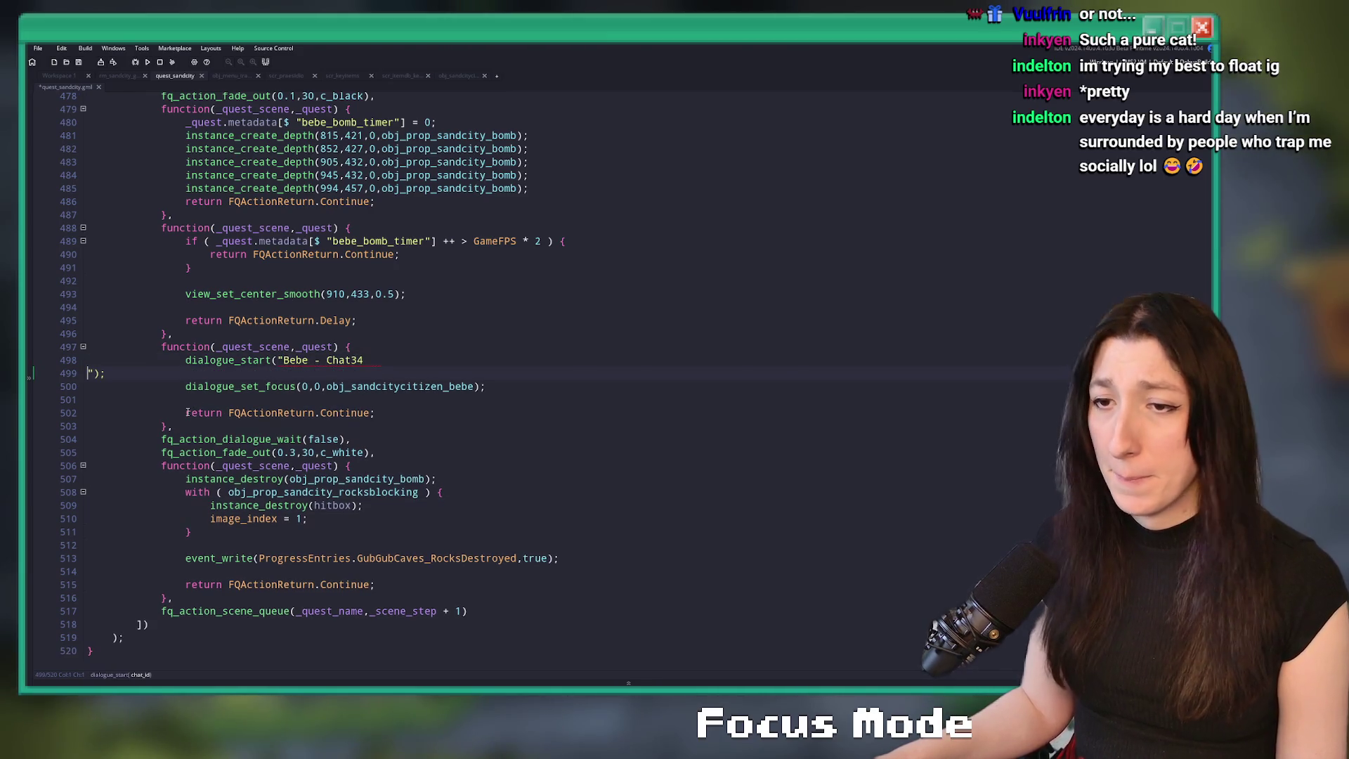
key("BackSpace")
key("ctrl+z")
key("ctrl+z")
key("ctrl+z")
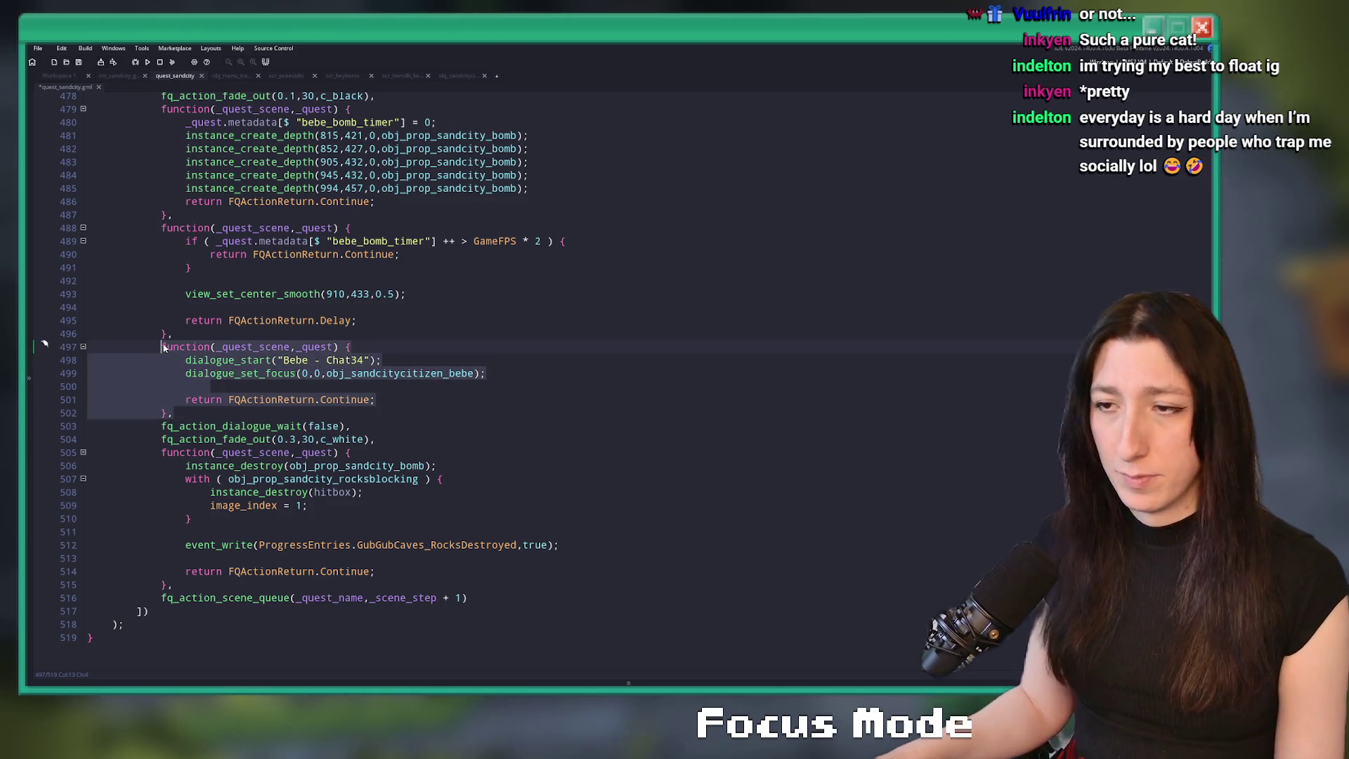
- Paste the Bebe - Chat34 step after the rock-clearing step, with the two-second wait check before it
left_click(339, 581)
key("Return")
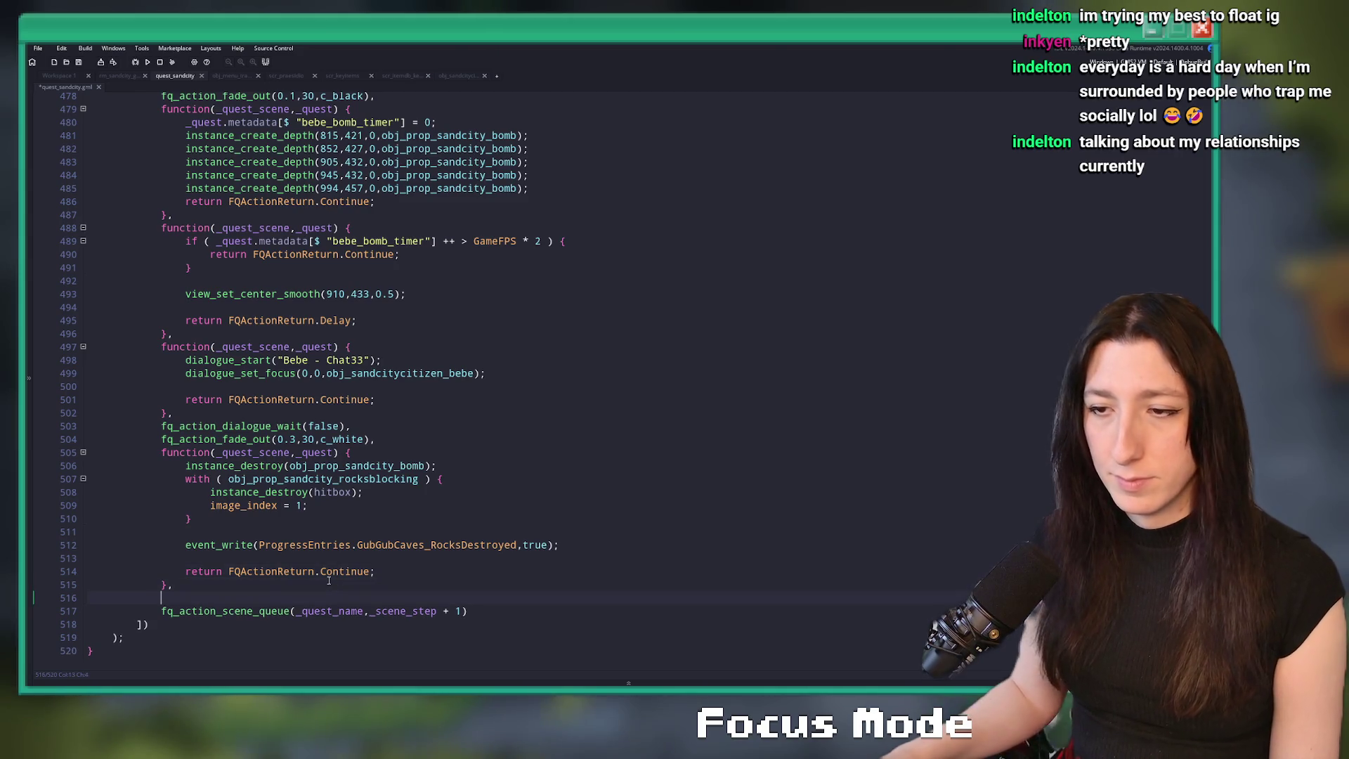
key("ctrl+v")
scroll(365, 311, "up", 2)
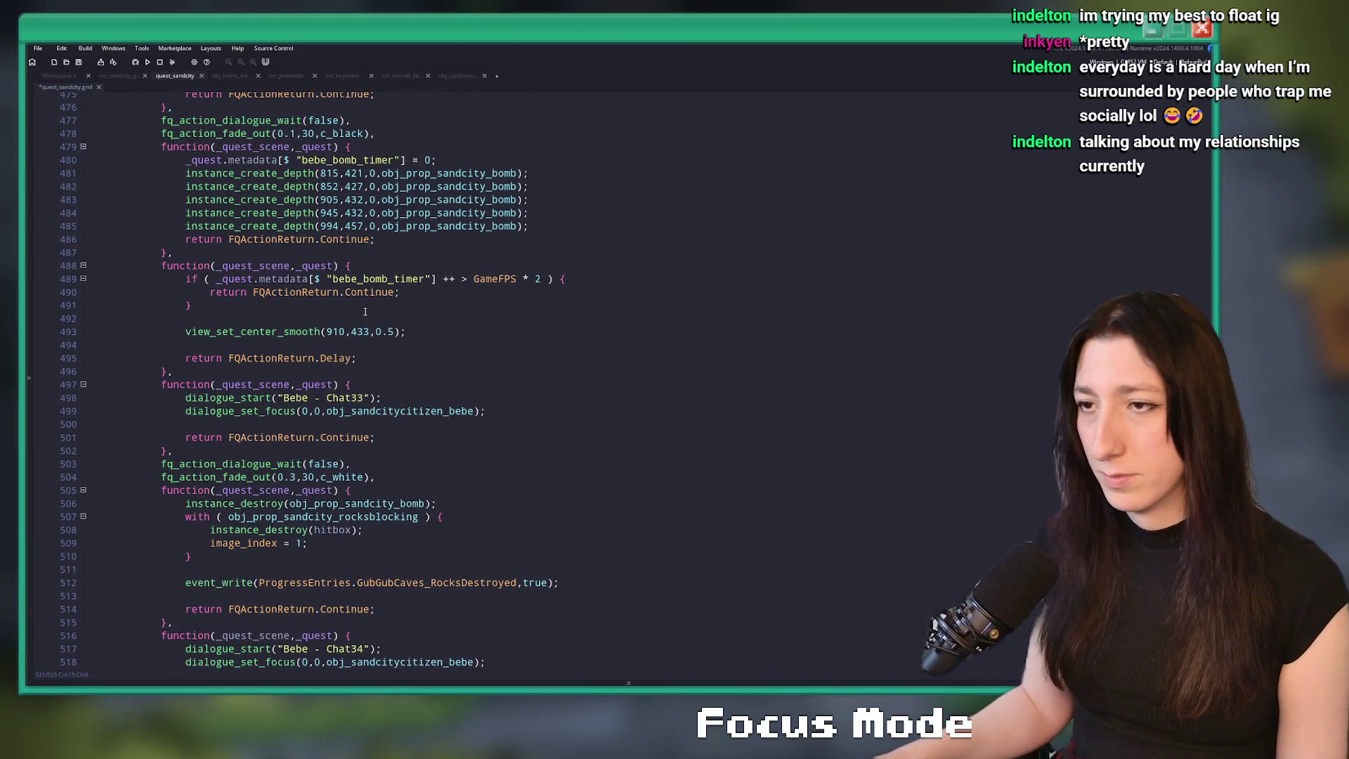
left_click_drag(192, 306, 193, 278)
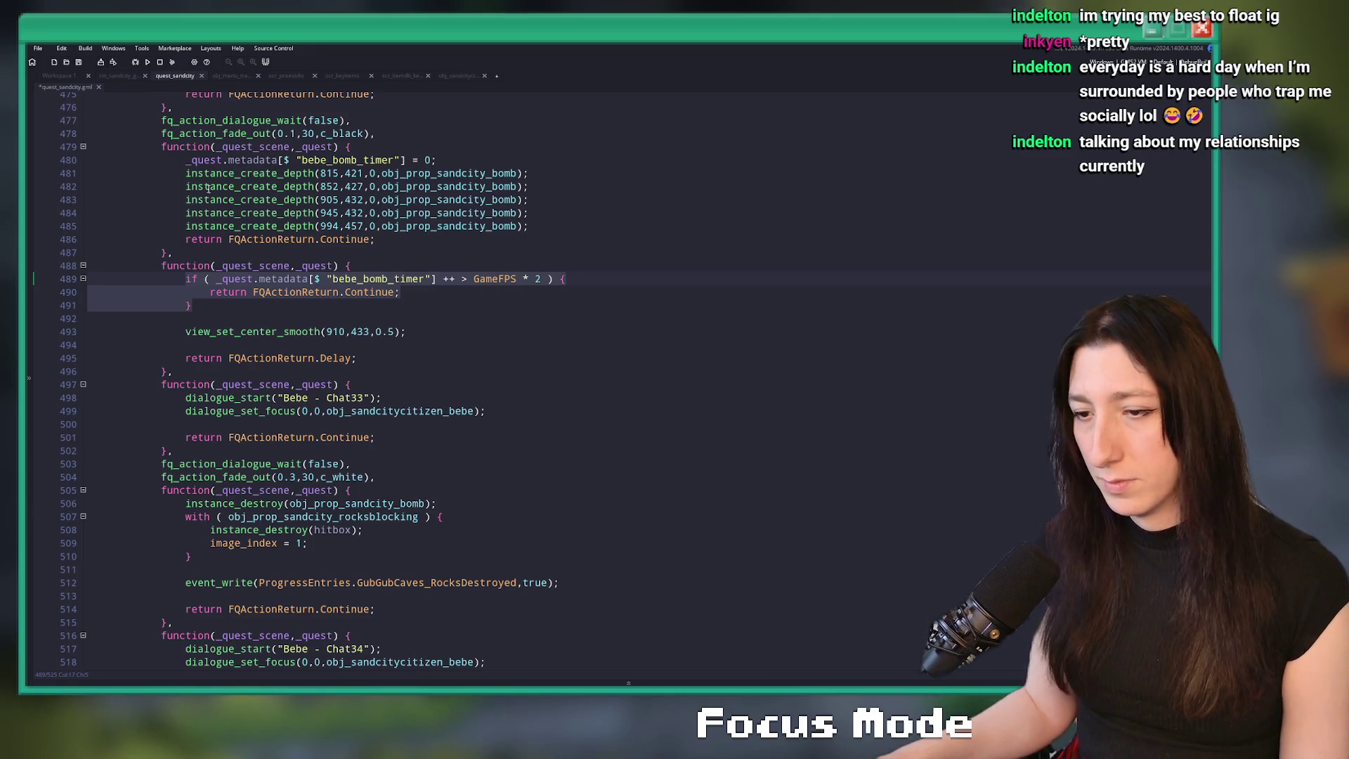
scroll(208, 187, "down", 3)
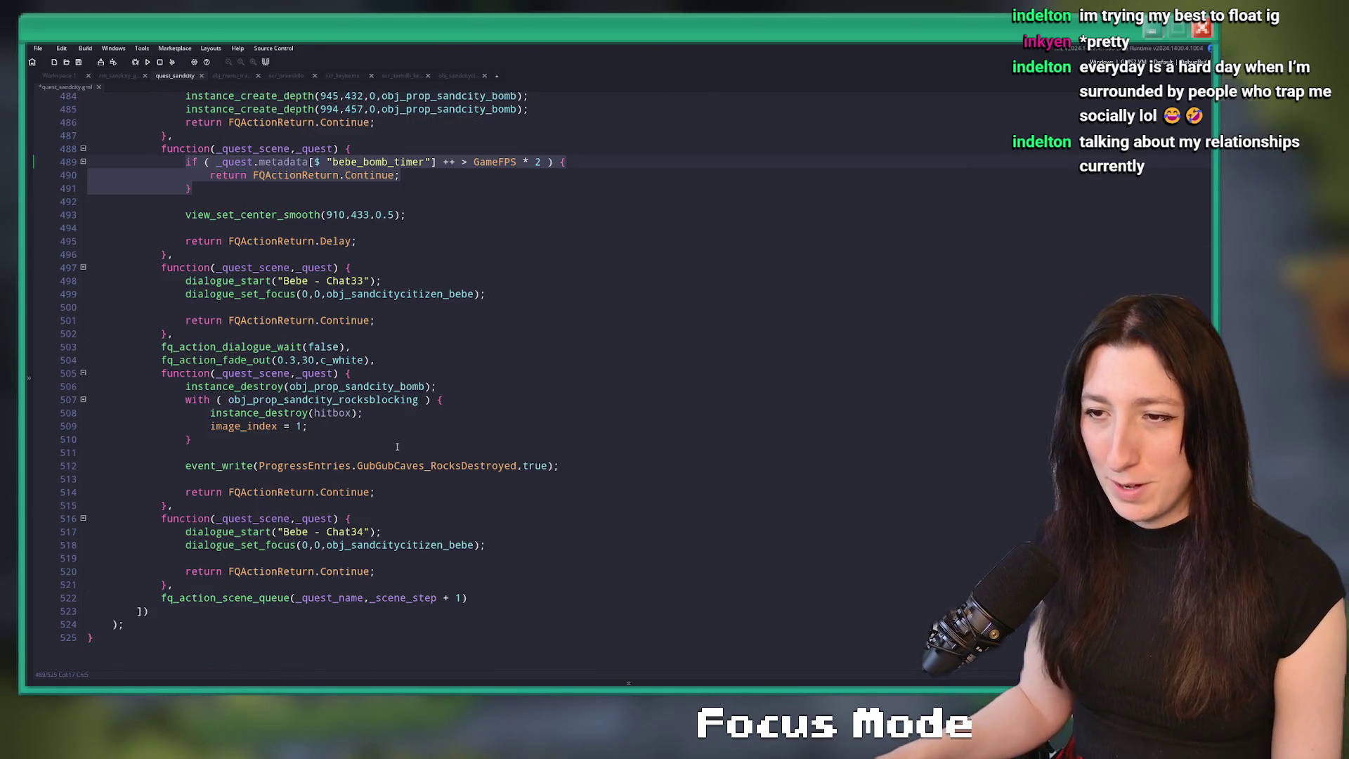
left_click(161, 504)
key("Return")
key("ctrl+v")
- Un-indent the pasted wait check, add a trailing comma, and paste the copied function header as a new step
left_click_drag(203, 515, 203, 494)
key("shift+Tab")
left_click(322, 508)
type(",")
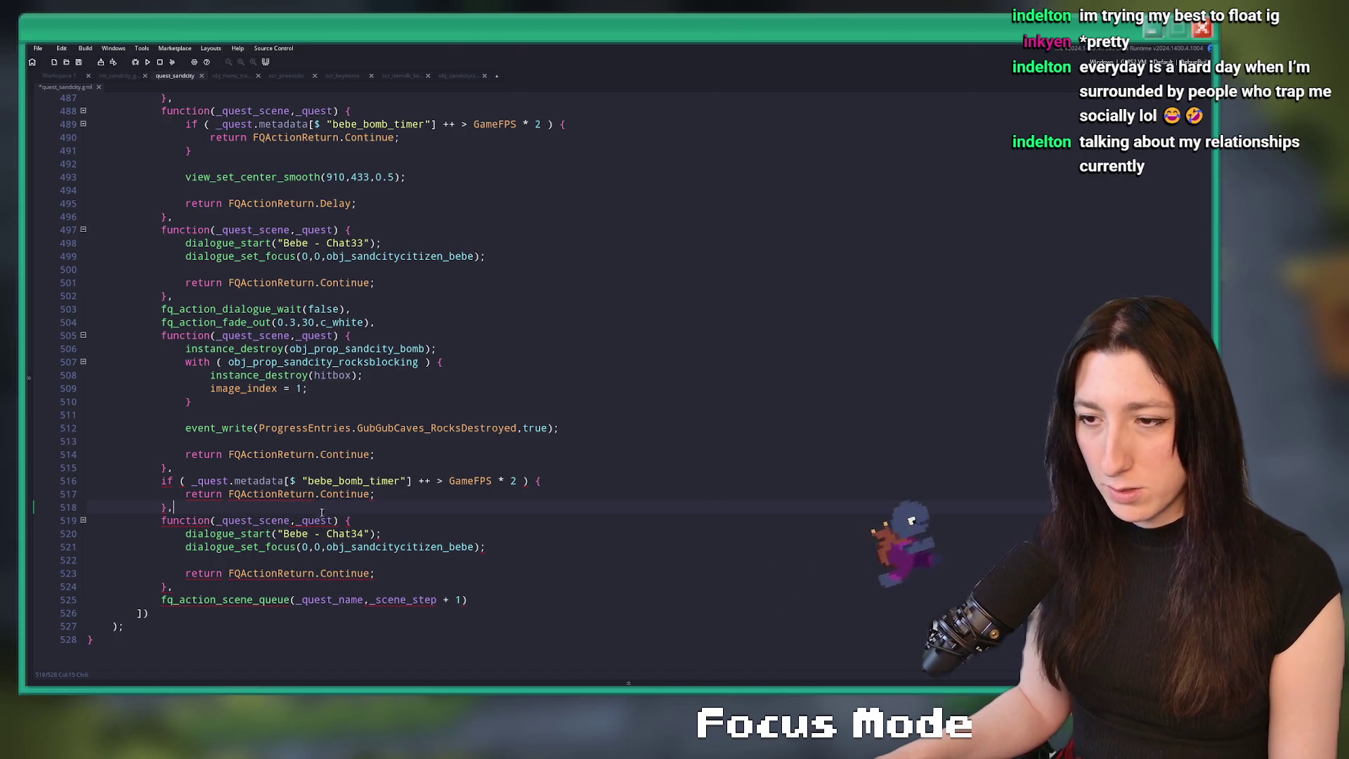
scroll(343, 291, "up", 1)
key("shift+Home")
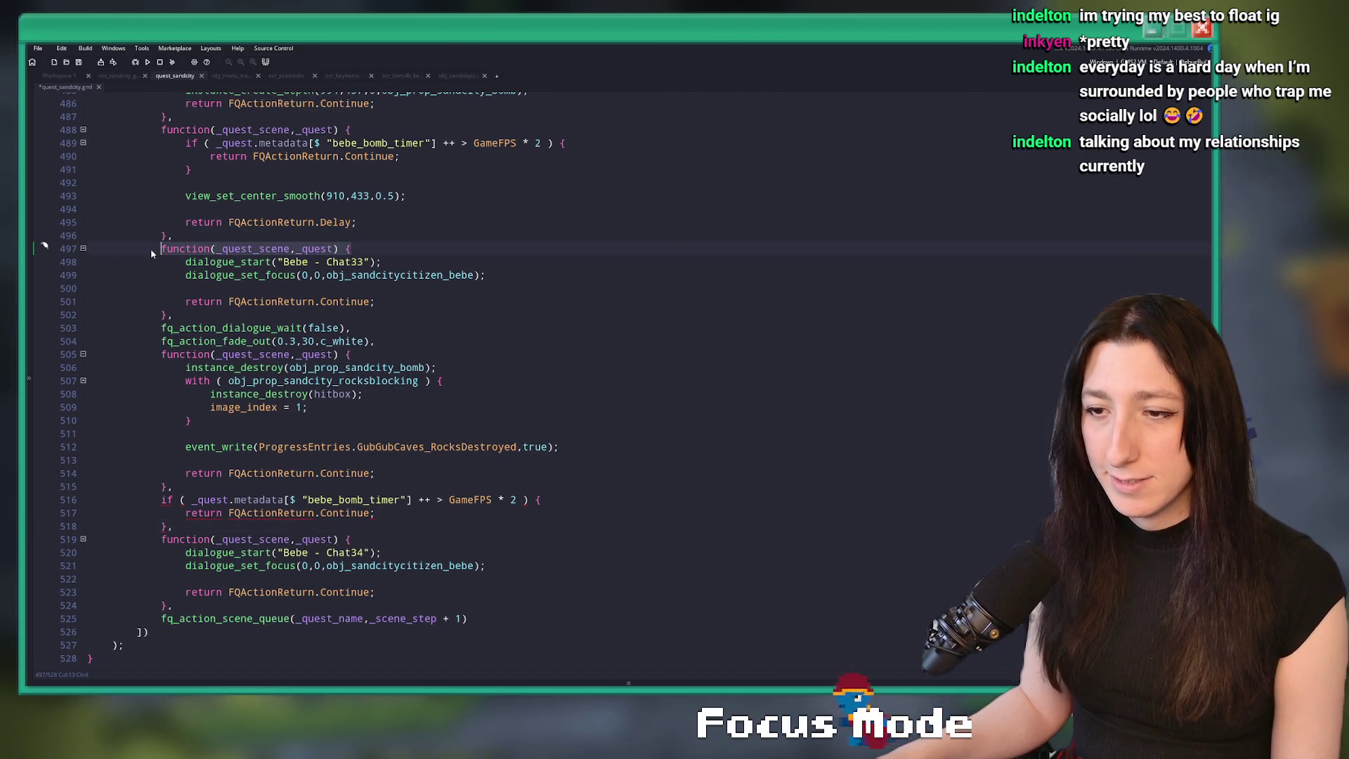
key("ctrl+c")
left_click(229, 485)
key("Return")
key("ctrl+v")
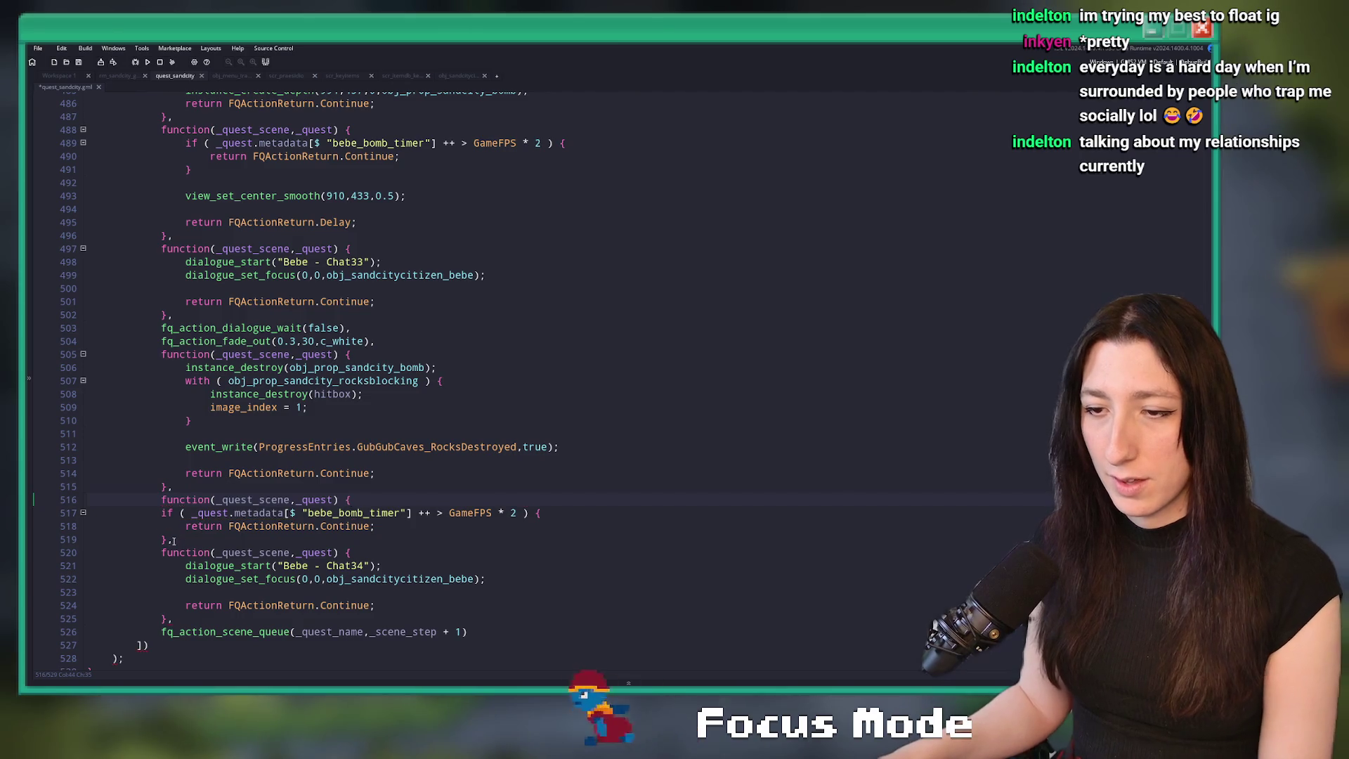
- Close the new function with a brace, indent its timer check, and change GameFPS * 2 to 4
left_click(377, 527)
key("Return")
type("}")
left_click_drag(169, 540, 203, 519)
key("Tab")
double_click(538, 513)
type("4")
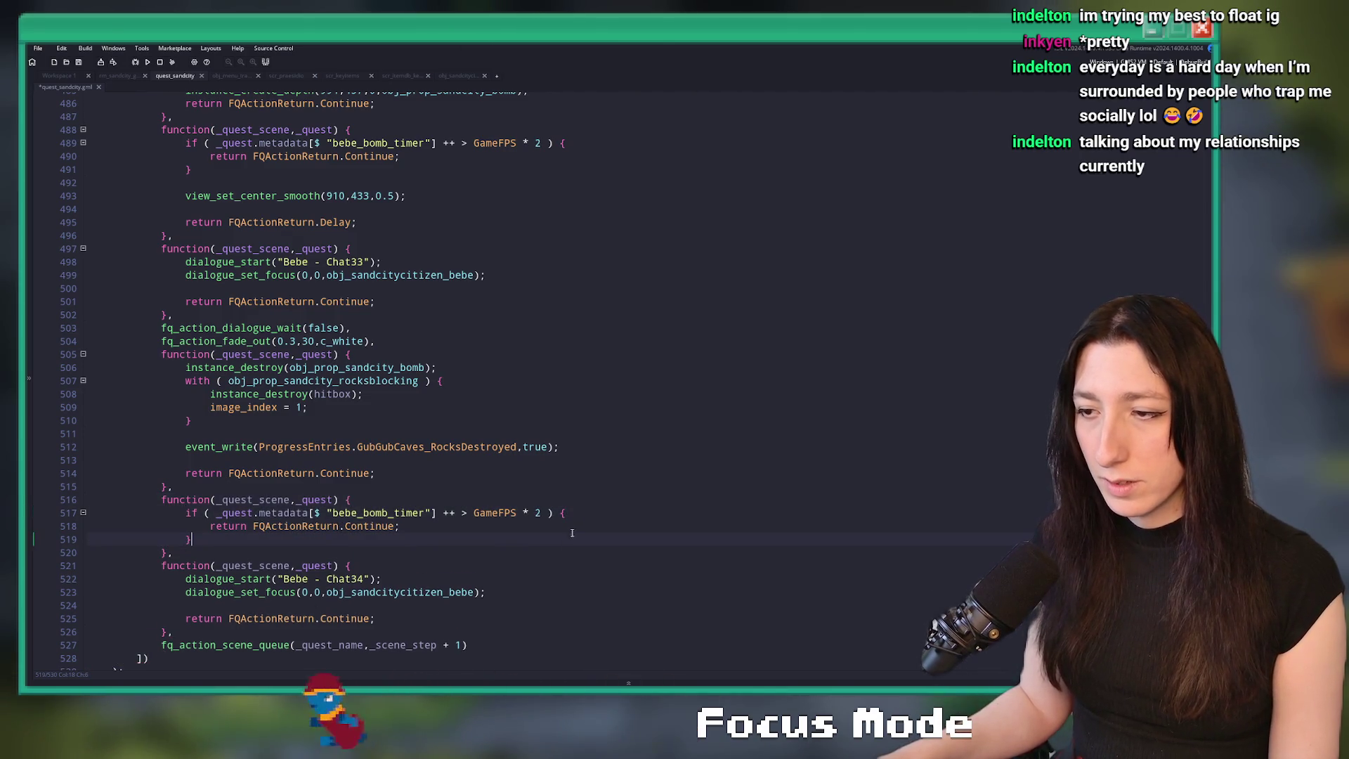
left_click(549, 495)
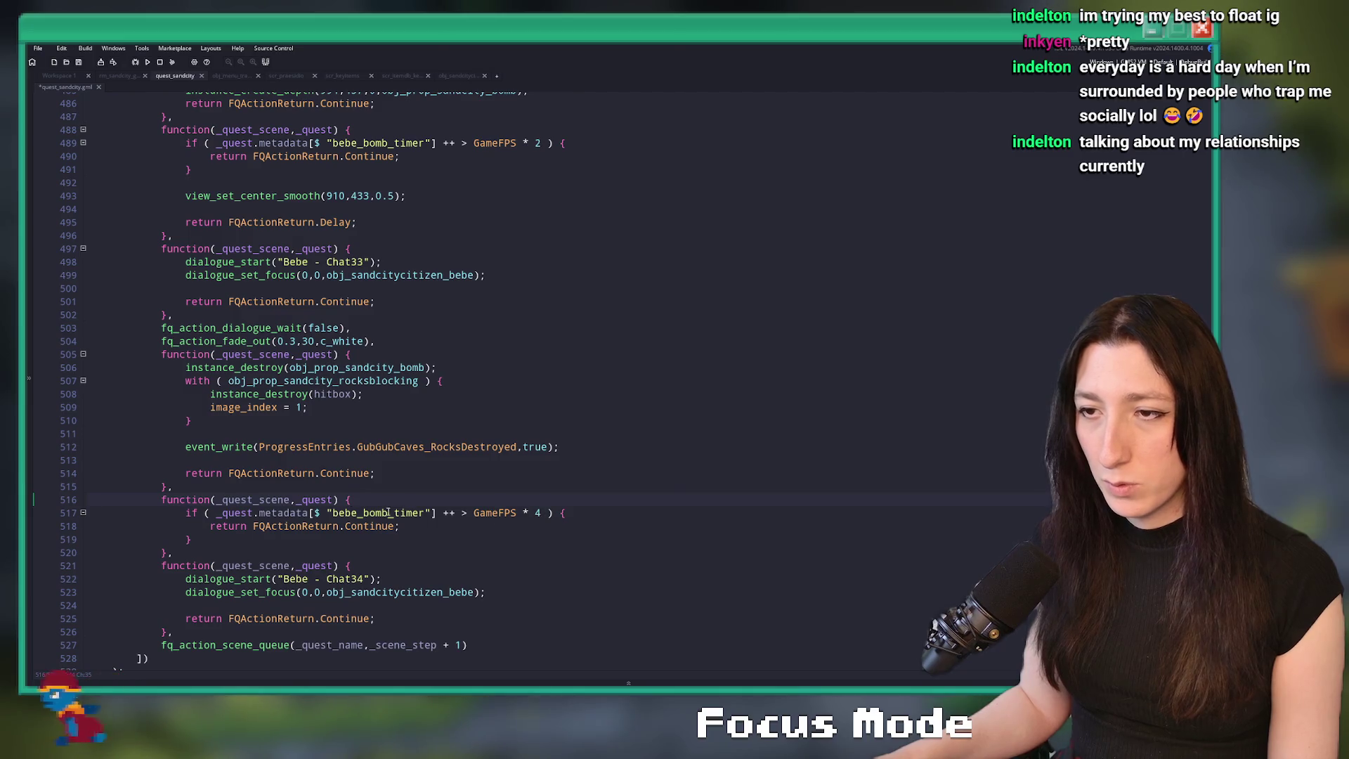
- Copy the view_set_center_smooth and Delay lines into the new step, then launch the game with F5
scroll(313, 225, "up", 1)
left_click(312, 222)
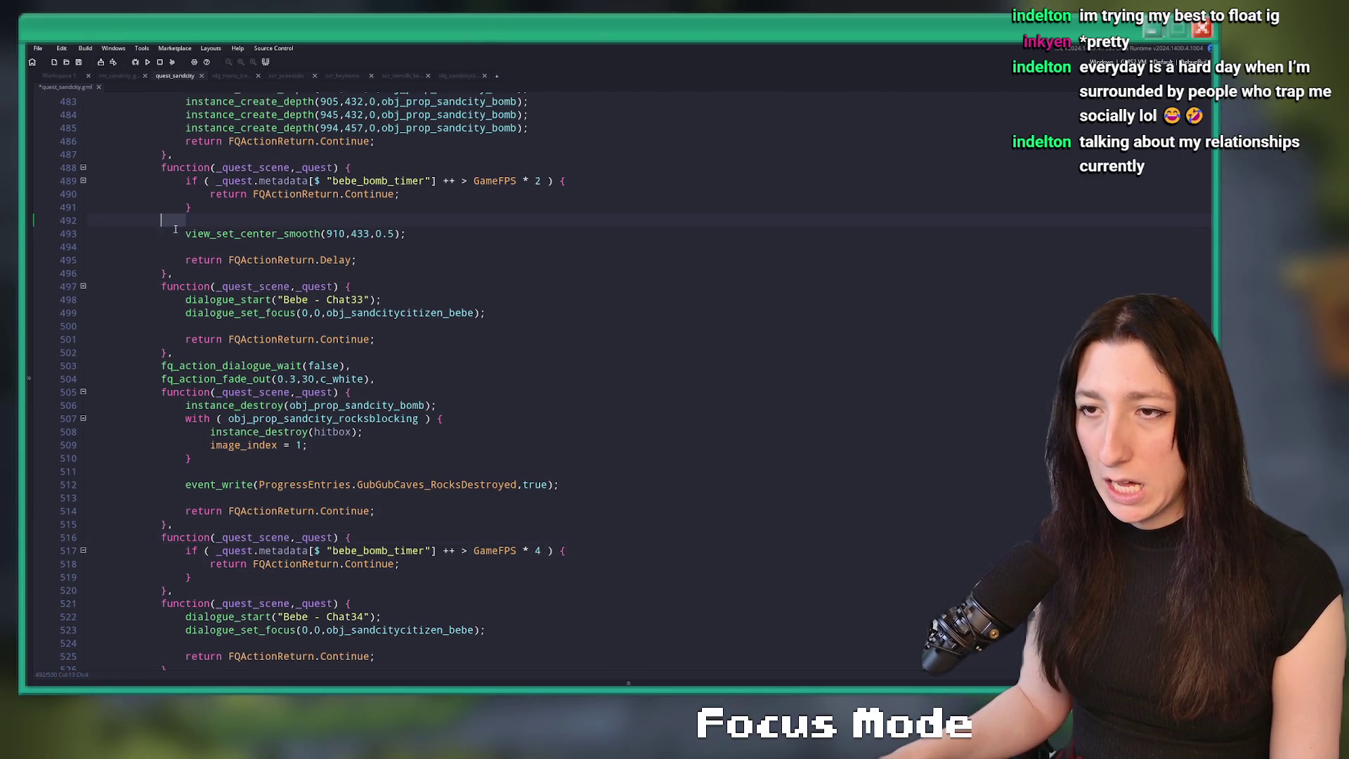
left_click_drag(185, 234, 406, 233)
left_click(357, 260)
left_click(190, 222, "shift")
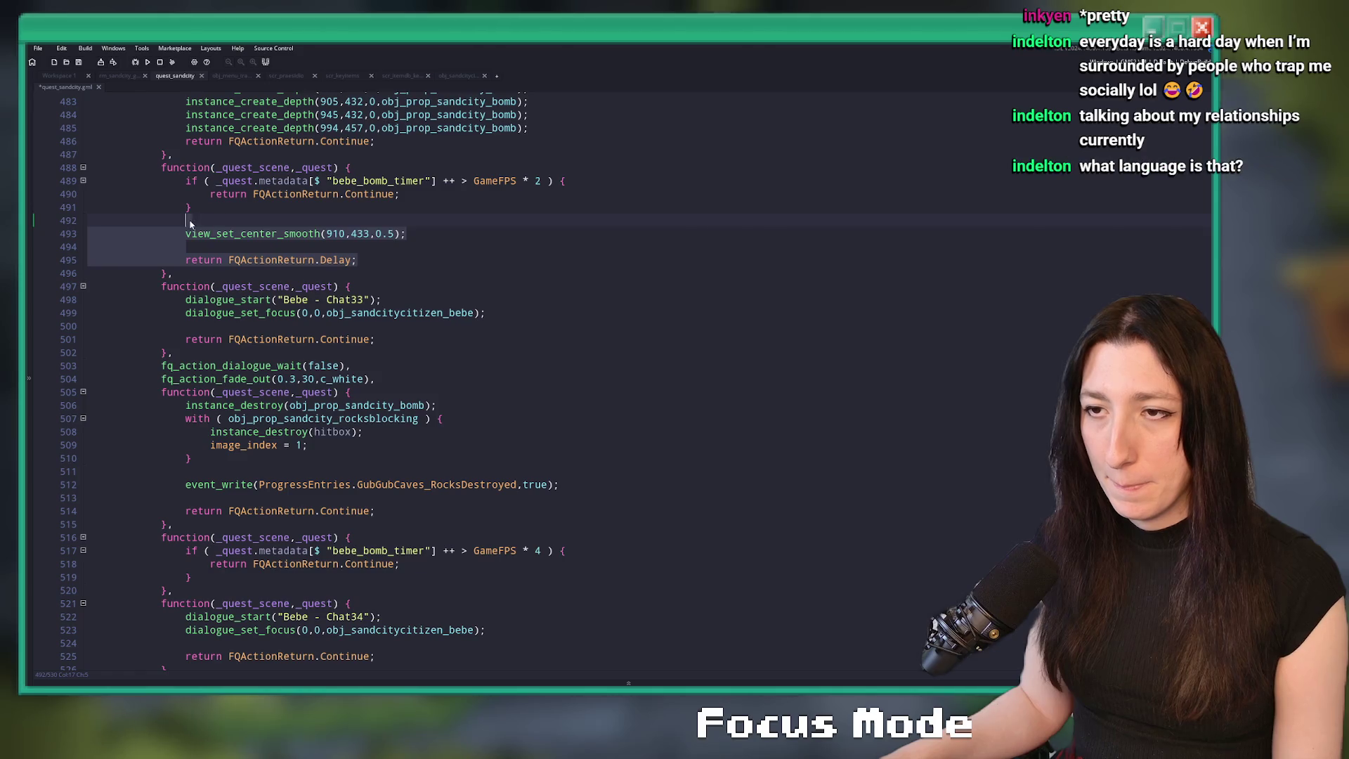
left_click(382, 577)
key("Return")
key("Return")
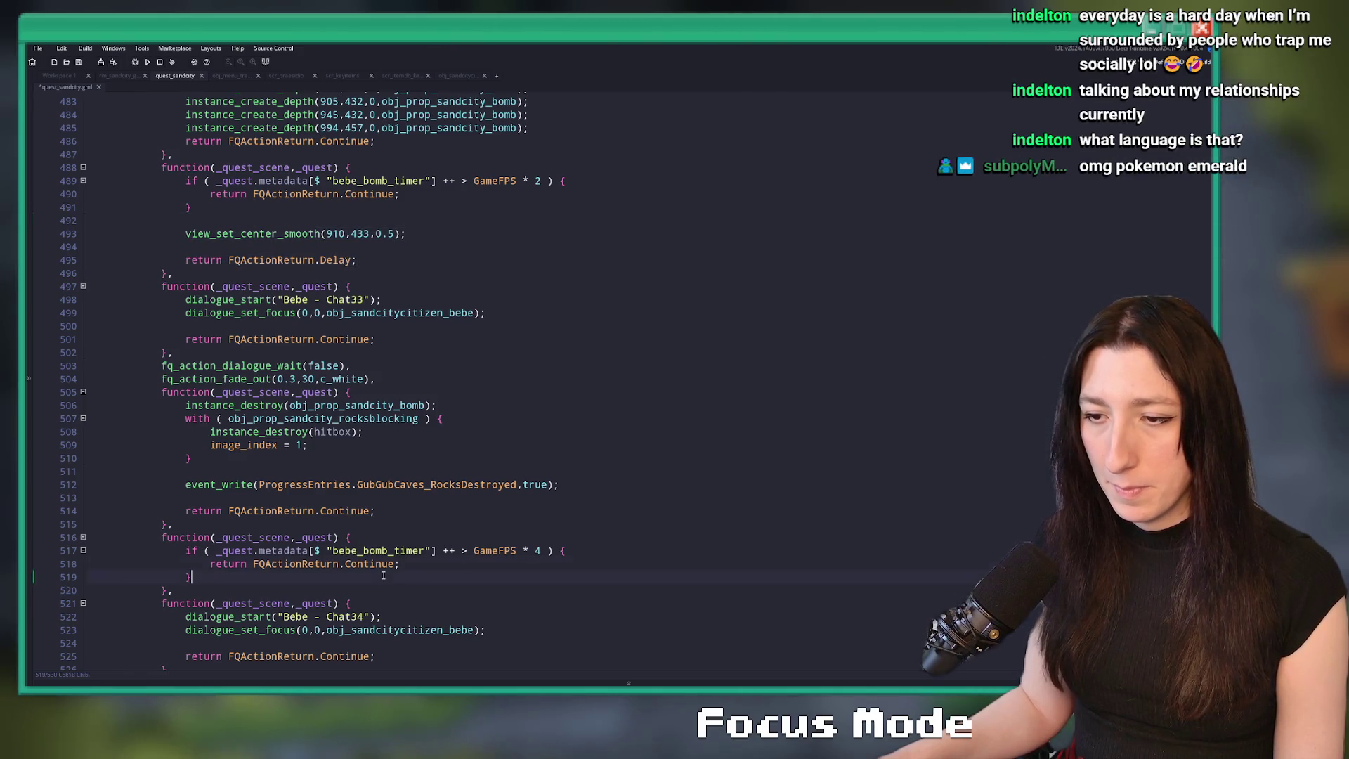
key("ctrl+v")
left_click(382, 577)
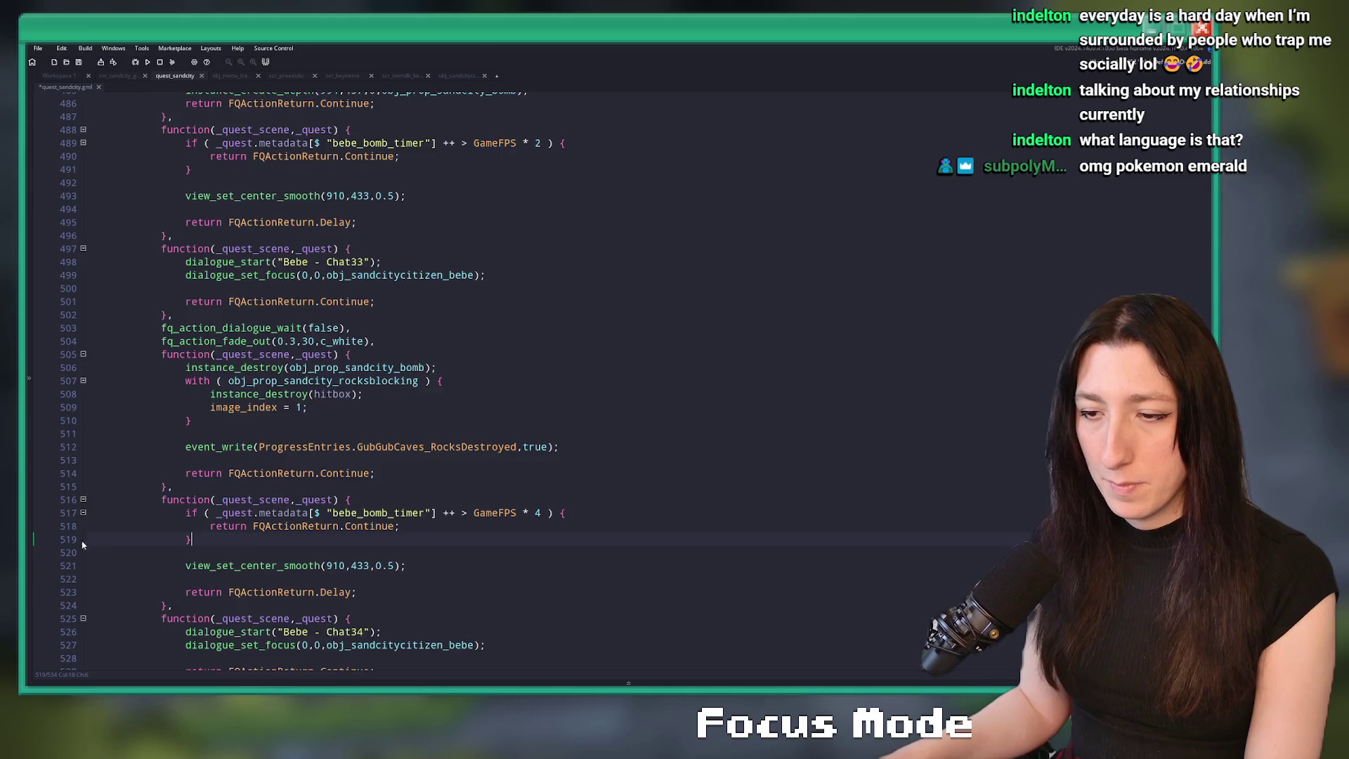
scroll(230, 520, "down", 4)
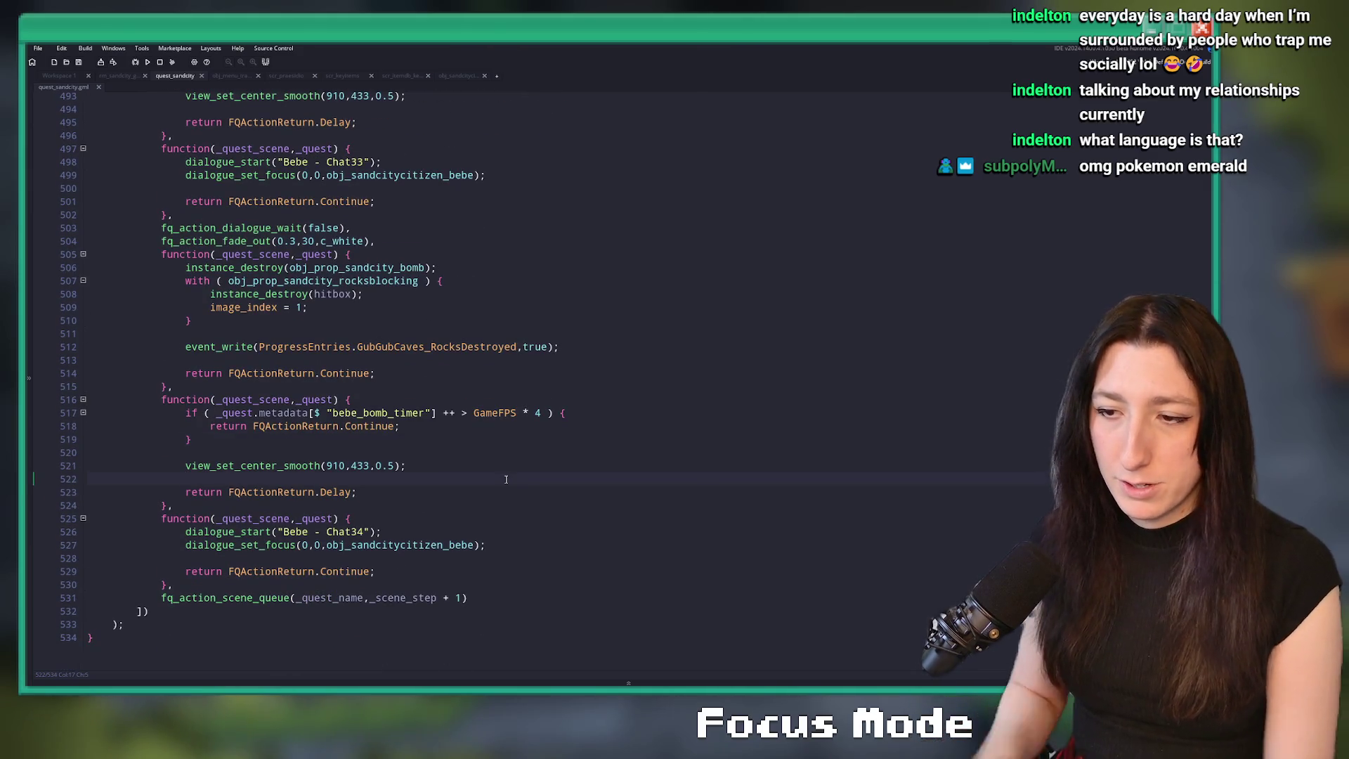
key("F5")
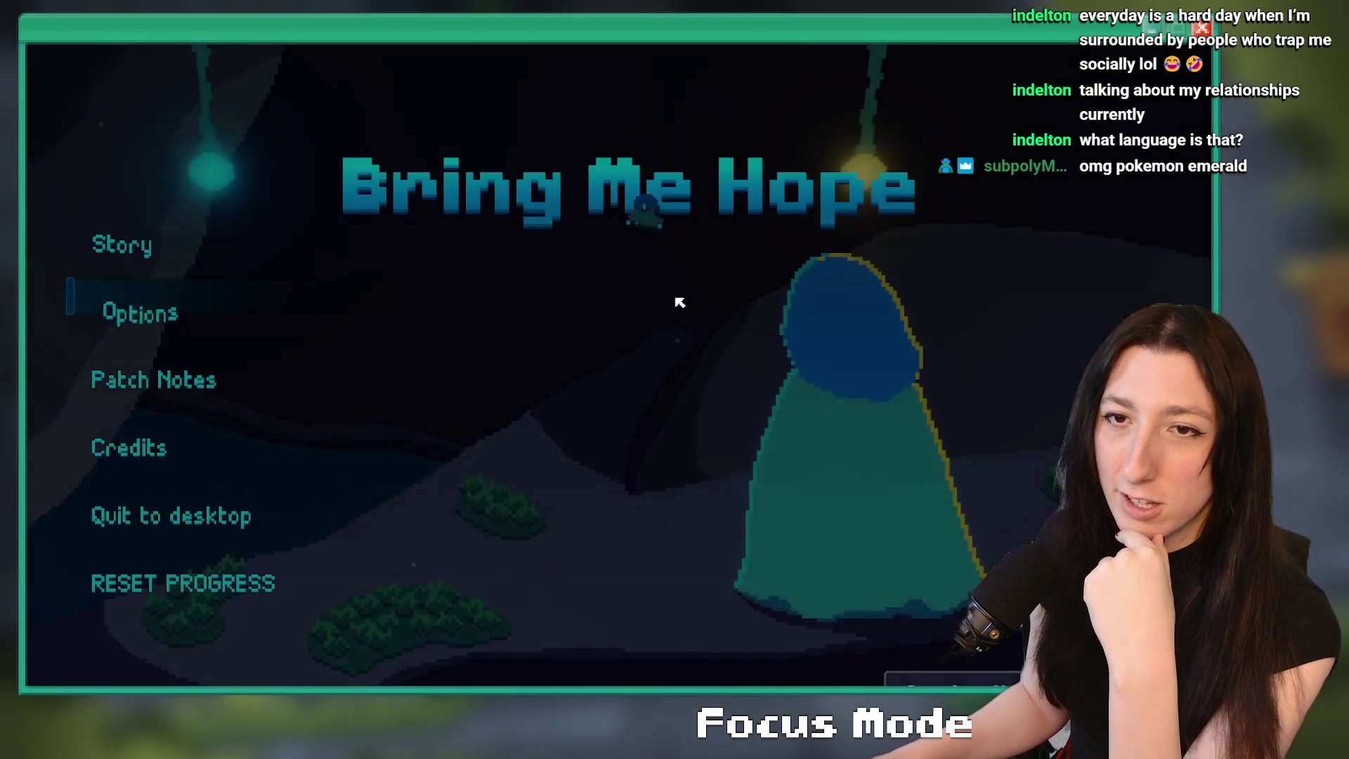
- Start Story, enter the dungeon, and advance Bebe's bomb dialogue until walking up the corridor resumes
left_click(121, 244)
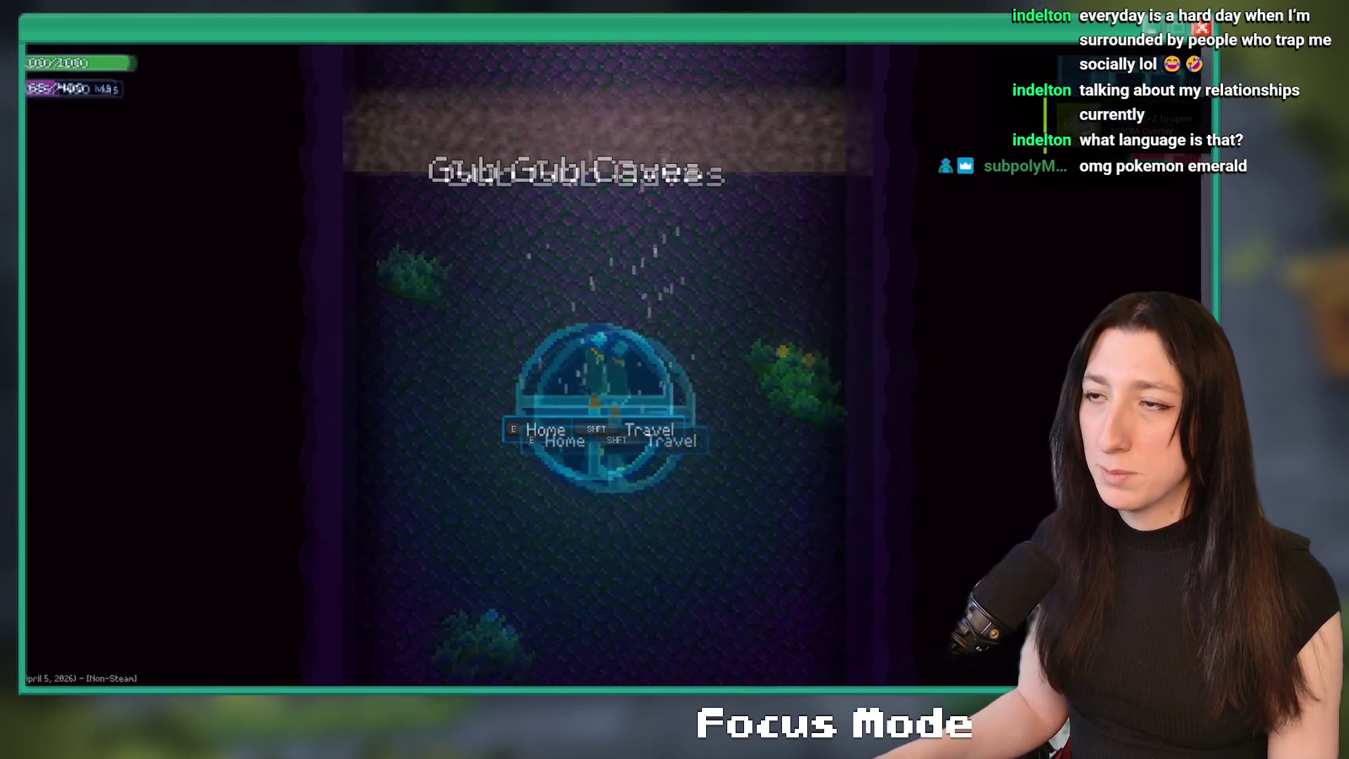
key("e")
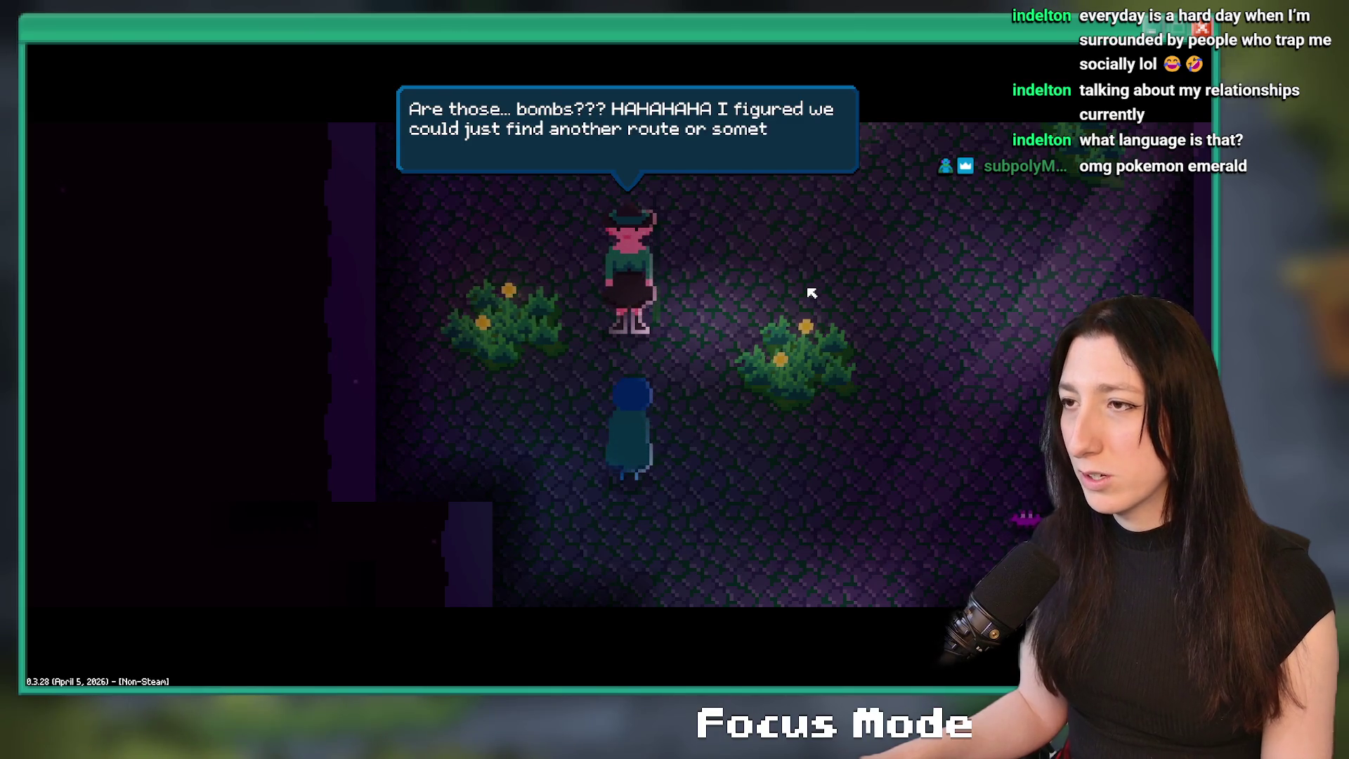
key("space")
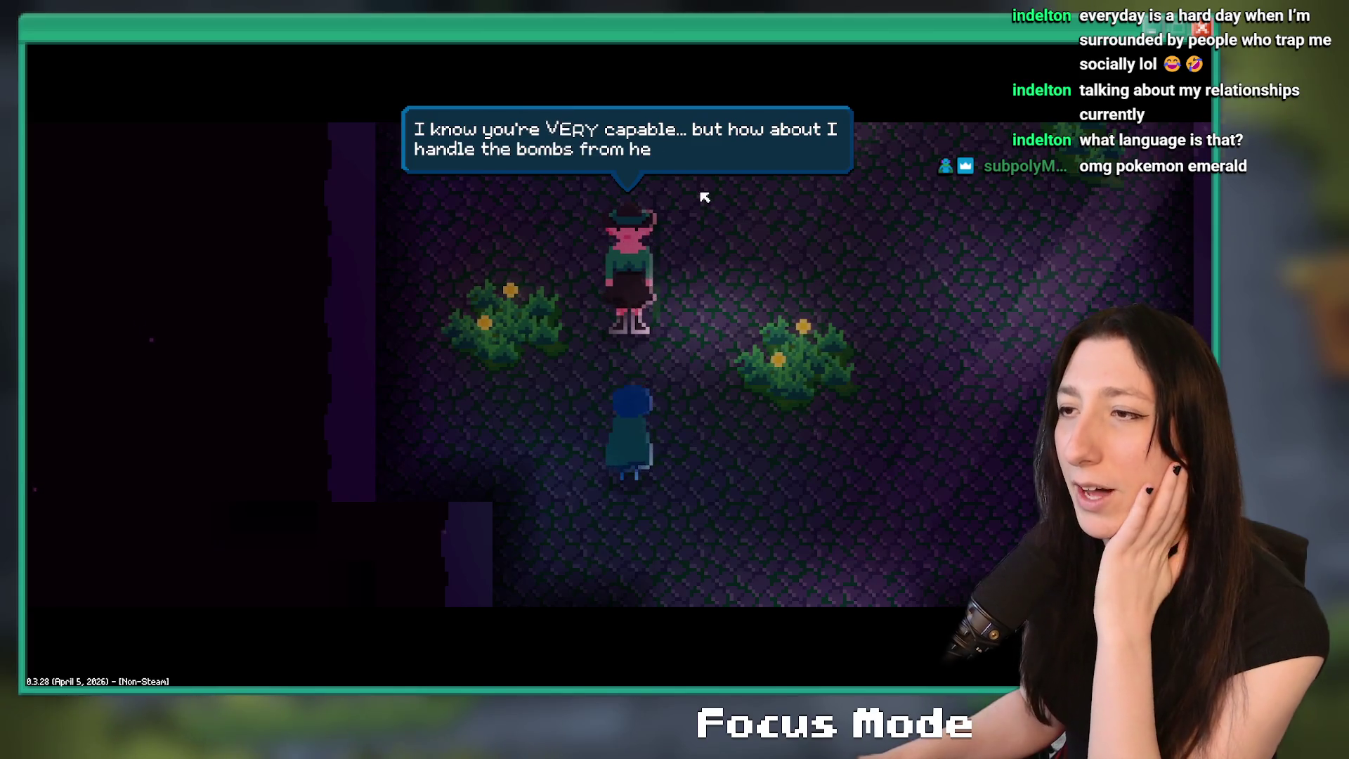
key("space")
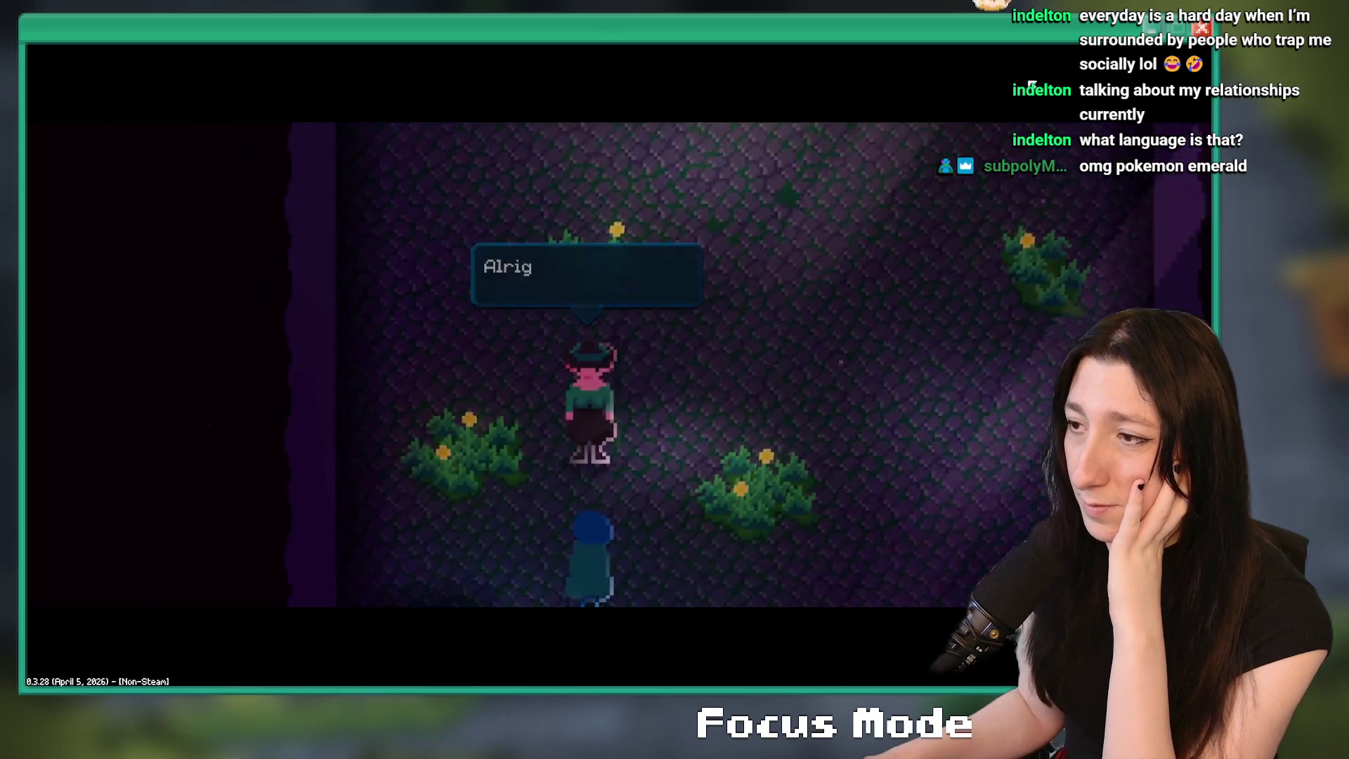
key("space")
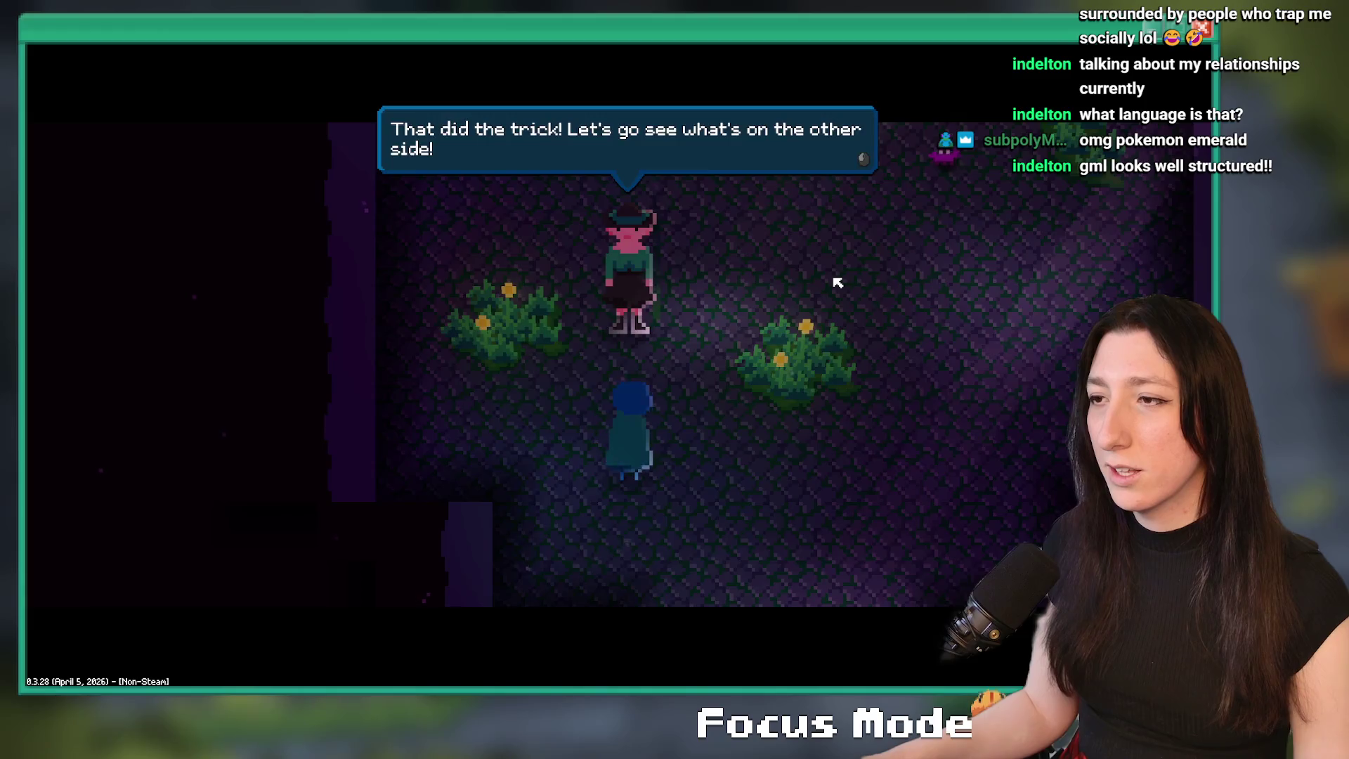
key("space")
key("w")
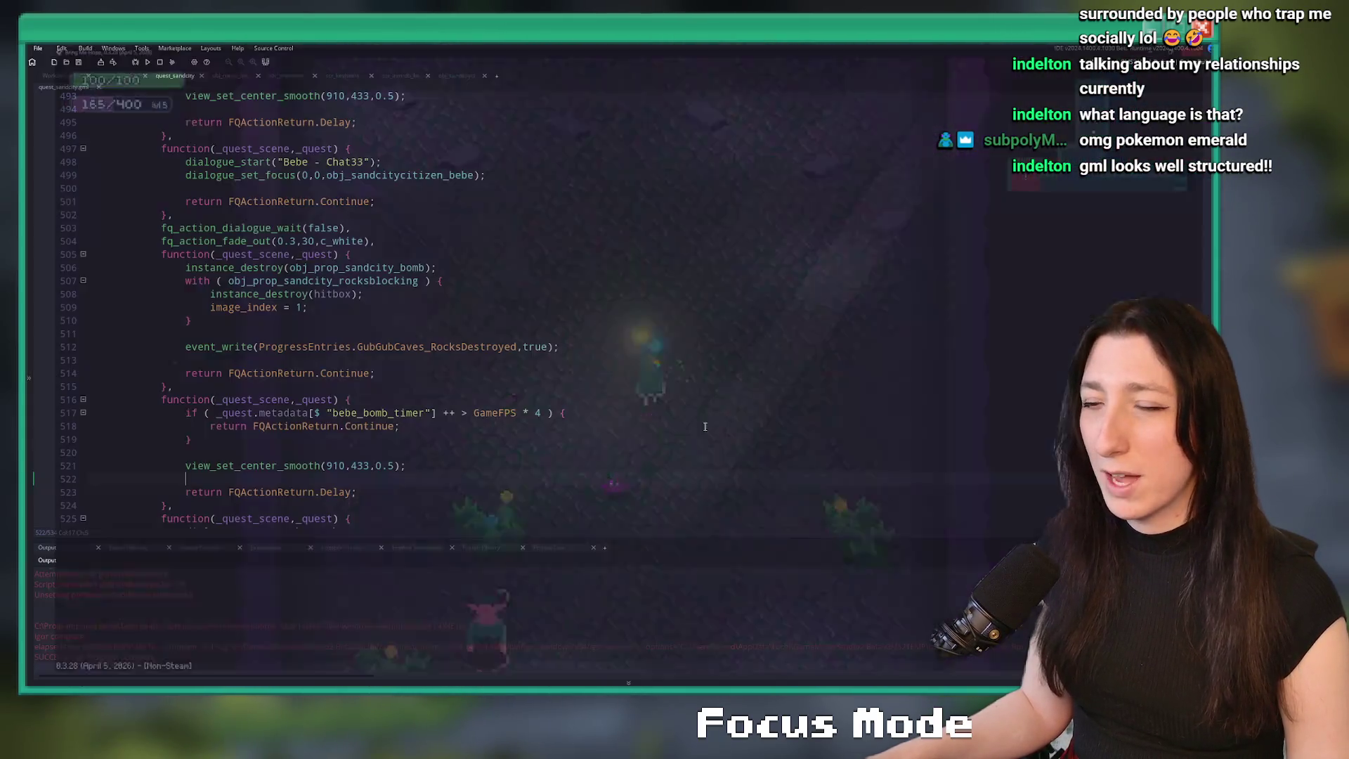
- Change the camera call's y value from 433 to 400 and save the quest script
left_click(435, 400)
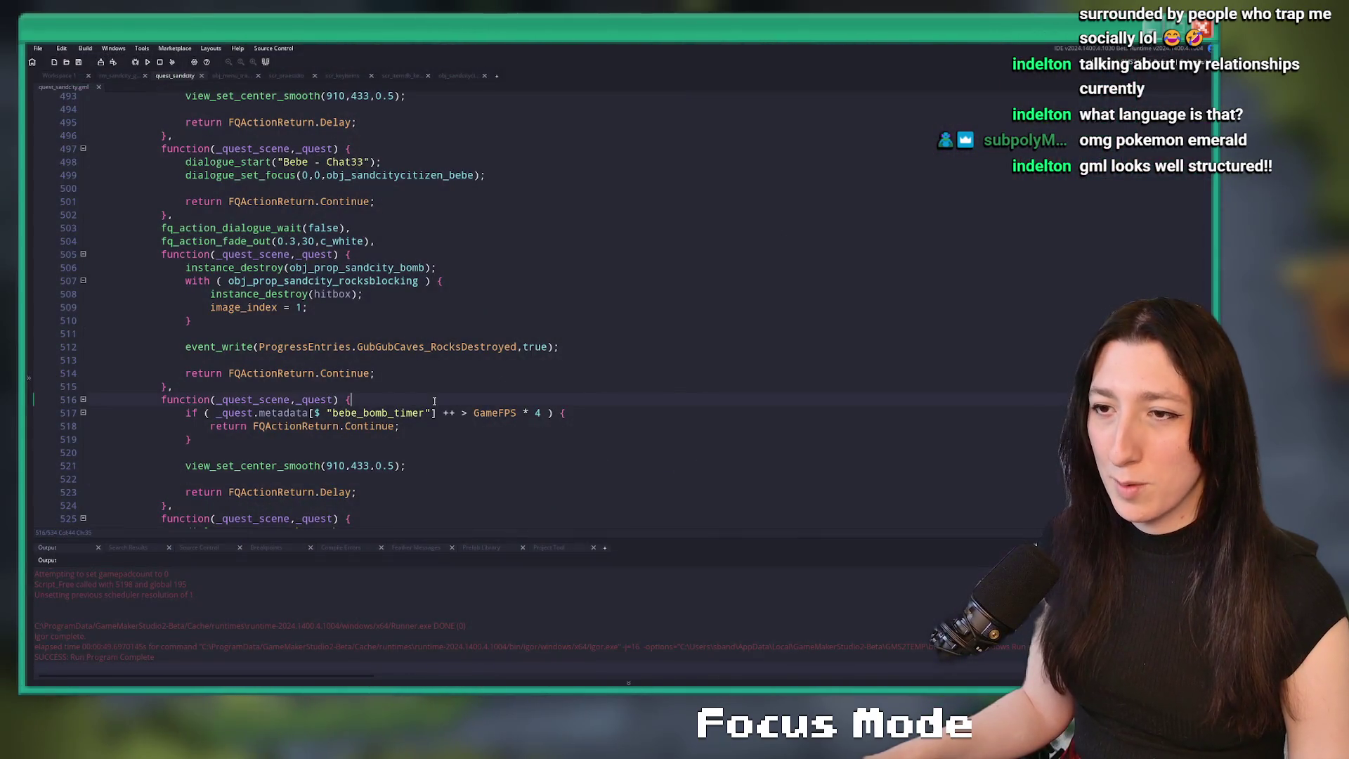
double_click(360, 466)
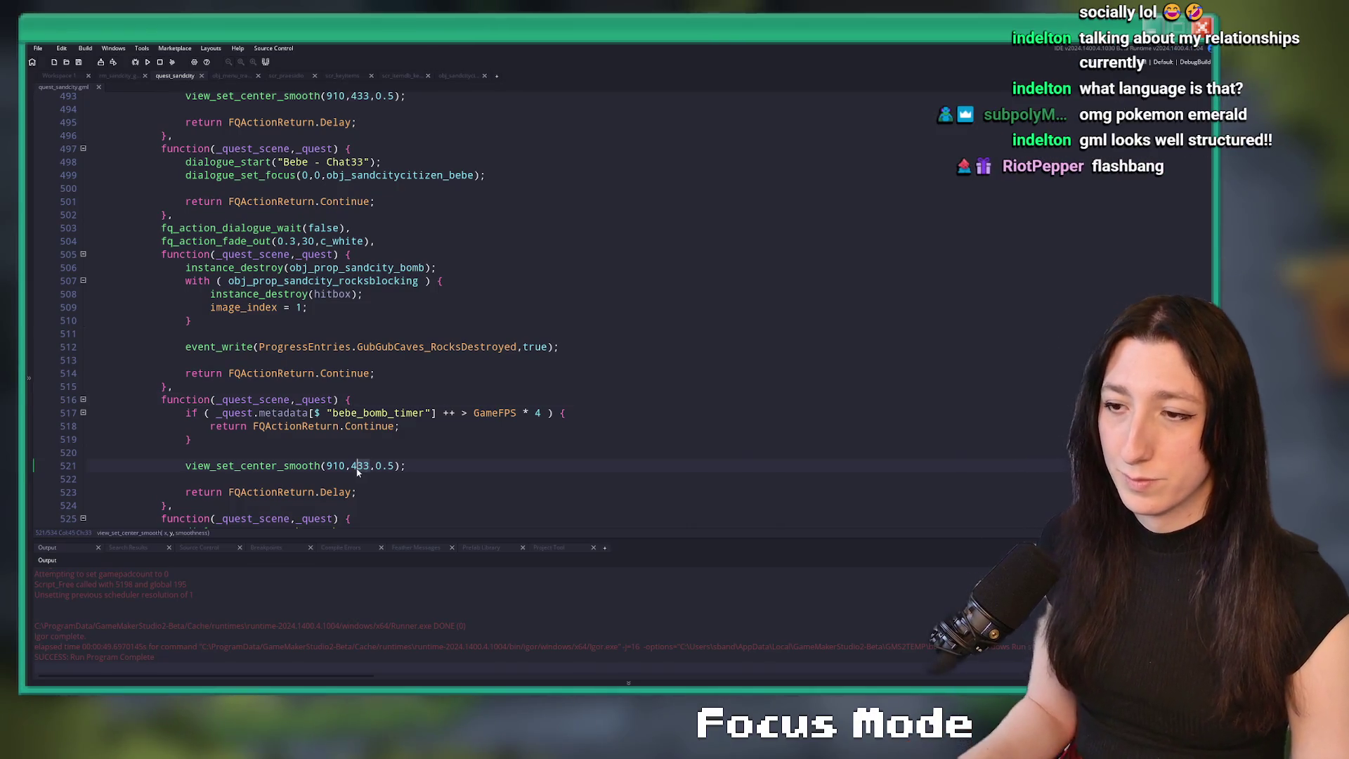
key("ctrl+s")
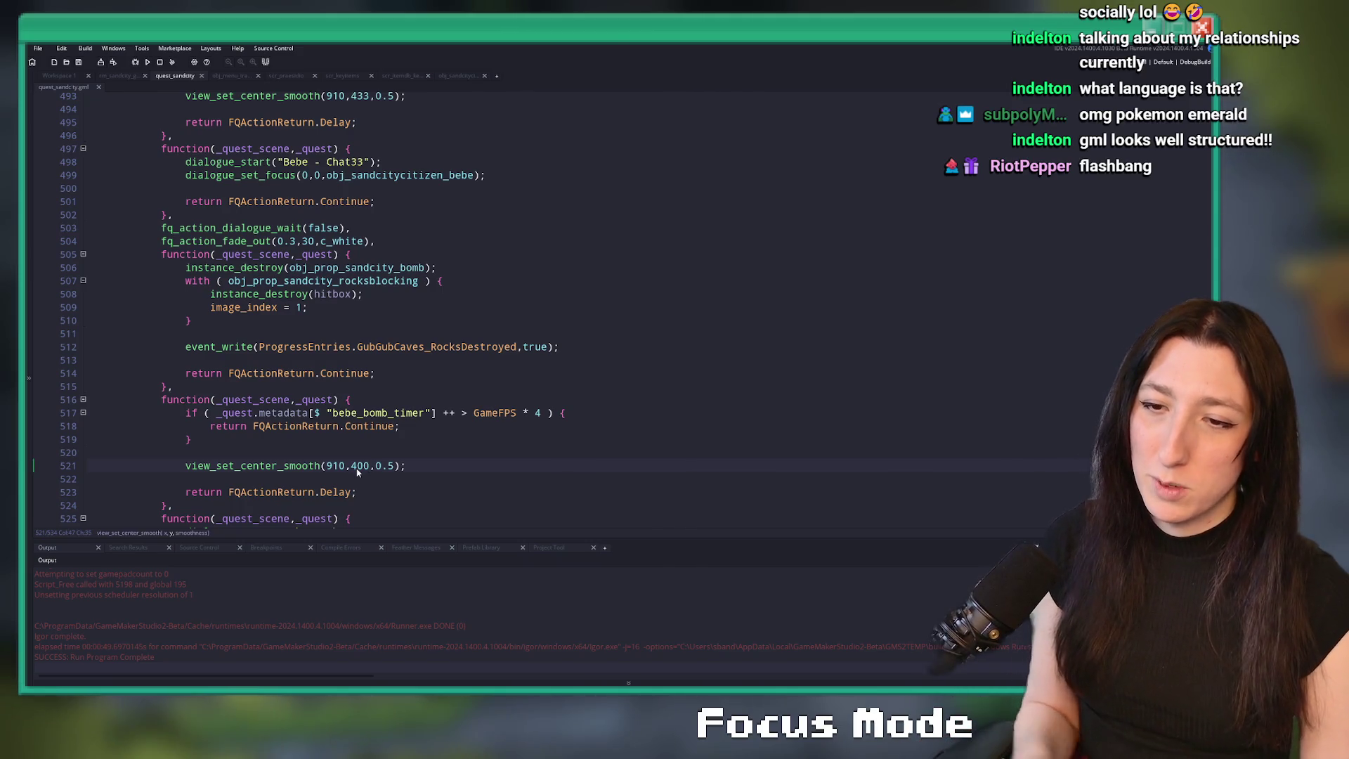
scroll(425, 355, "down", 6)
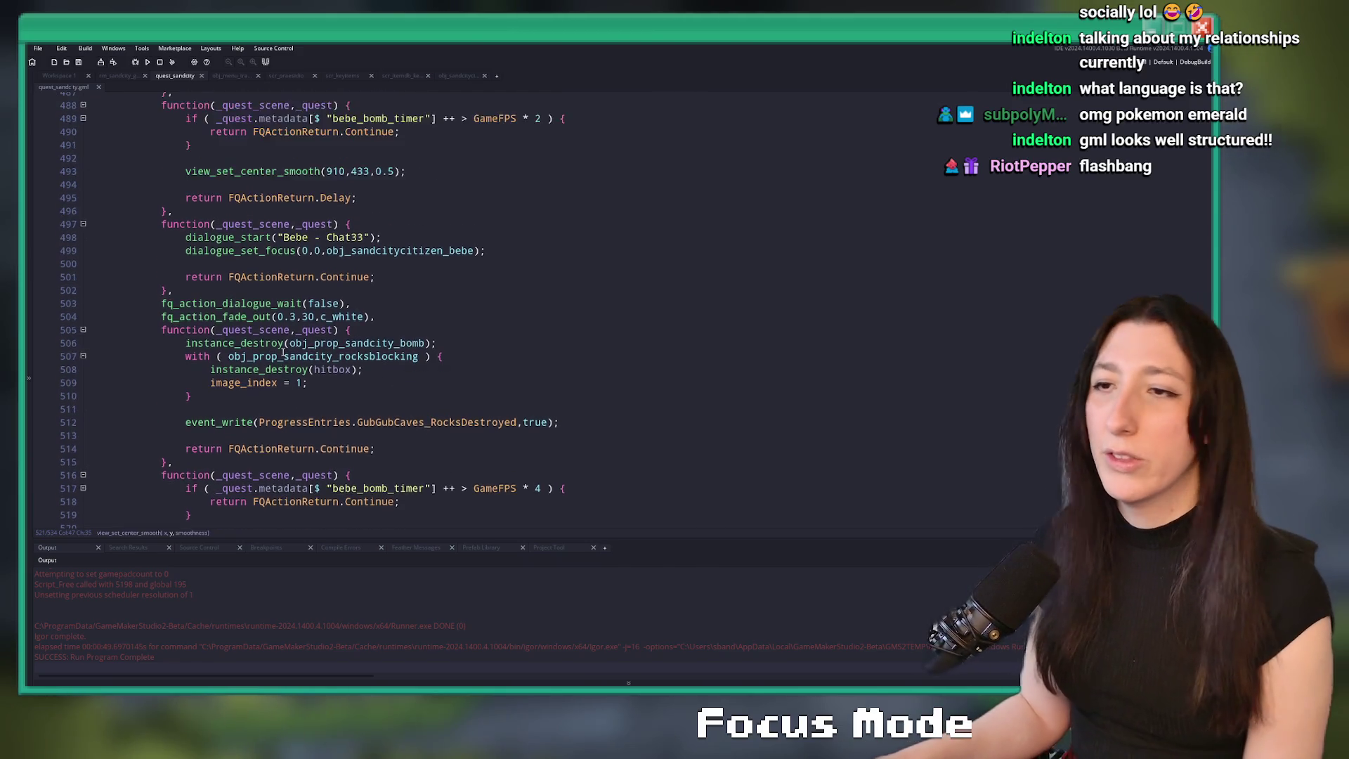
scroll(134, 93, "up", 5)
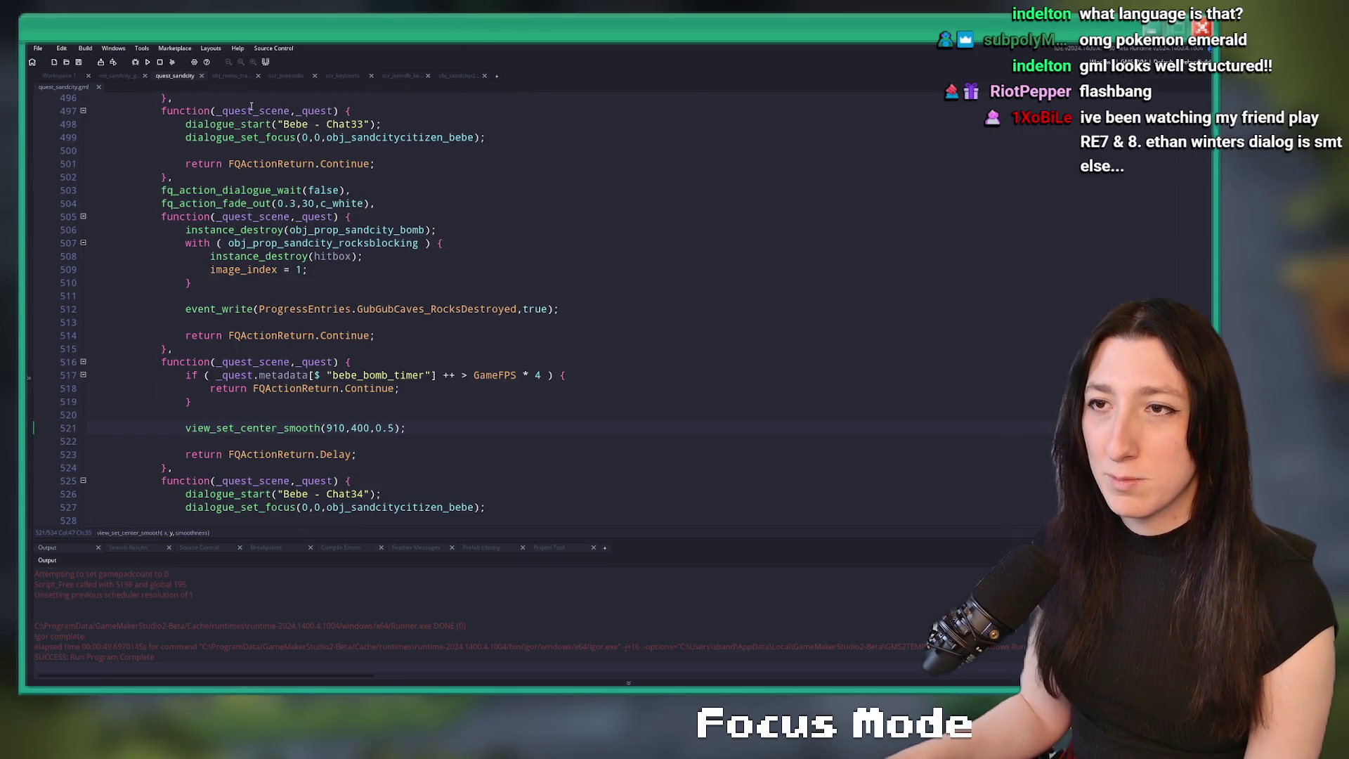
- Look over the obj_menu code, then return to quest_sandcity
left_click(232, 75)
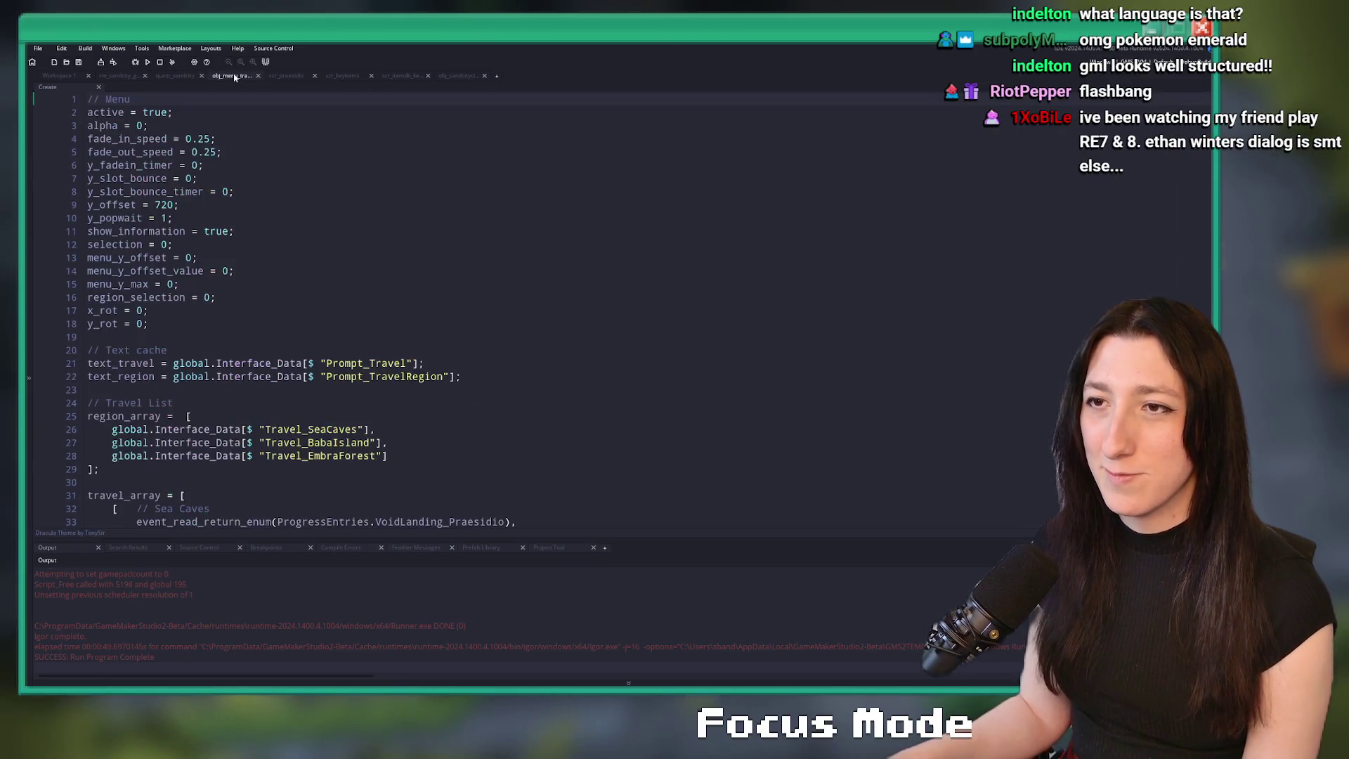
scroll(208, 220, "down", 20)
key("ctrl+a")
left_click(177, 75)
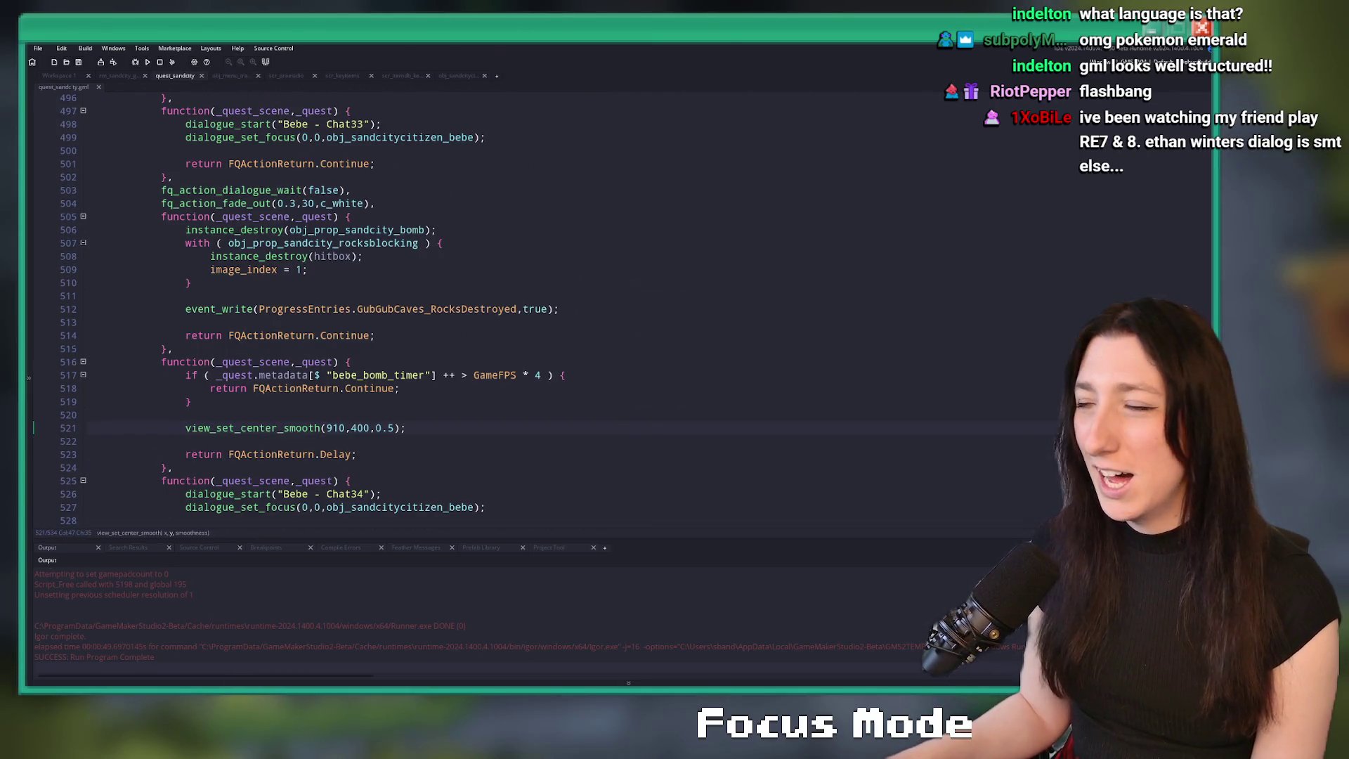